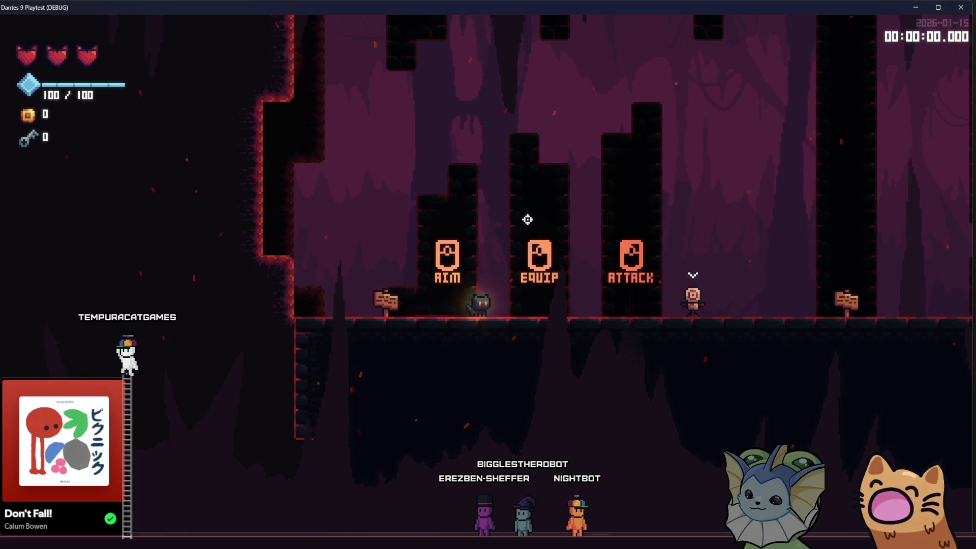
- Walk the cat past the AIM, EQUIP and ATTACK signs and the dummy, then stop the game with F8
key(d)
key(a)
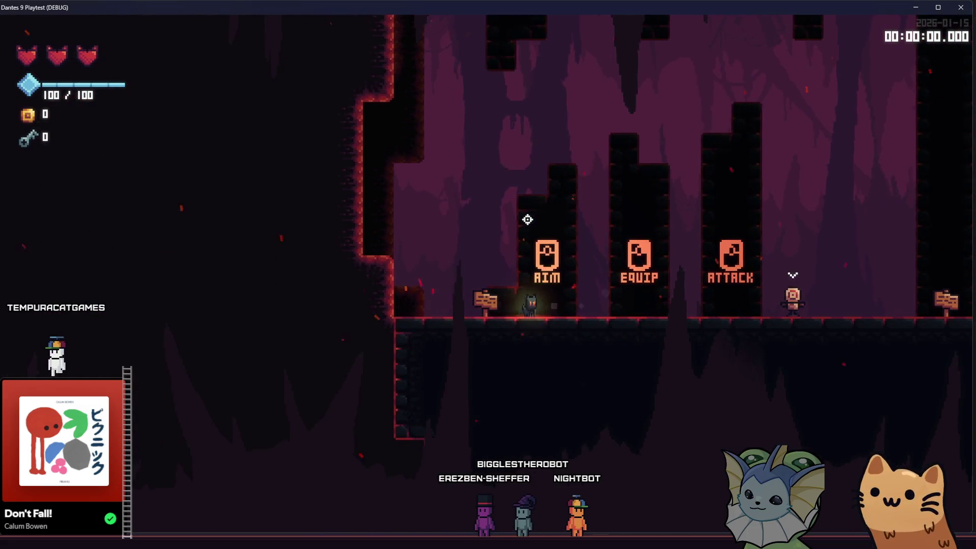
key(a)
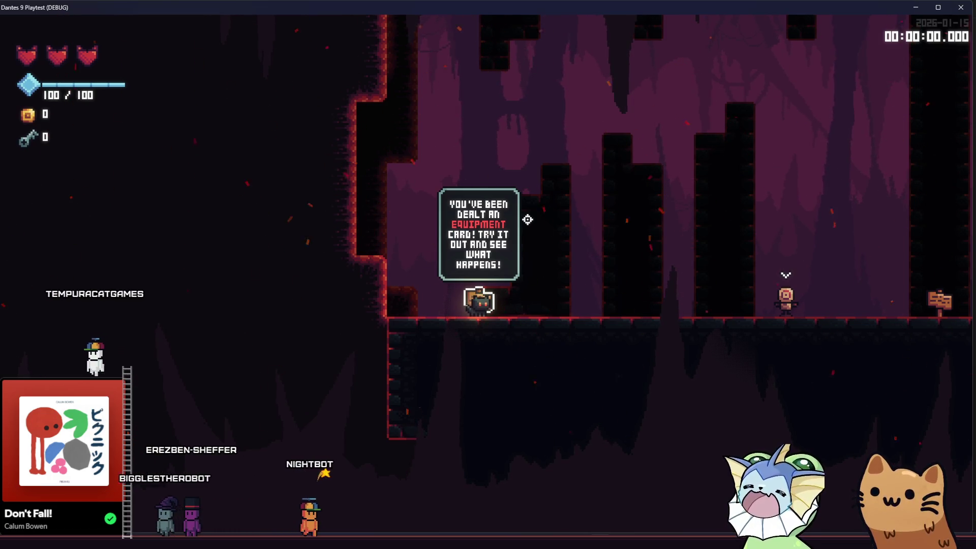
key(d)
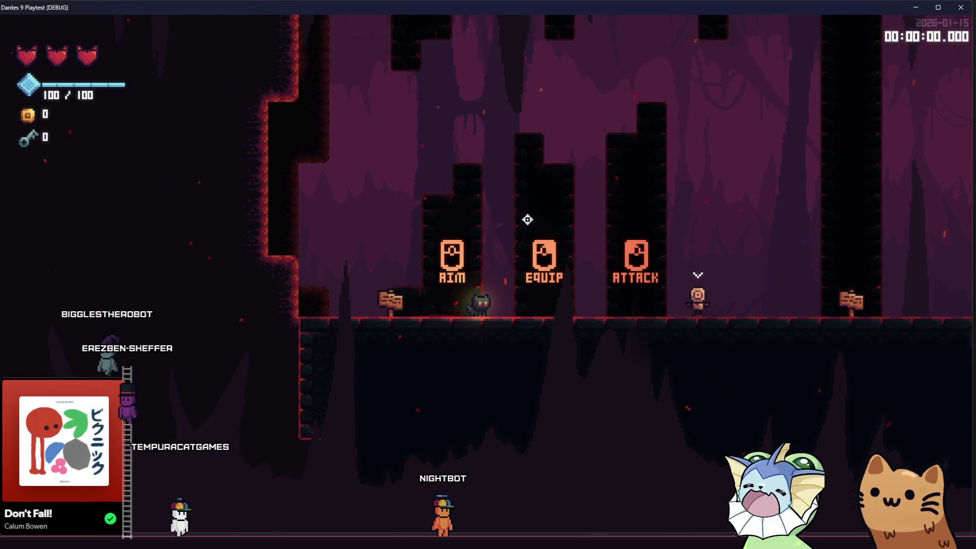
key(d)
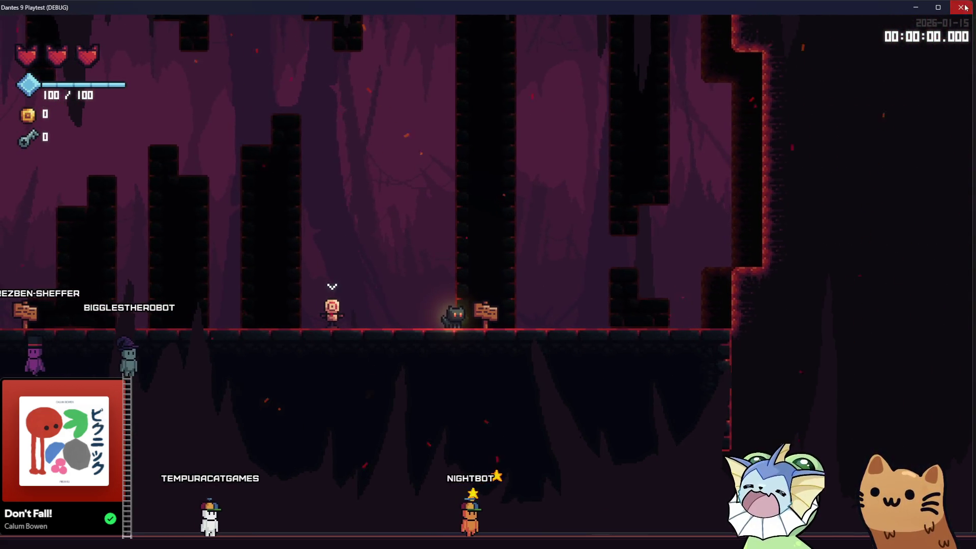
key(F8)
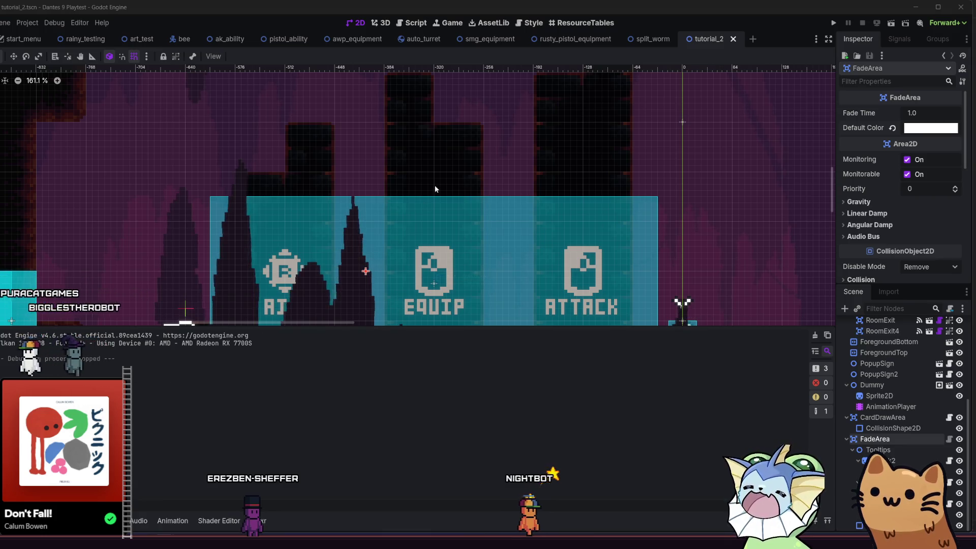
- Frame the tutorial signs in the 2D view and check FadeArea's default colour
scroll(360, 245, down, 3)
drag(359, 245, 388, 206)
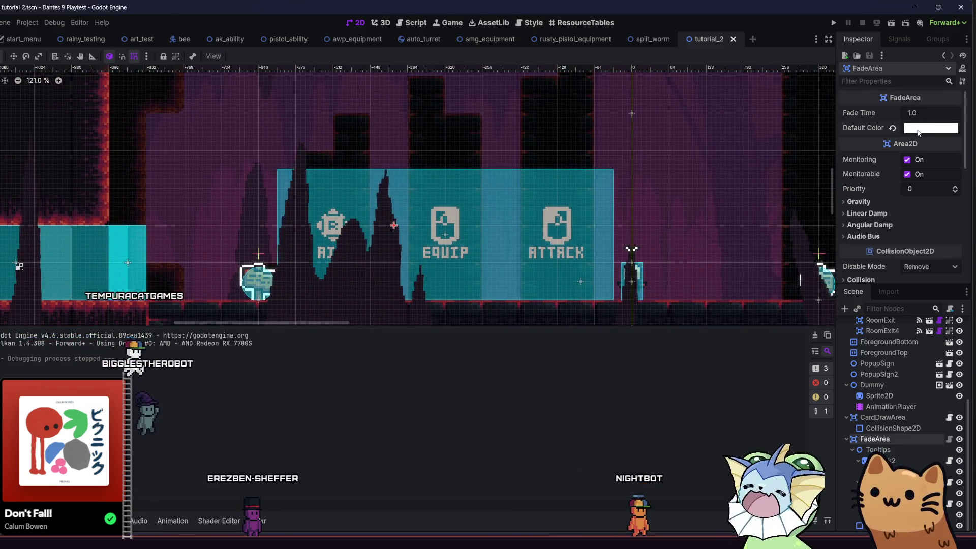
click(924, 128)
click(908, 461)
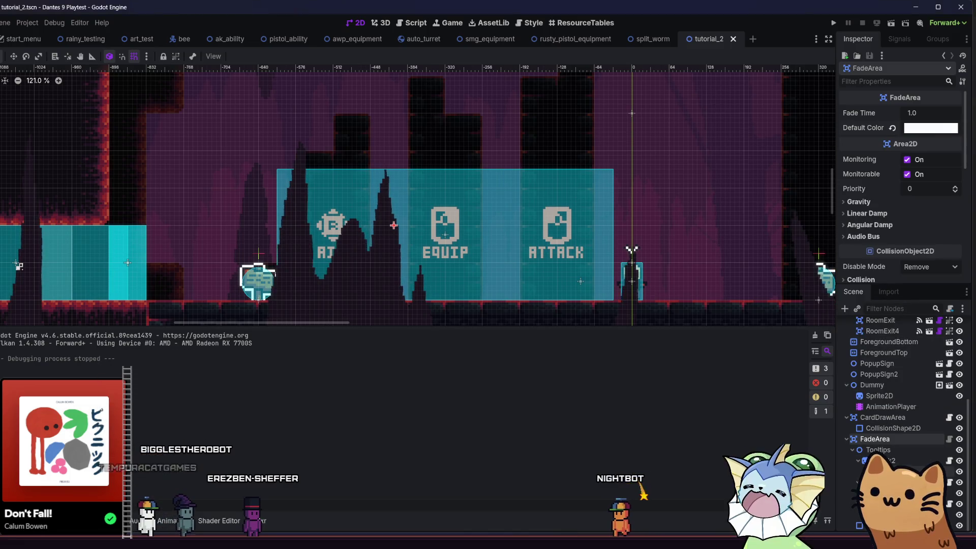
- Check Attack2's visibility and modulate colour, then select the Tooltips node
click(908, 461)
click(882, 169)
click(882, 169)
click(876, 141)
click(932, 168)
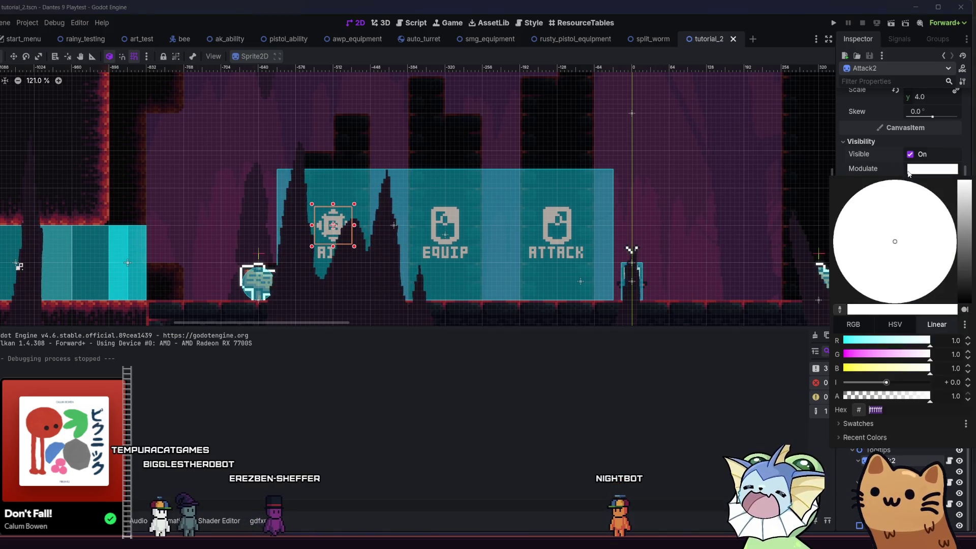
click(877, 144)
click(876, 142)
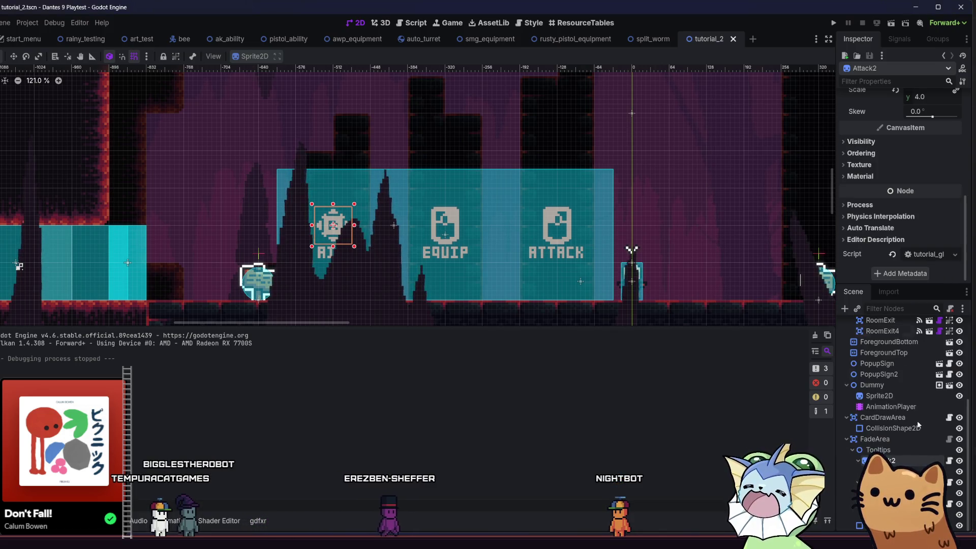
click(910, 450)
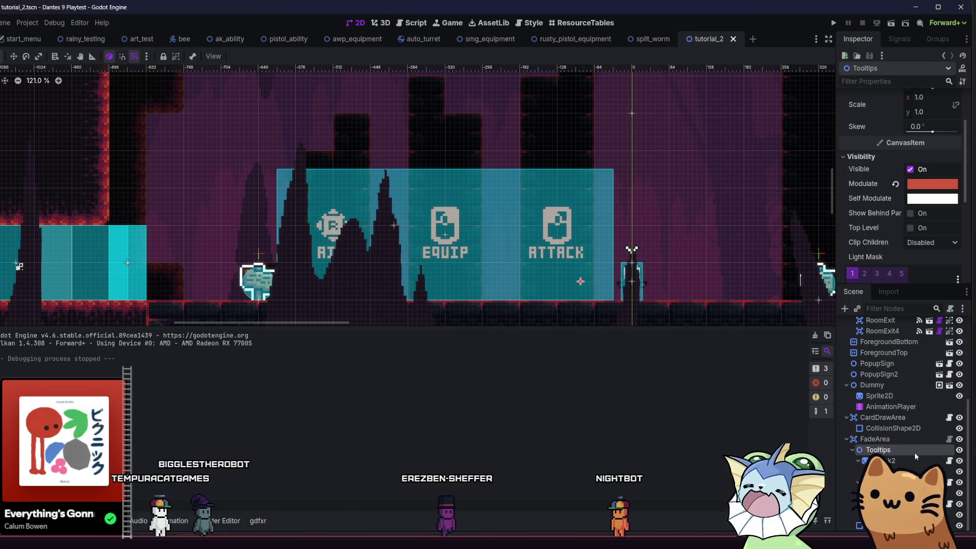
- Tint the Tooltips Modulate orange (db622e) by raising HSV saturation and shifting hue
click(915, 187)
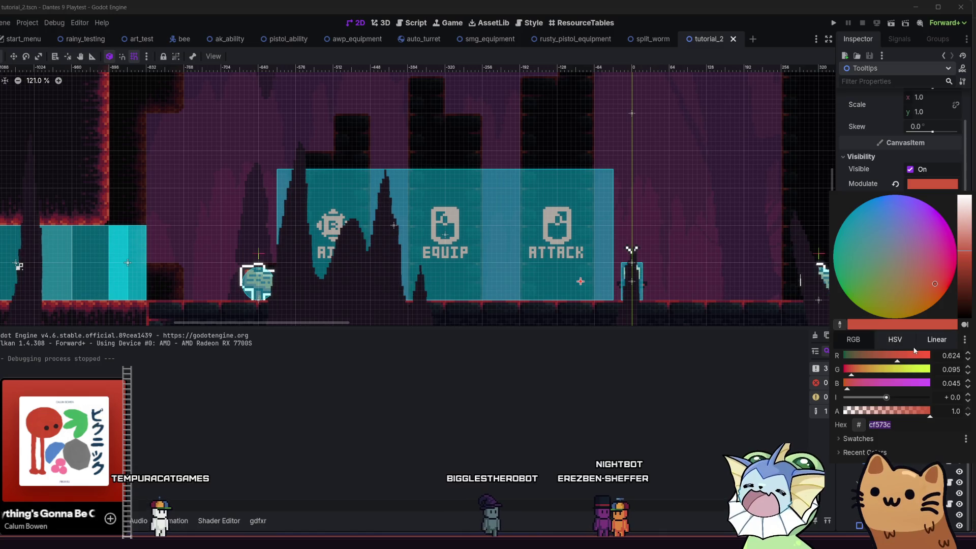
click(896, 340)
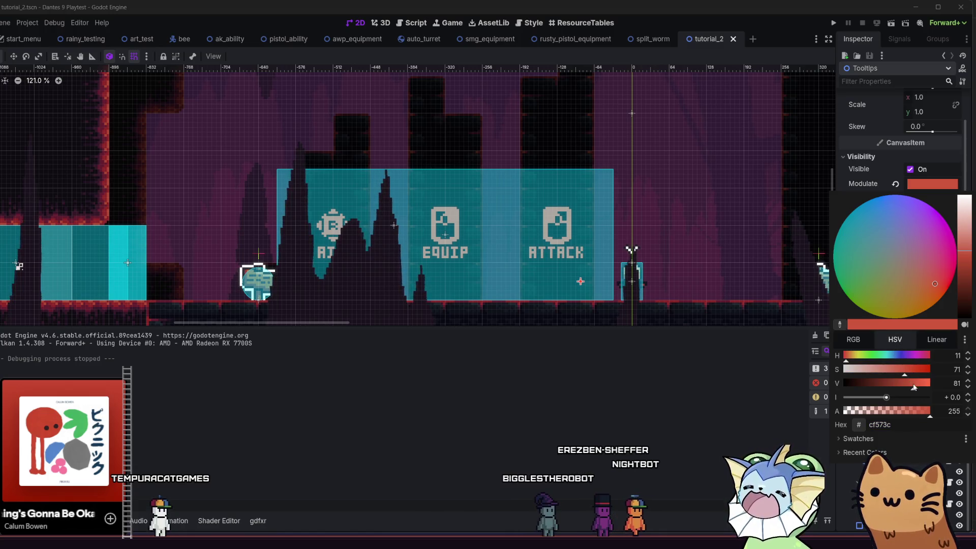
click(910, 370)
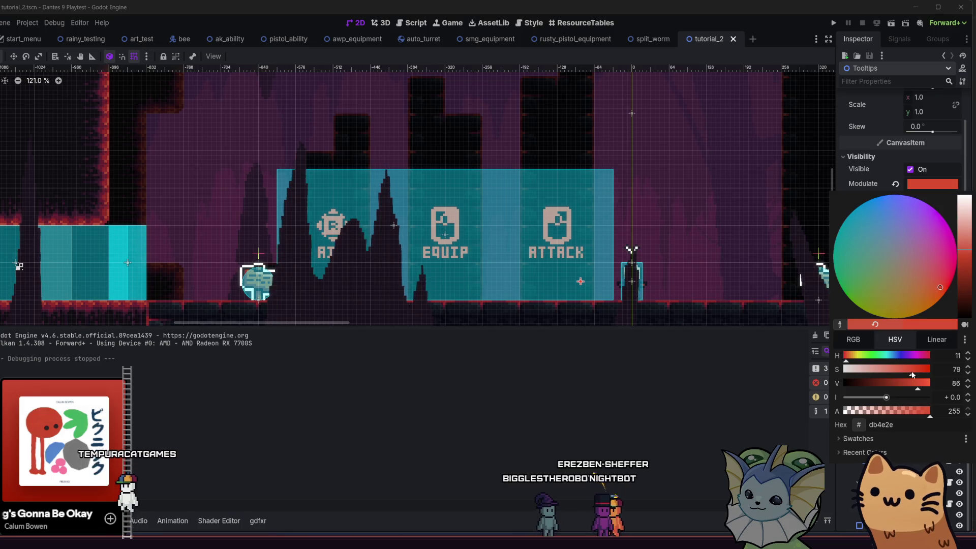
click(848, 357)
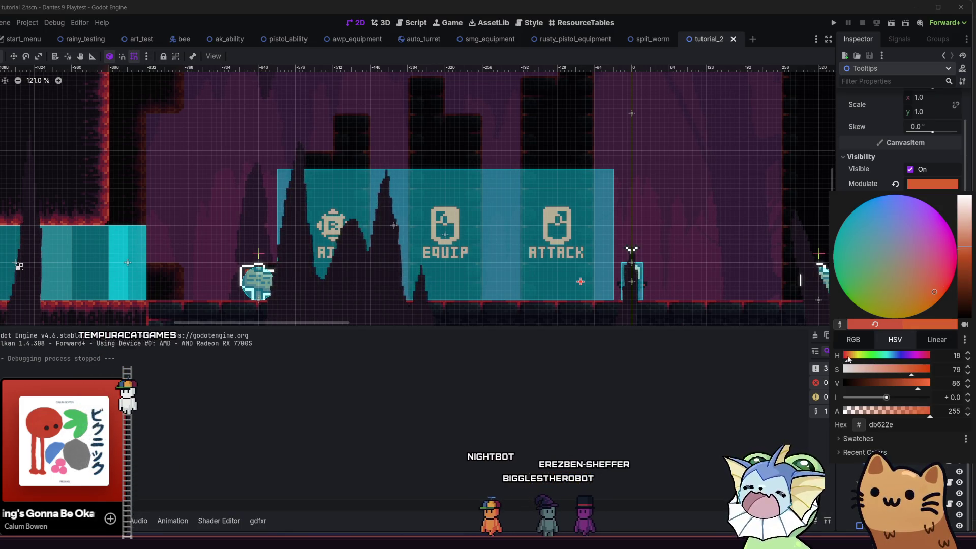
- Save the scene and run it to test the new tint
click(865, 69)
key(ctrl+s)
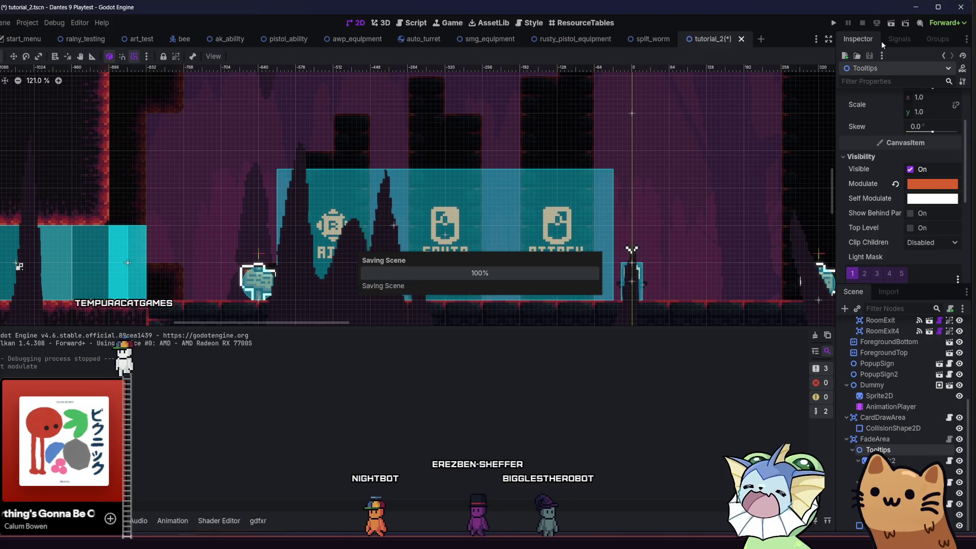
click(890, 27)
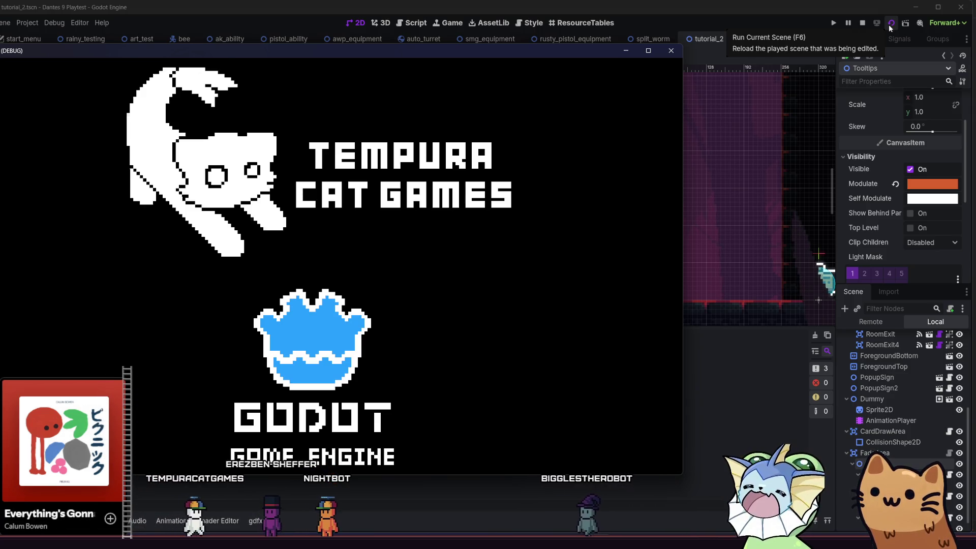
- Reload the scene and walk and jump the cat onto the equipment card sign
click(890, 28)
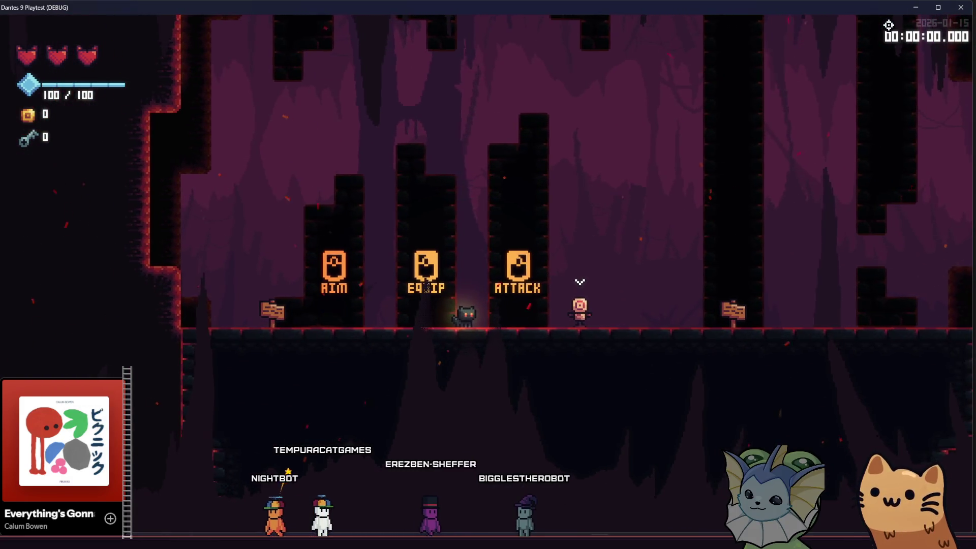
key(a)
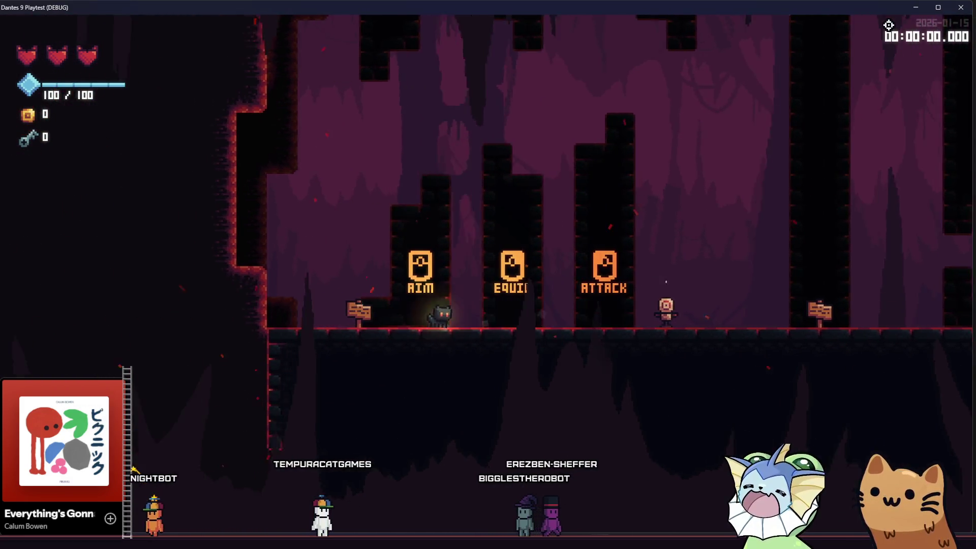
key(d)
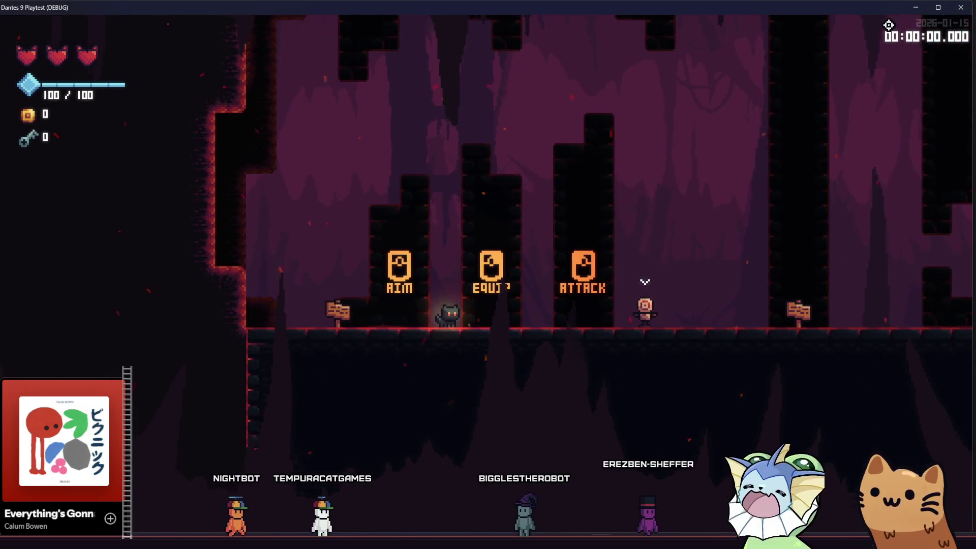
key(d)
key(space)
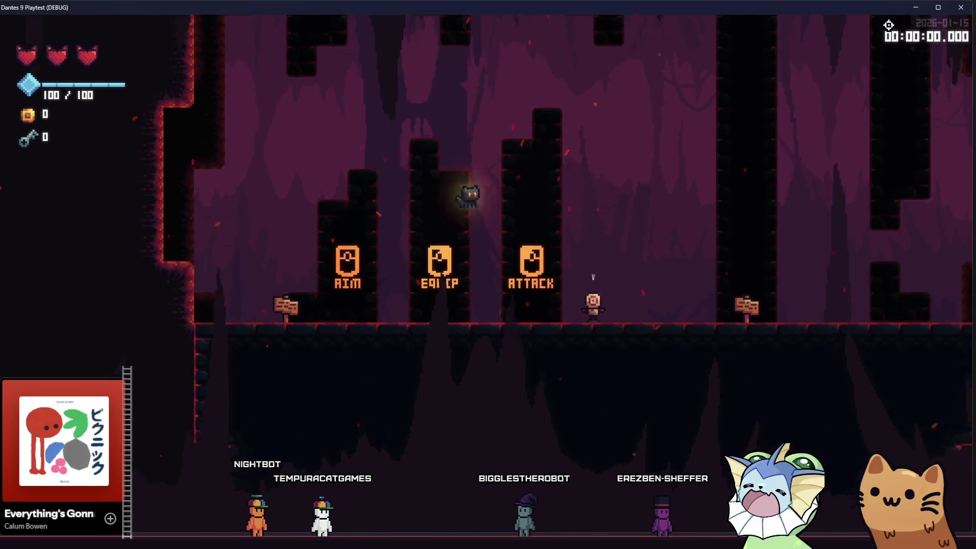
key(a)
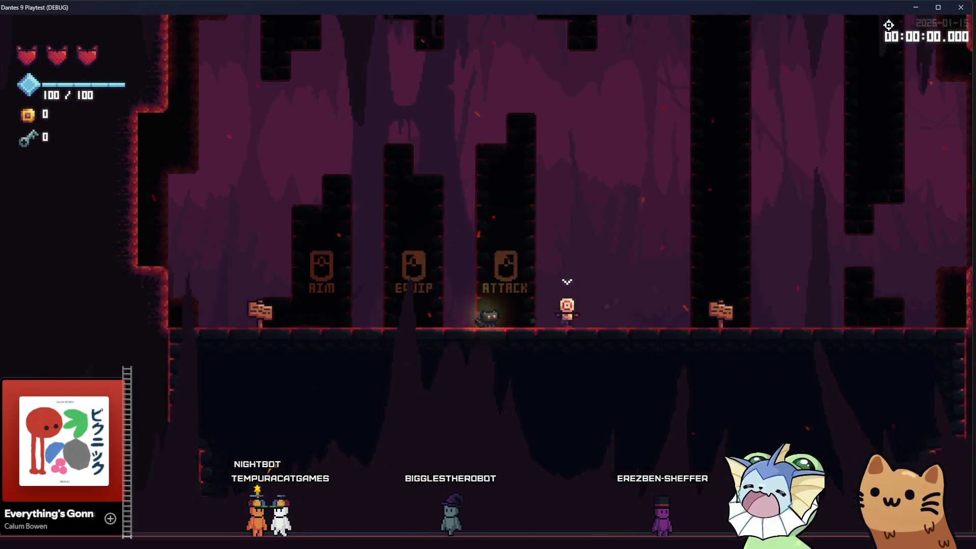
key(d)
key(a)
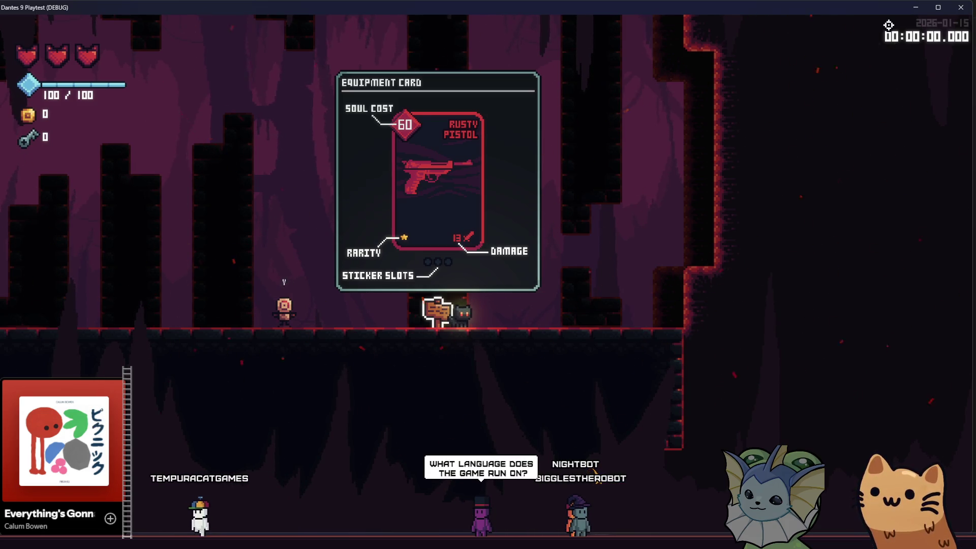
- Walk past the AIM, EQUIP and ATTACK signs and back to the signpost
key(a)
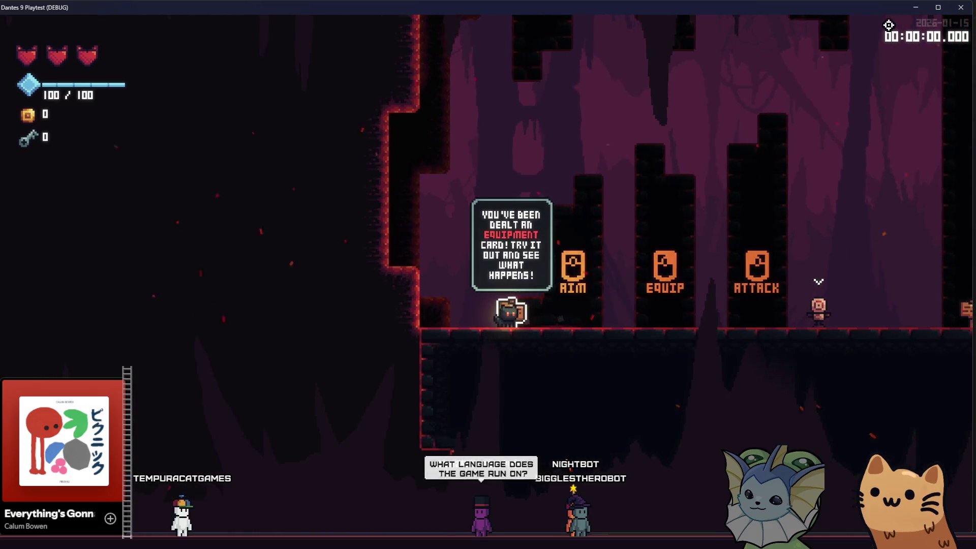
key(d)
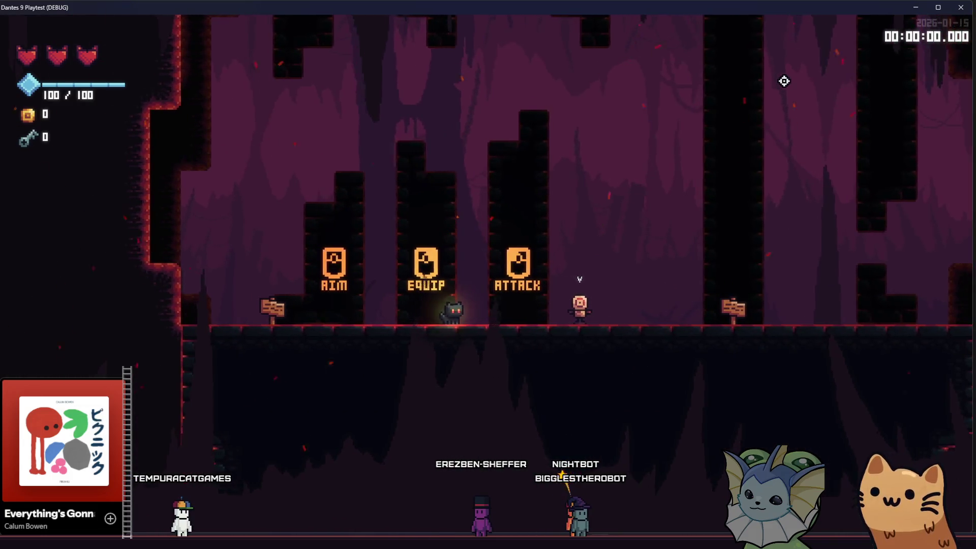
key(d)
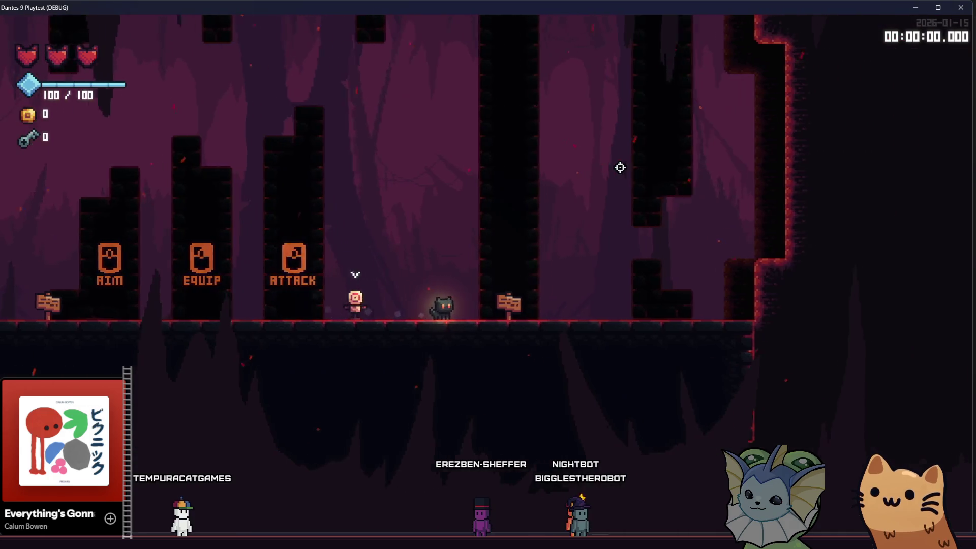
key(a)
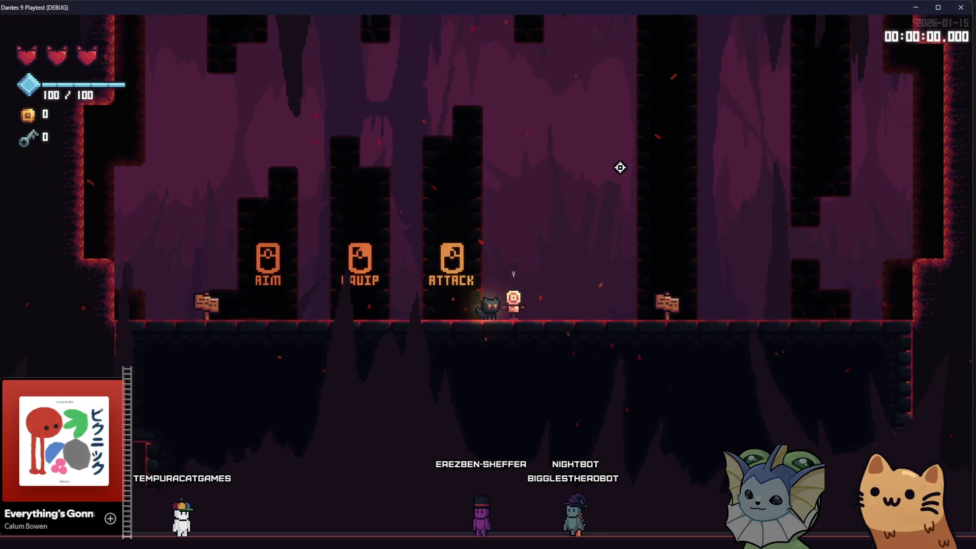
key(a)
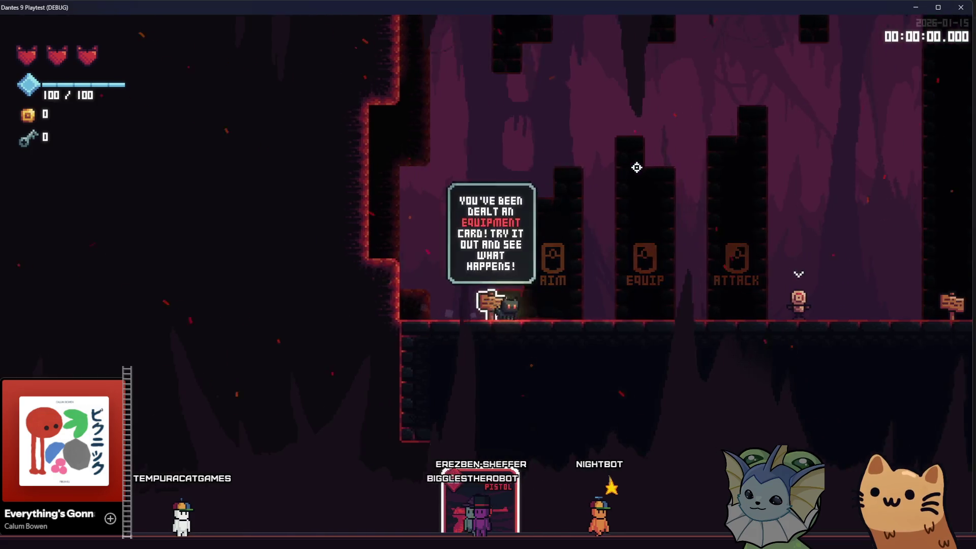
key(d)
- Equip the Rusty Pistol card and shoot the target dummy with it
right_click(732, 295)
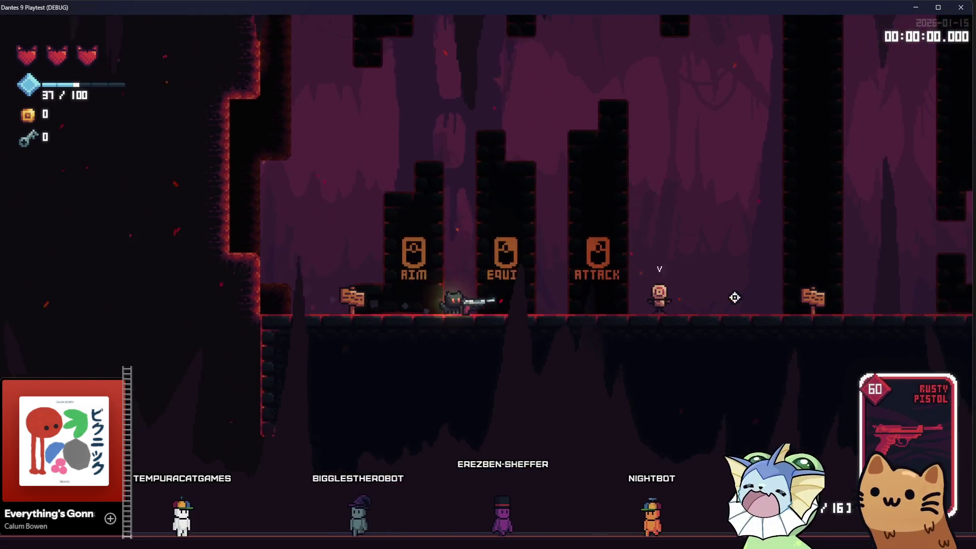
click(735, 297)
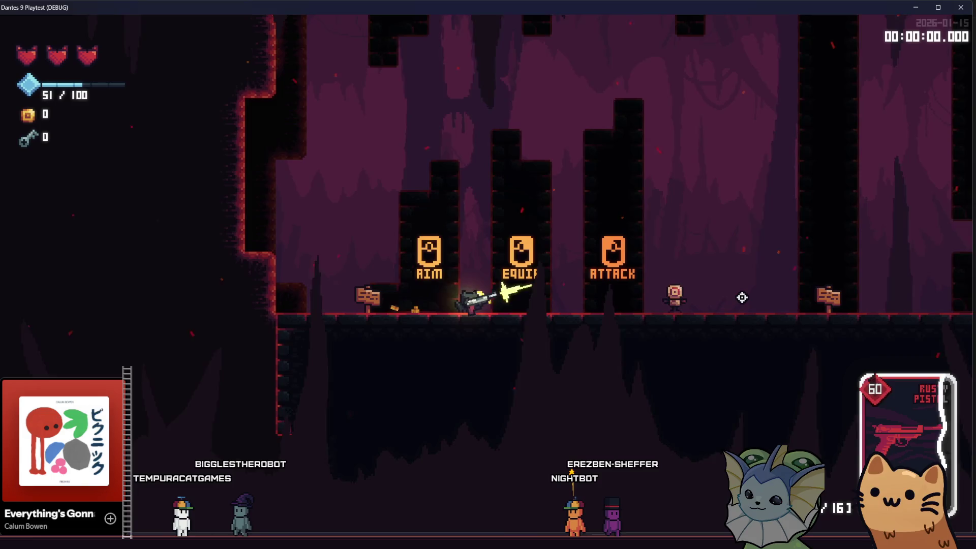
click(742, 298)
key(a)
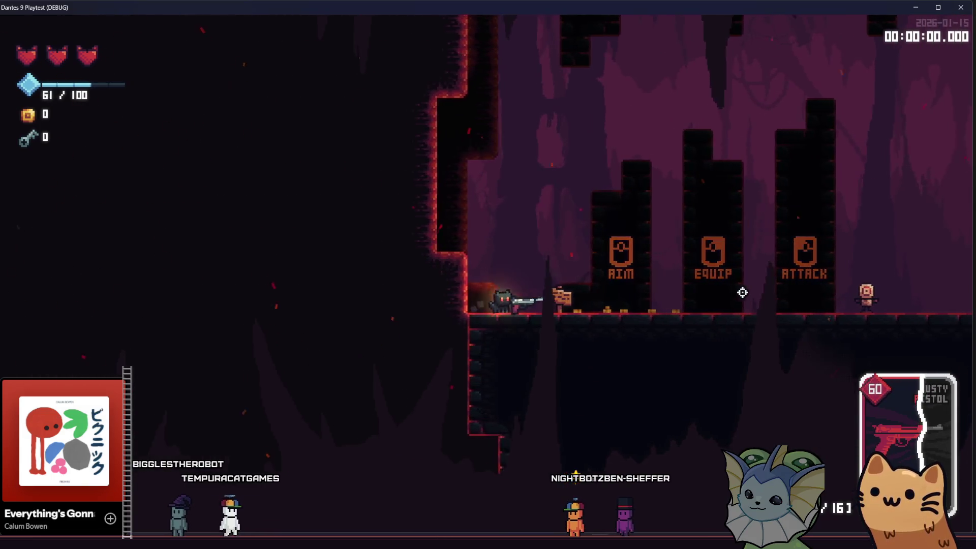
key(d)
click(742, 293)
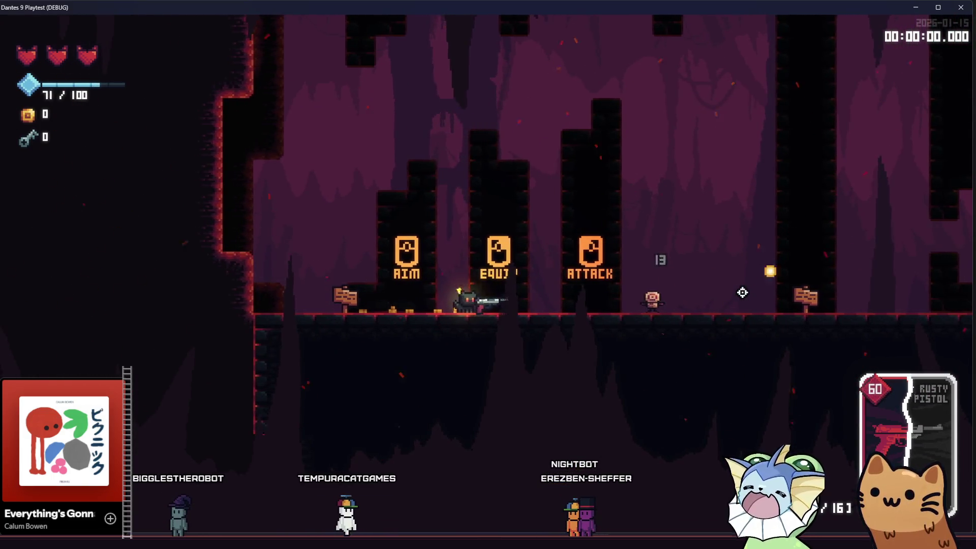
- Fire once more, then pause and open the System audio settings
click(742, 292)
key(Tab)
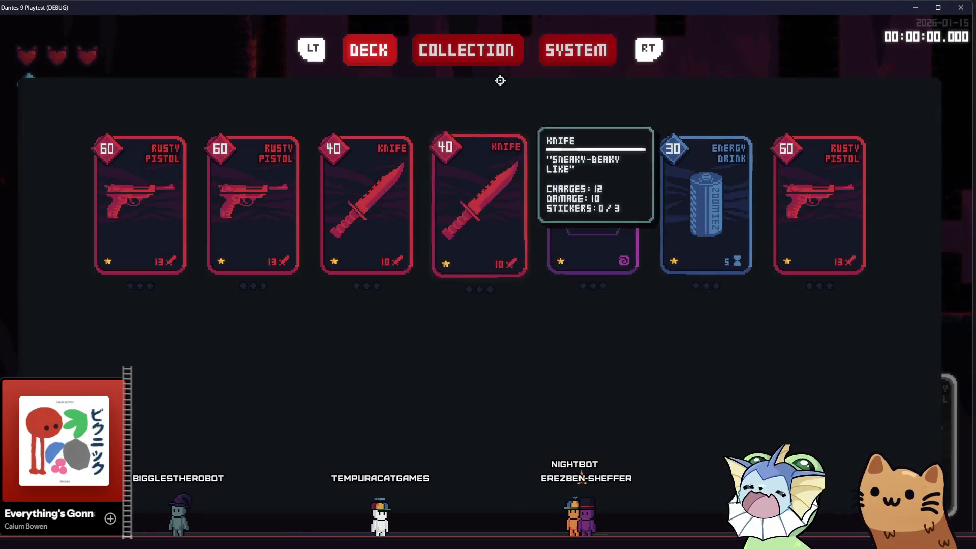
click(576, 50)
click(449, 90)
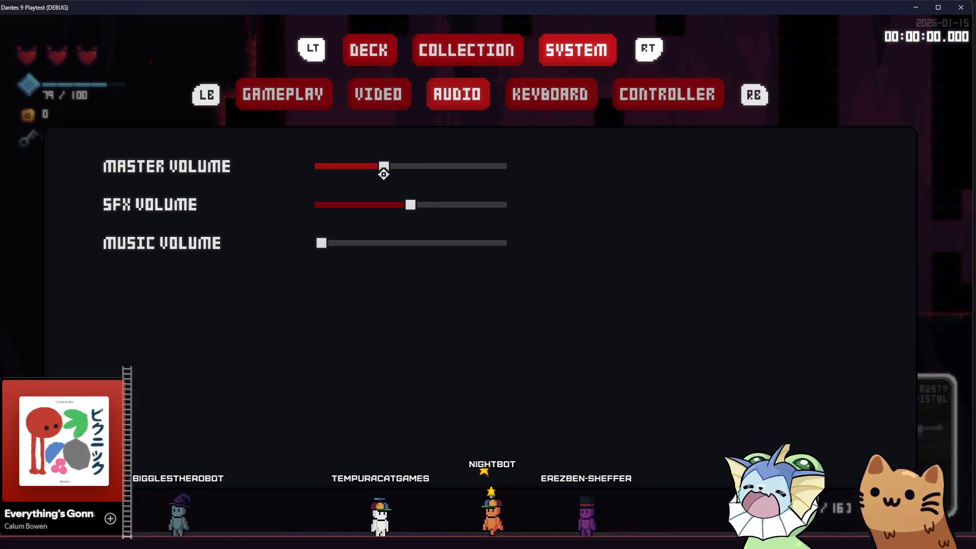
- Reopen the pause menu, cycle to the audio page, then close the game window
key(Escape)
key(Escape)
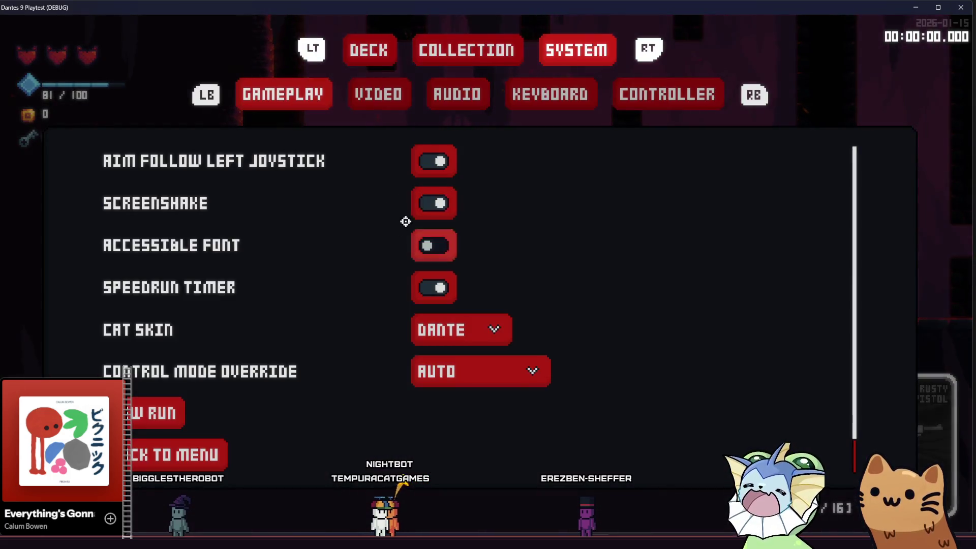
key(Escape)
key(Escape)
key(q)
key(q)
key(q)
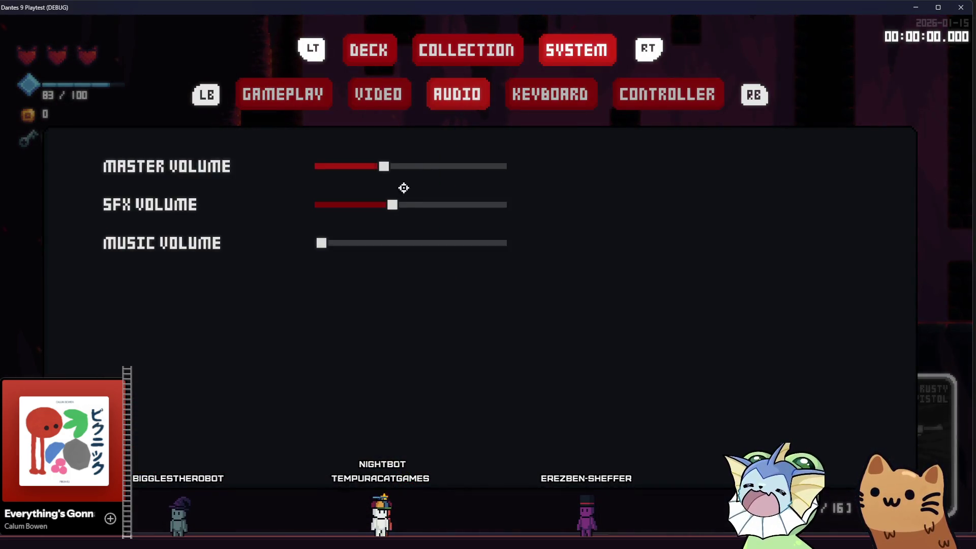
drag(971, 1, 970, 20)
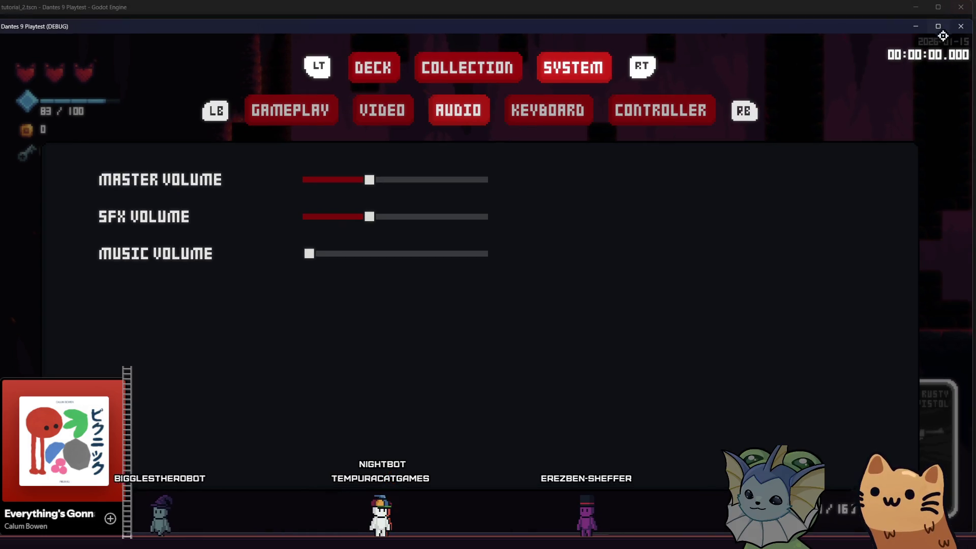
click(956, 32)
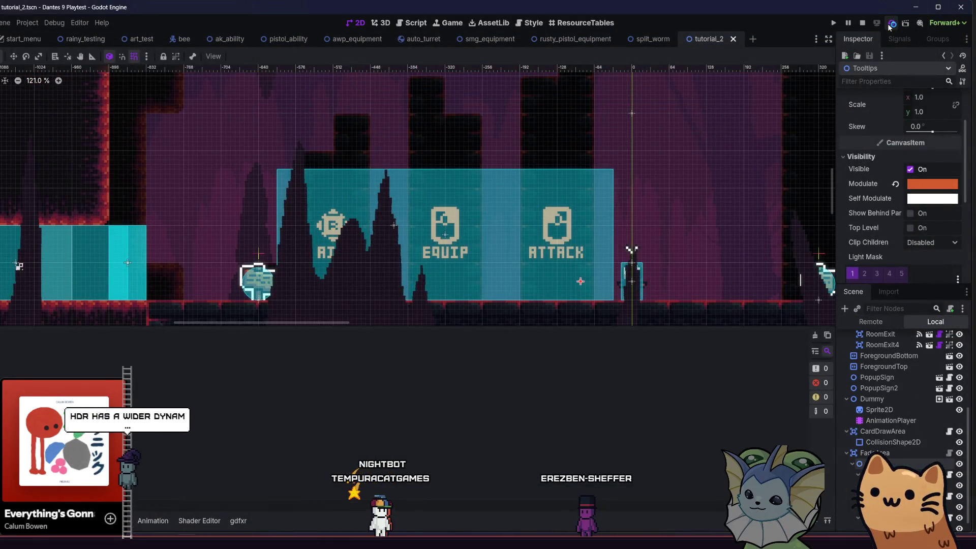
- Rerun the tutorial scene and fire the pistol at the dummy near the AIM, EQUIP, ATTACK signs
click(890, 23)
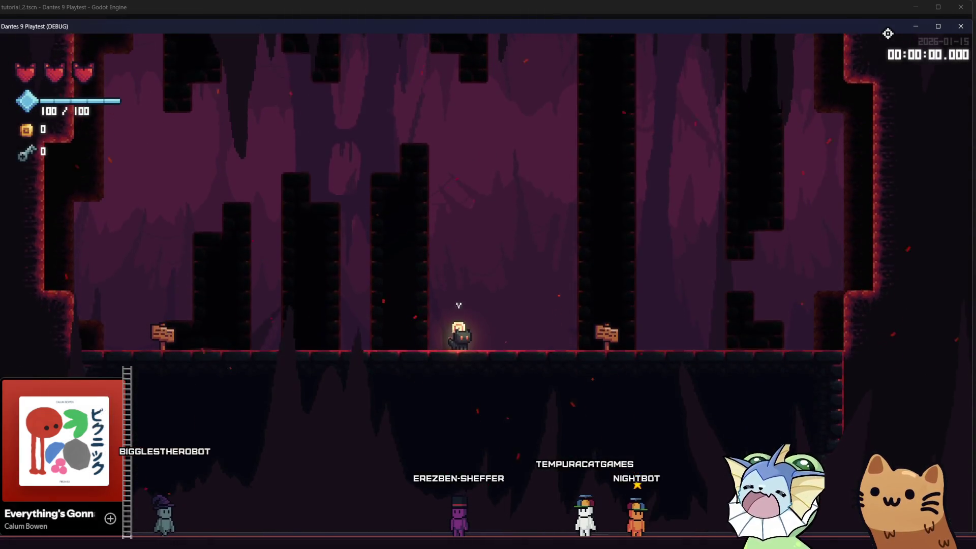
key(a)
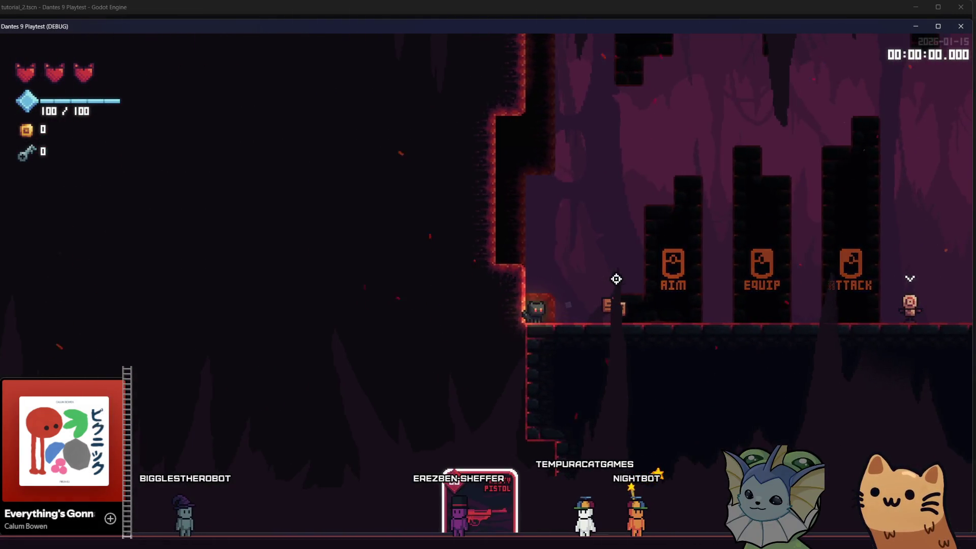
key(d)
click(747, 309)
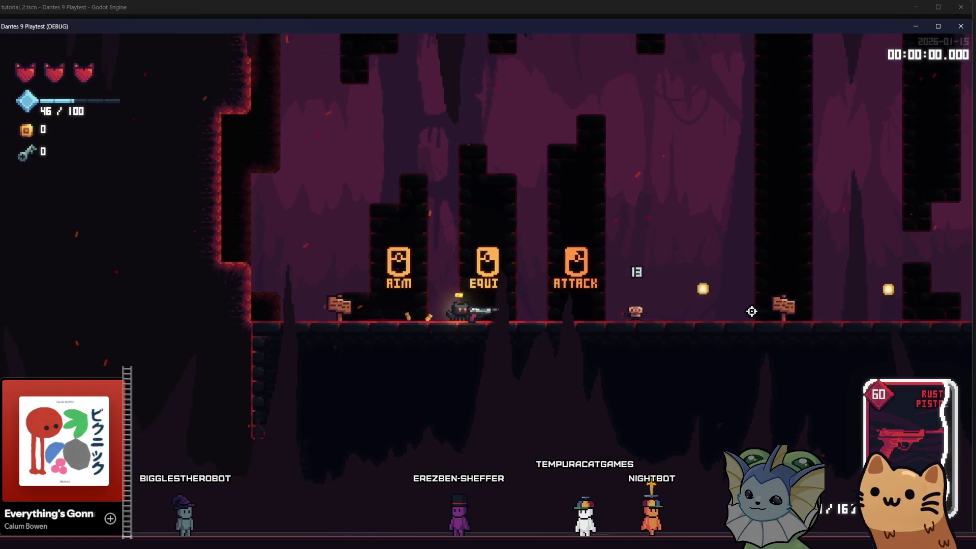
click(751, 311)
- Walk back to show the equipment card bubble, stop the playtest, and undo a tooltip edit
key(a)
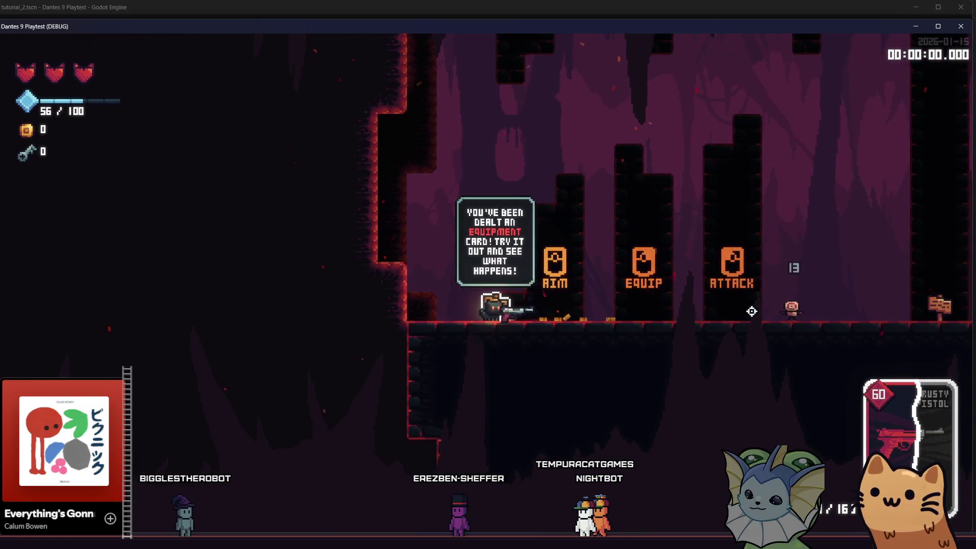
key(d)
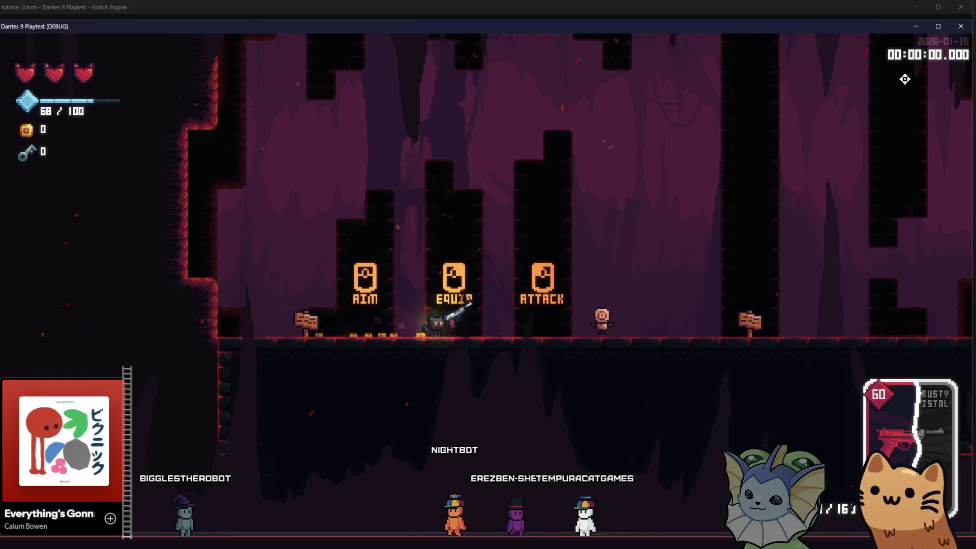
key(a)
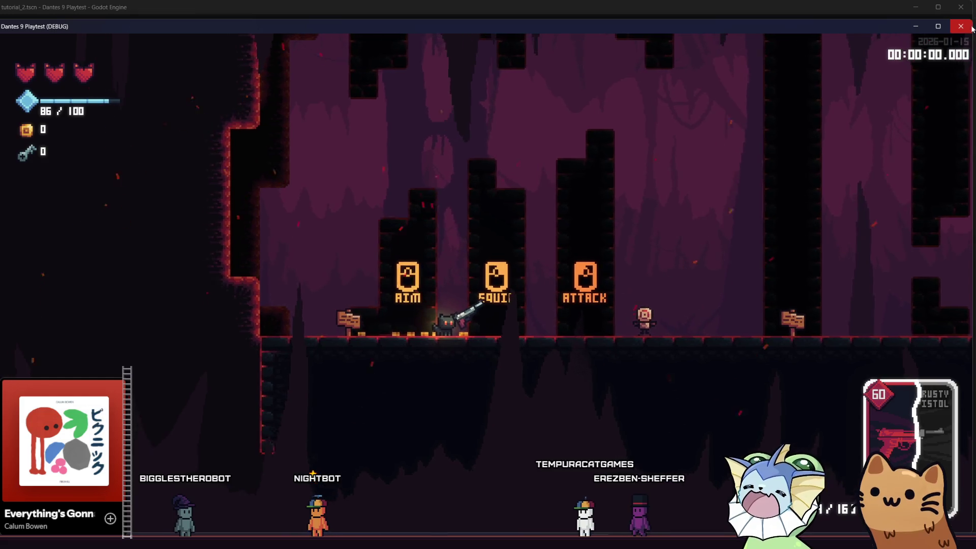
key(F8)
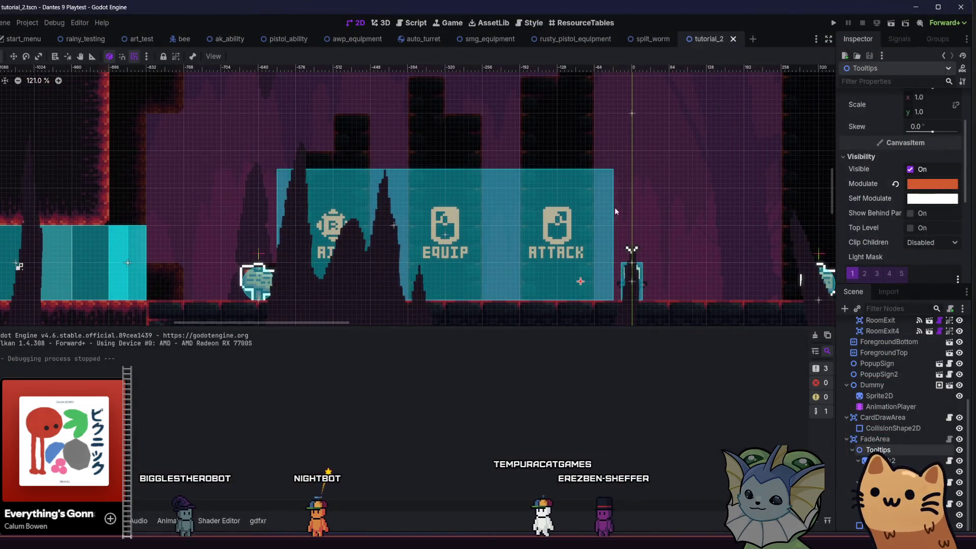
scroll(619, 207, down, 4)
key(ctrl+z)
key(ctrl+z)
key(ctrl+z)
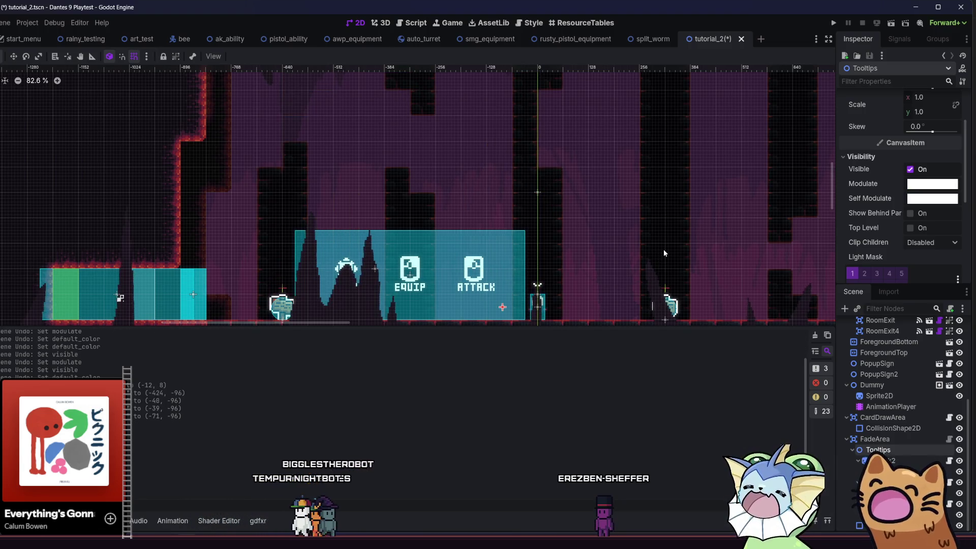
- Save the tutorial_2 scene with the Tooltips modulate reverted to white
scroll(655, 261, up, 2)
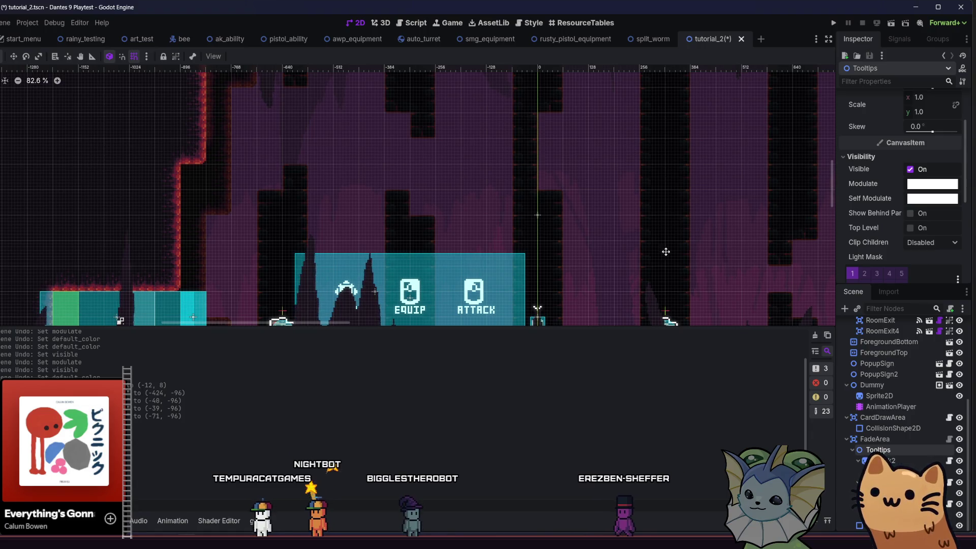
drag(666, 252, 682, 202)
key(ctrl+s)
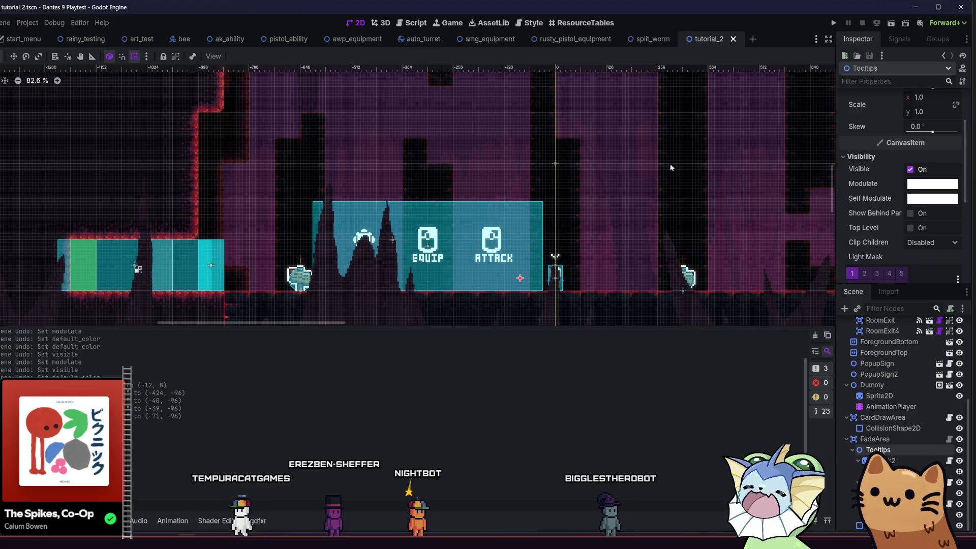
scroll(545, 159, down, 4)
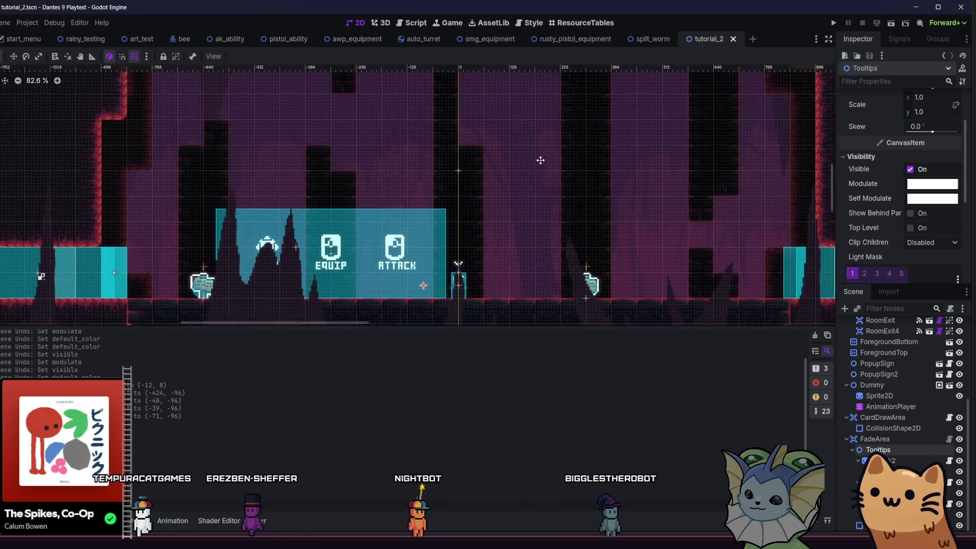
drag(525, 181, 517, 191)
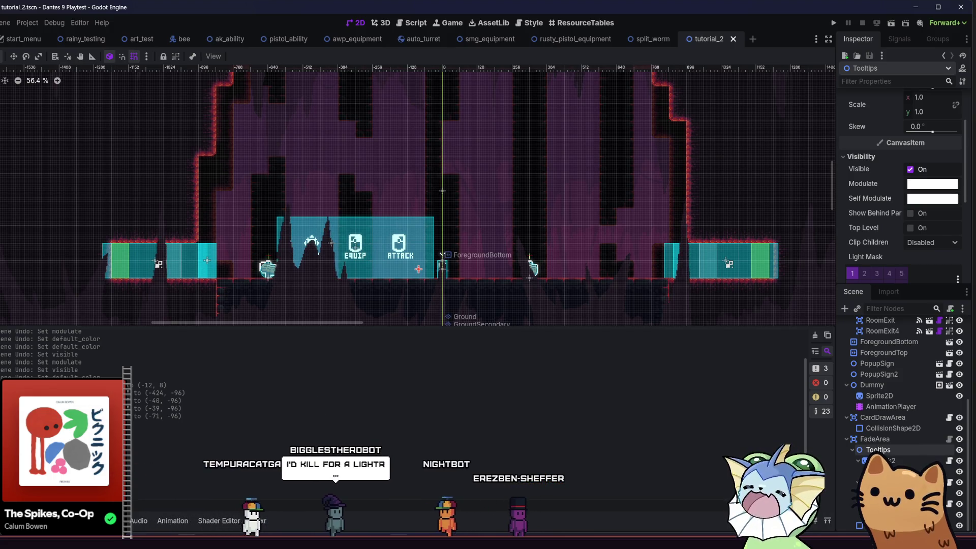
mouse_move(399, 545)
click(428, 496)
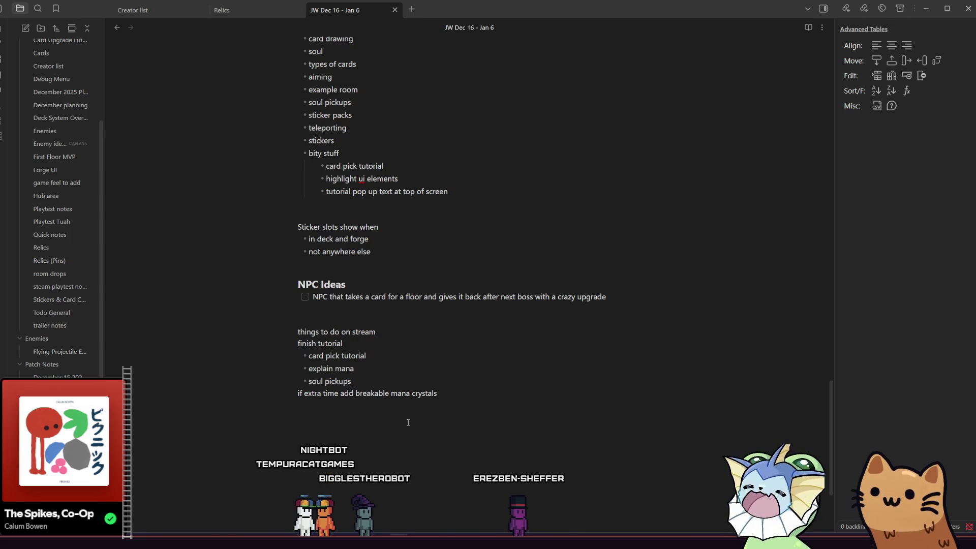
click(932, 8)
mouse_move(409, 261)
mouse_down()
mouse_move(366, 257)
mouse_move(406, 238)
mouse_up()
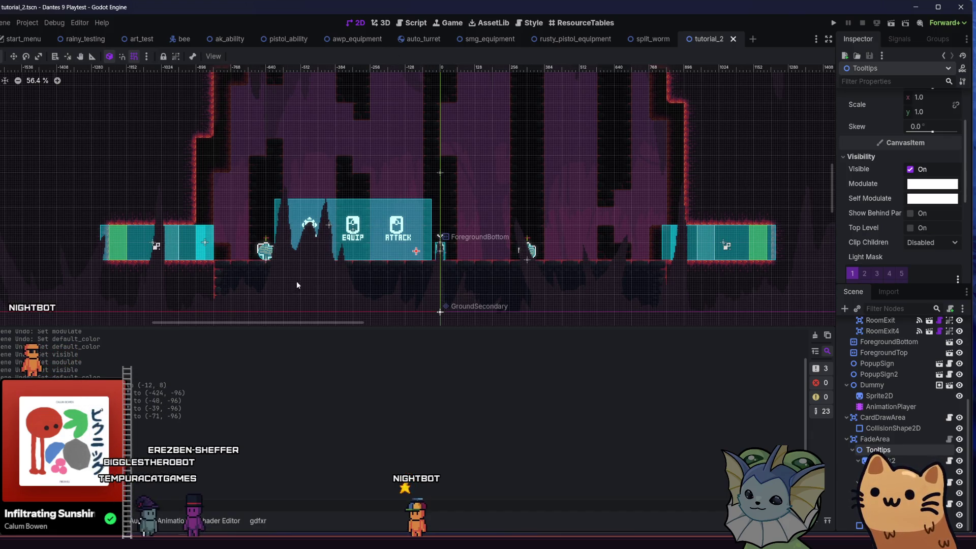
- Zoom and pan the level view in the 2D viewport
scroll(328, 253, down, 2)
mouse_move(331, 251)
mouse_down()
mouse_move(352, 314)
mouse_move(322, 262)
mouse_move(326, 233)
mouse_up()
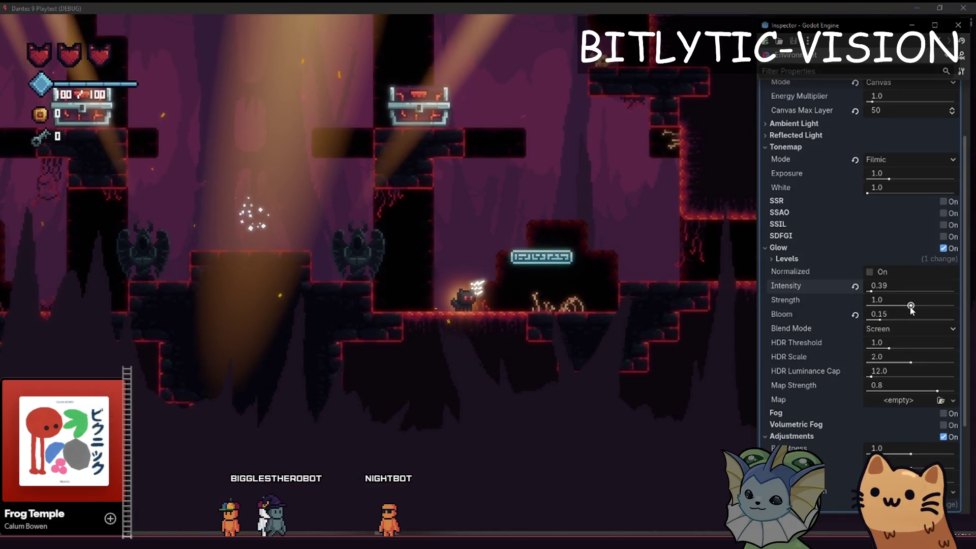
- Try Glow Strength 0.72 and reset HDR Threshold to its 1.0 default
click(867, 306)
drag(866, 306, 897, 305)
drag(889, 348, 858, 353)
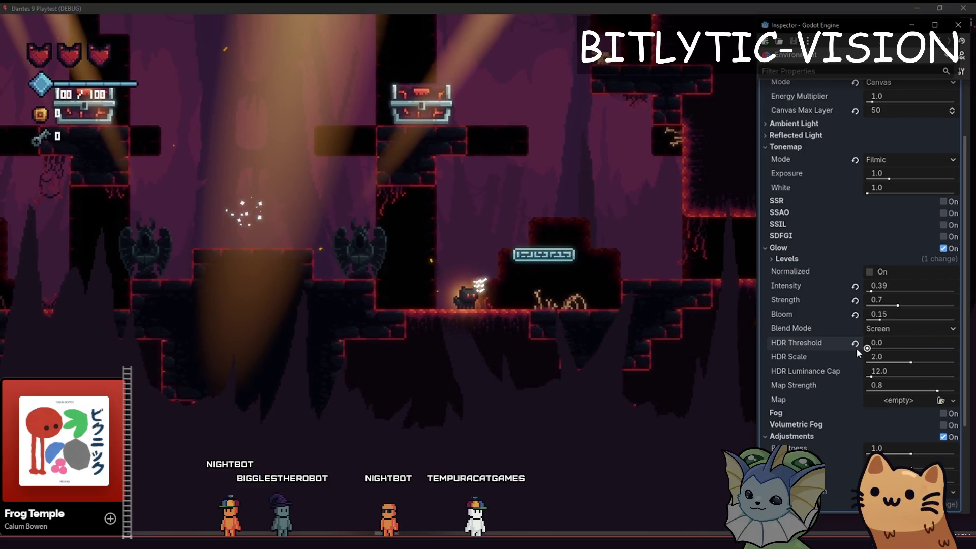
click(856, 345)
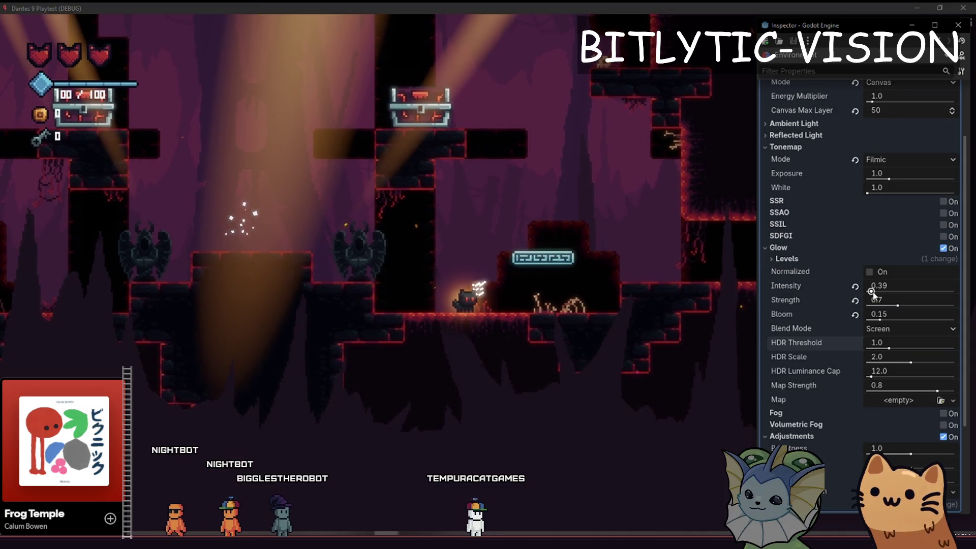
- Set glow Intensity to exactly 0.25 and return to the main editor
drag(871, 291, 868, 291)
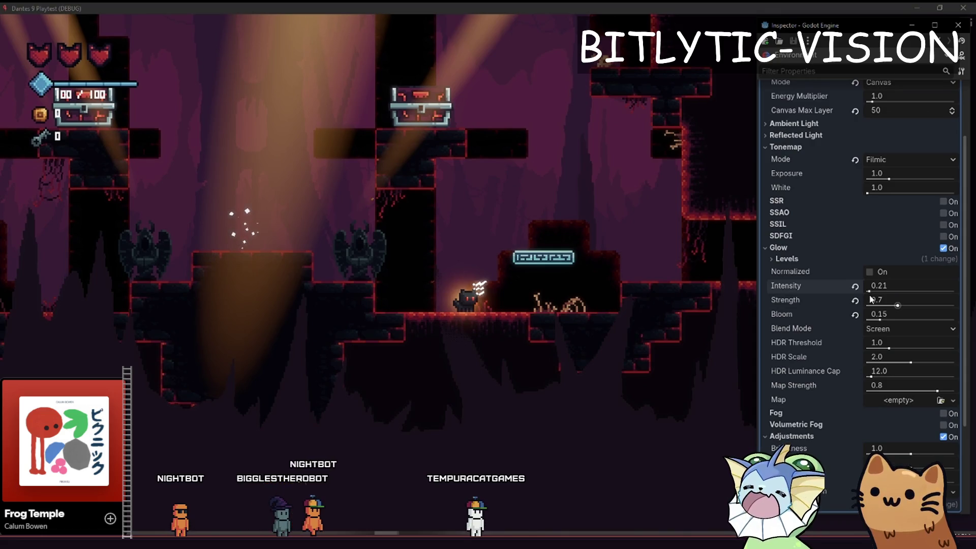
click(866, 285)
text(0.25)
key(Return)
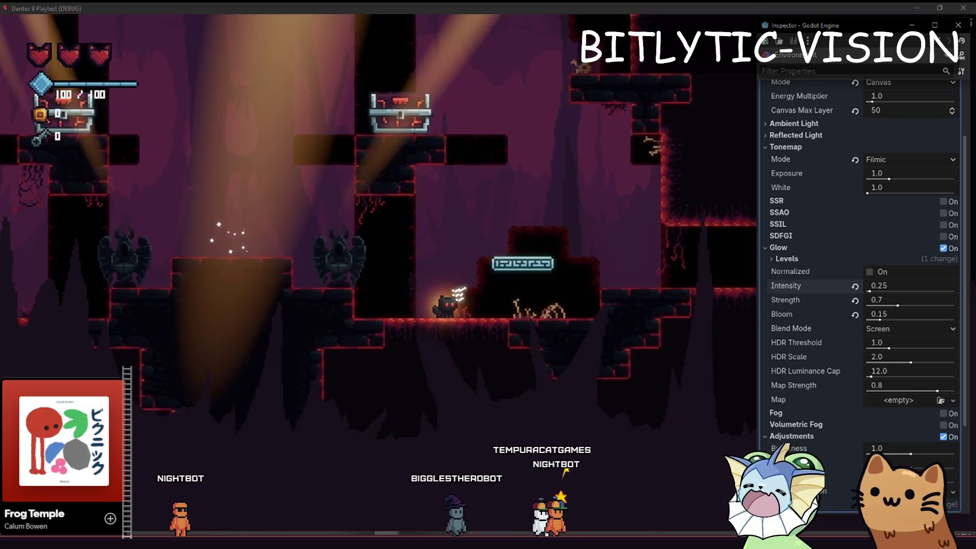
key(alt+Tab)
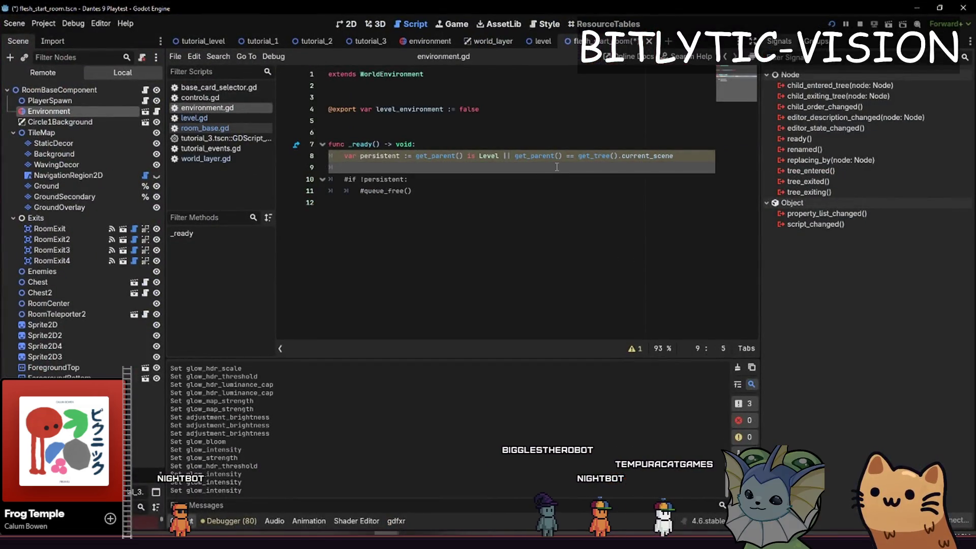
- Open default_attack.gd via quick search for 'default_attack'
key(alt+shift+o)
text(default_attack.)
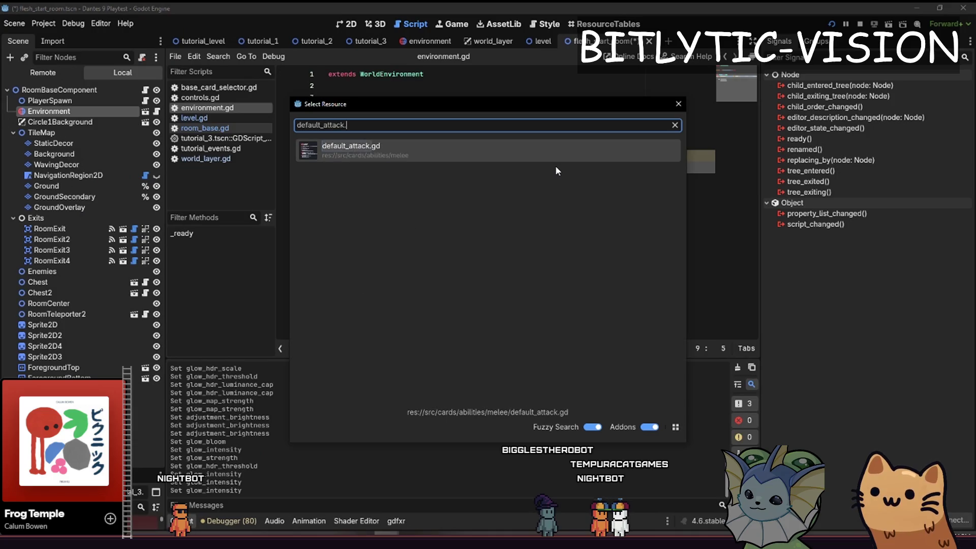
key(Return)
scroll(577, 89, down, 1)
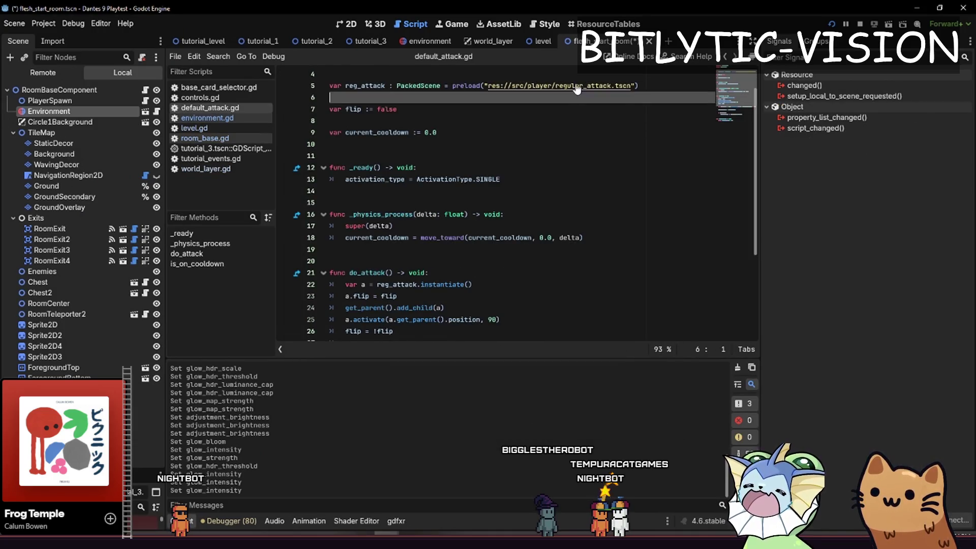
- Open regular_attack.tscn, select its AnimatedSprite2D, and launch the game with F5
ctrl+click(577, 87)
click(34, 124)
key(F5)
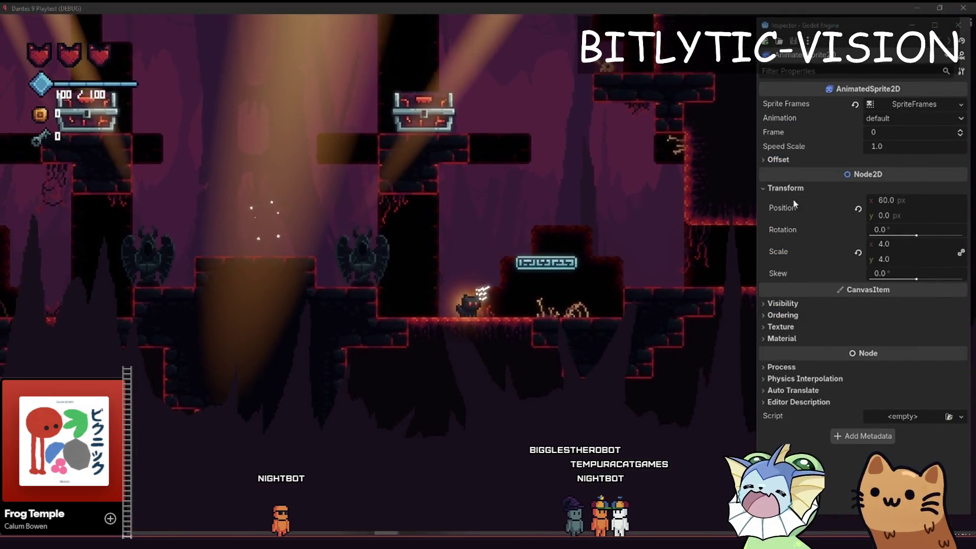
- Brighten the attack sprite's Modulate, ease its intensity down slightly, and check the glow in-game
click(814, 208)
click(808, 304)
click(912, 329)
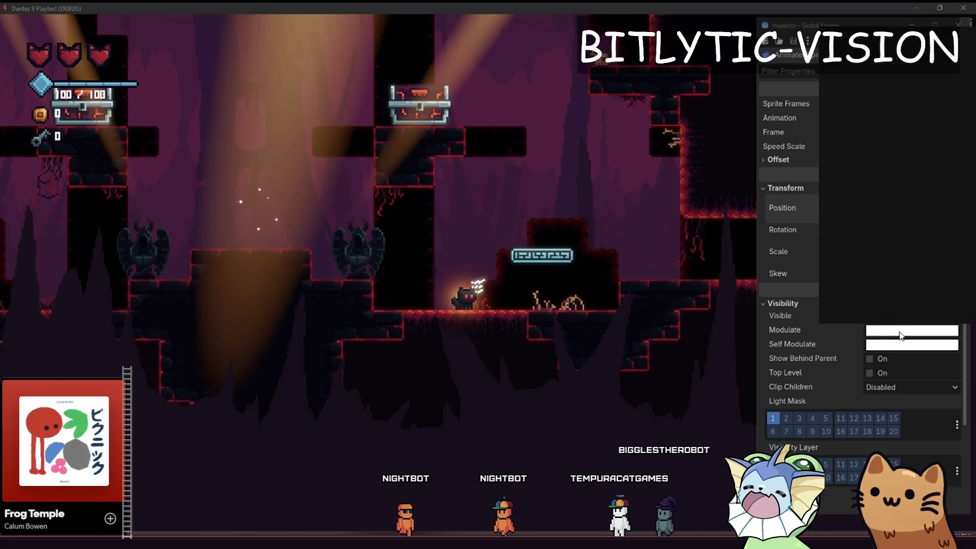
drag(881, 247, 894, 247)
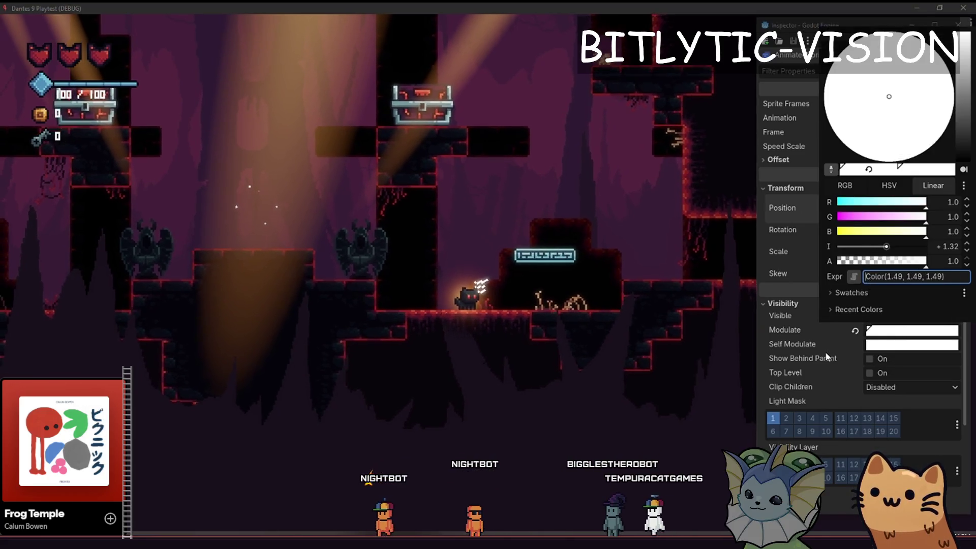
key(Escape)
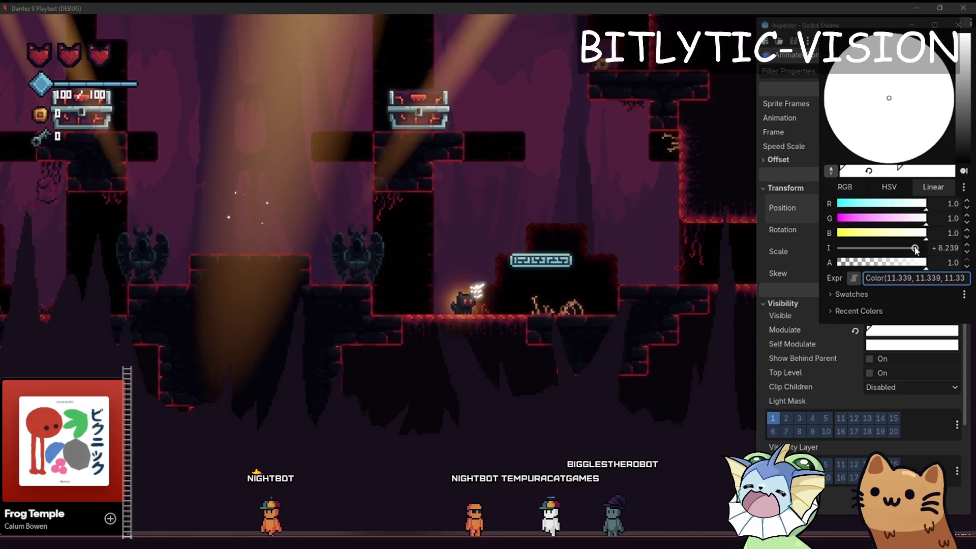
click(500, 294)
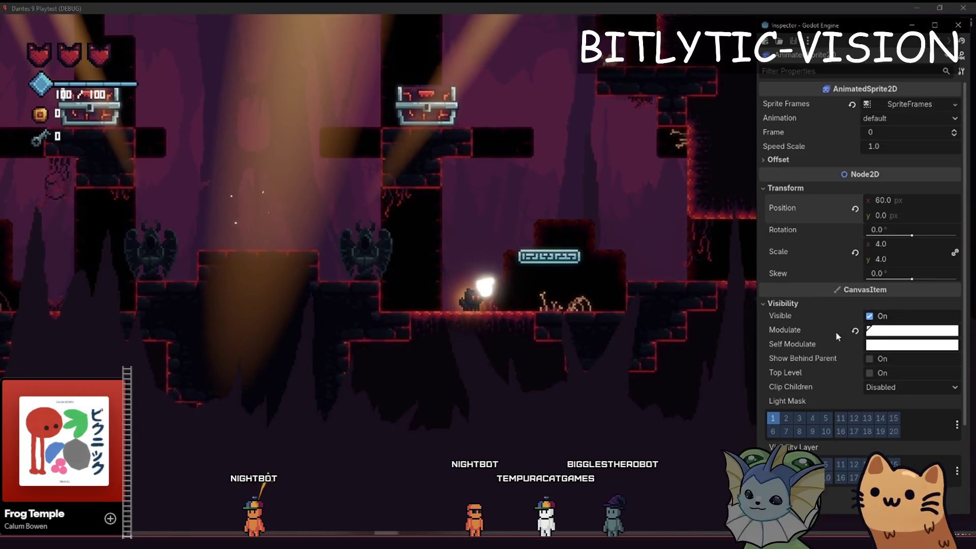
click(912, 330)
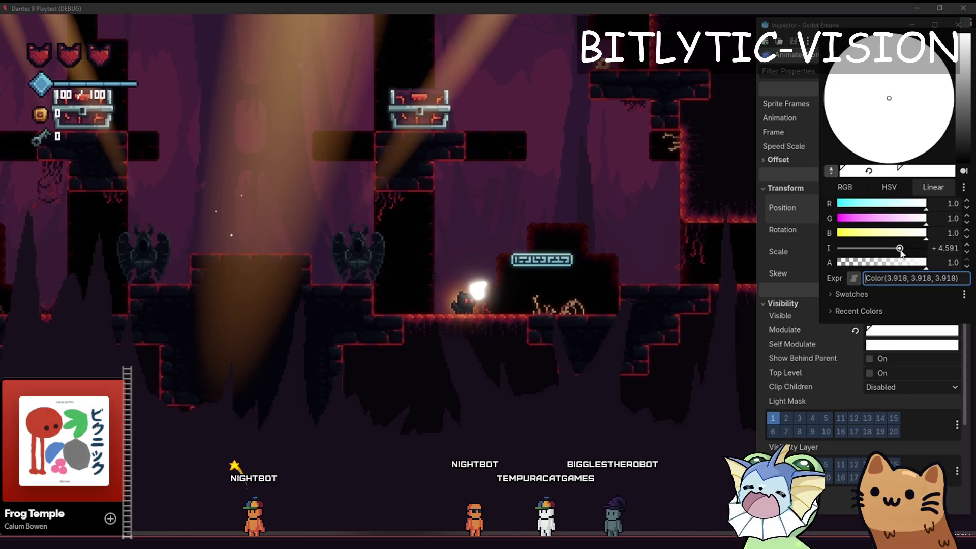
drag(901, 253, 898, 252)
key(Escape)
click(891, 329)
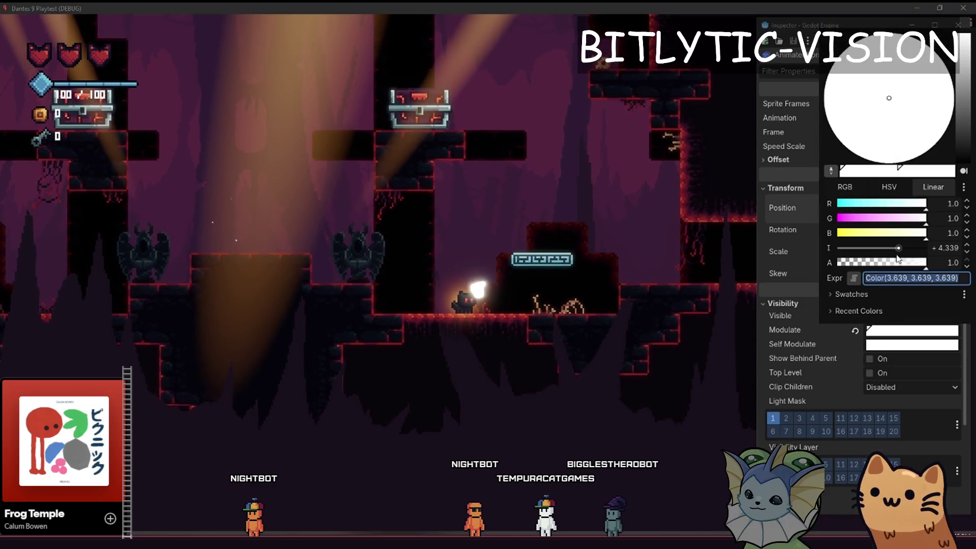
click(621, 283)
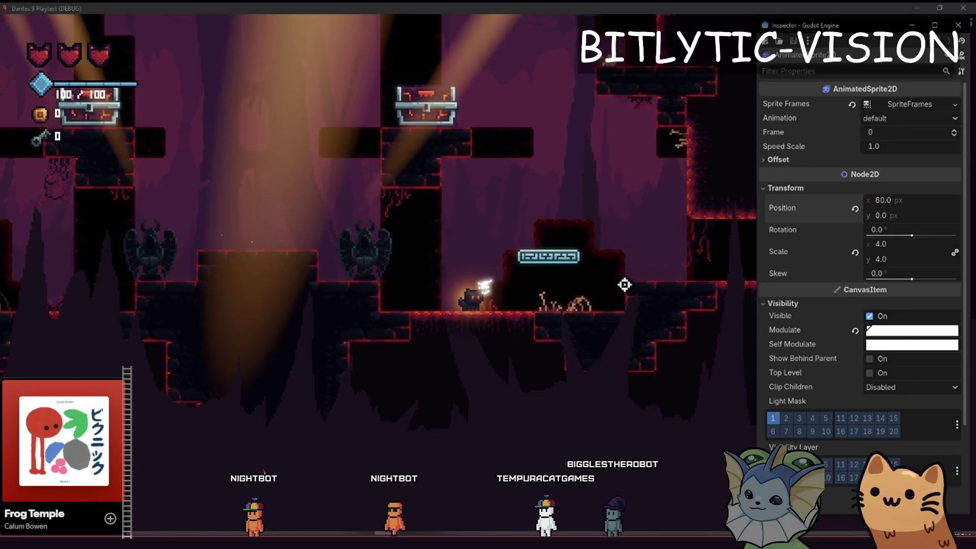
click(514, 311)
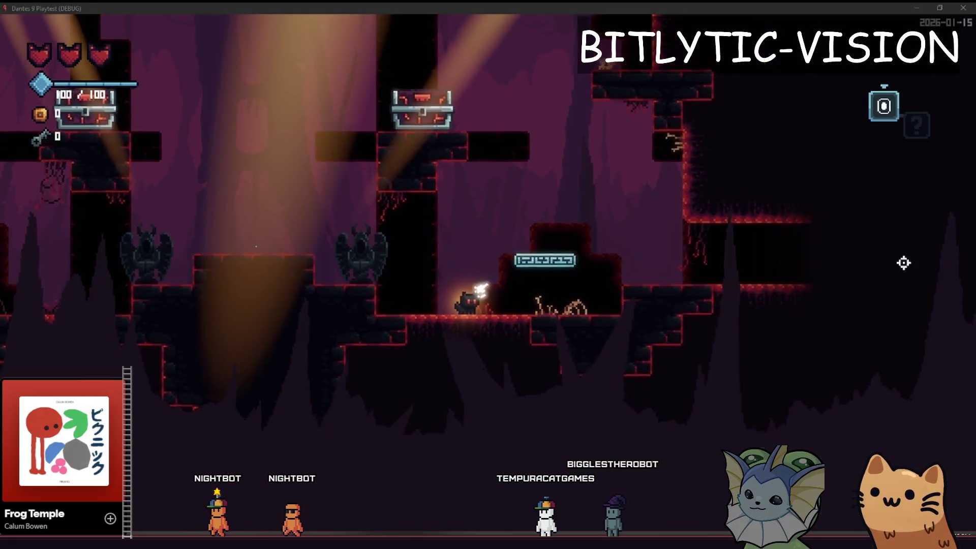
key(alt+Tab)
- Switch the Modulate picker to HSV and tint the sprite a fully saturated cyan
click(909, 333)
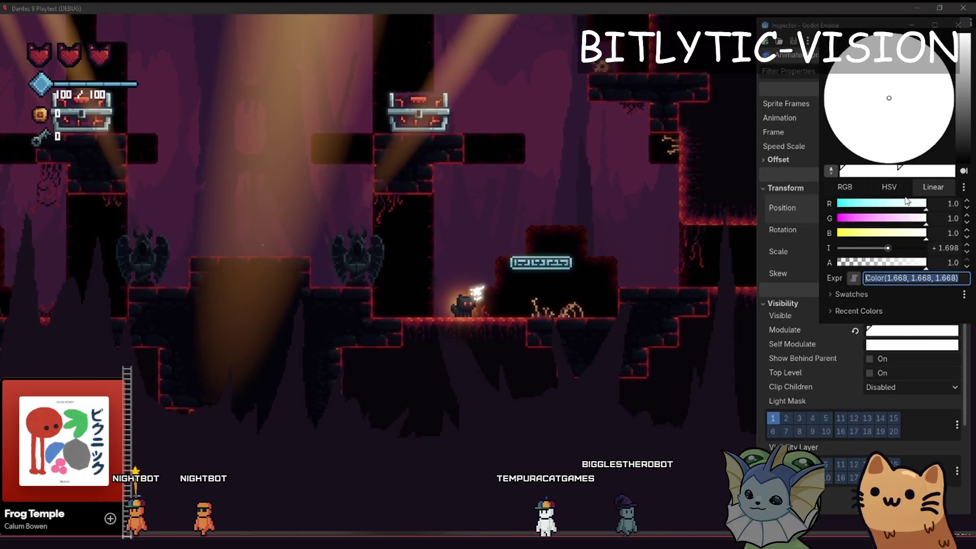
click(888, 186)
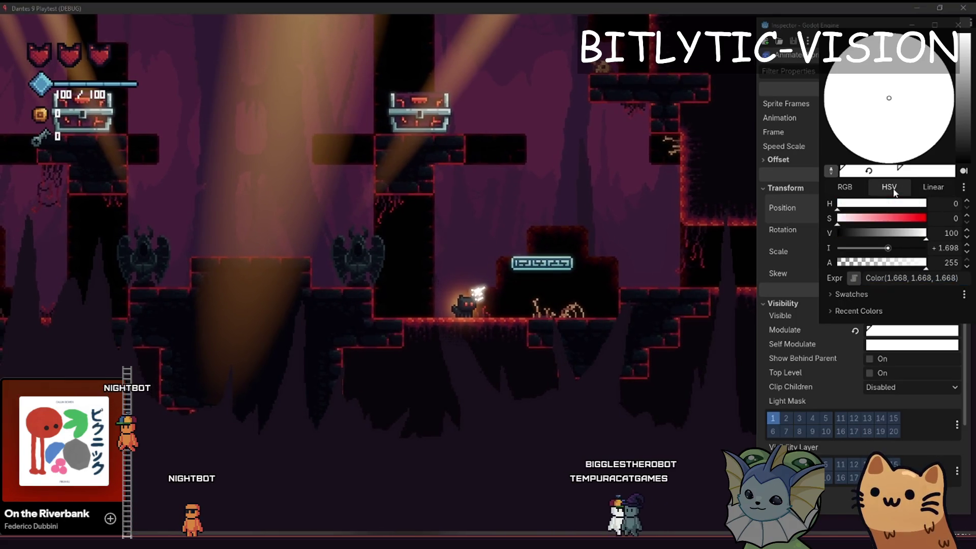
mouse_move(840, 205)
mouse_down()
mouse_move(880, 203)
mouse_move(930, 229)
mouse_up()
click(910, 330)
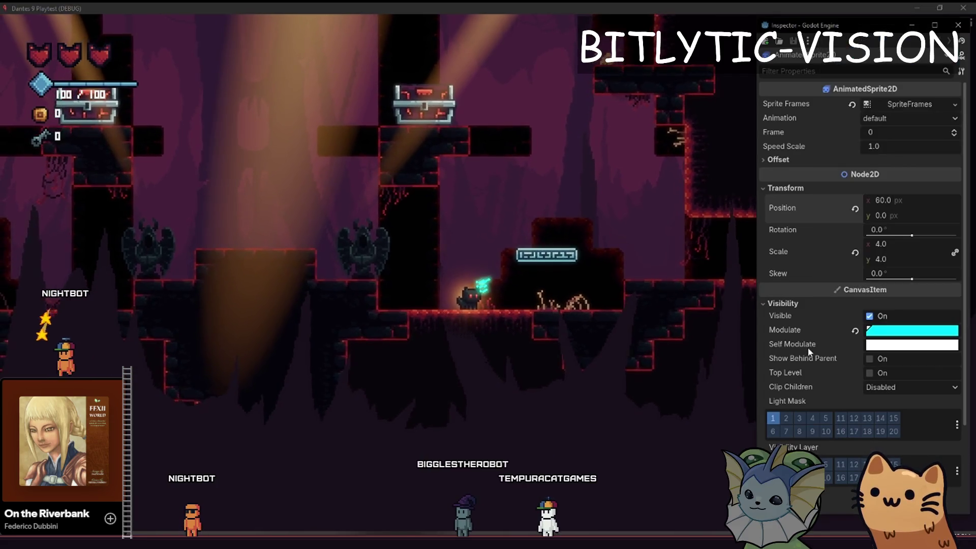
click(910, 330)
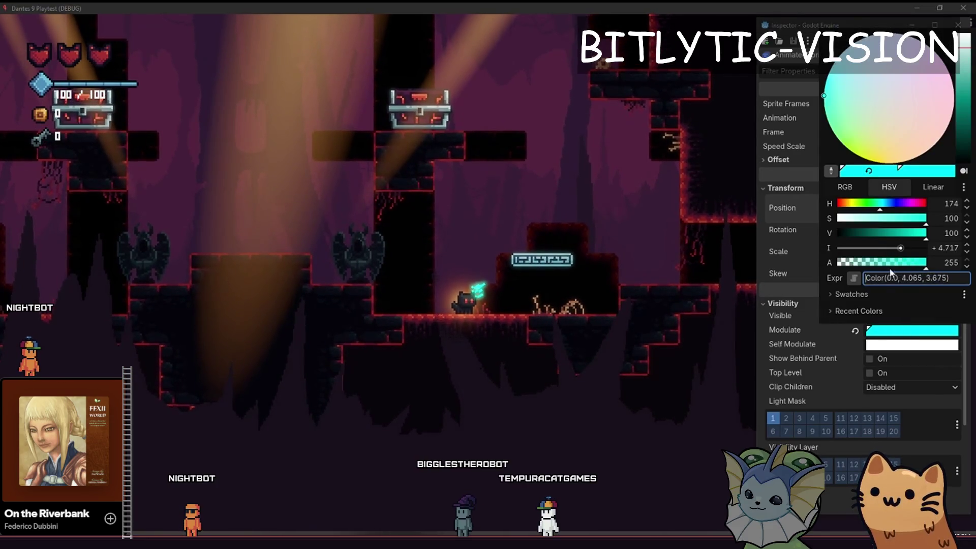
click(886, 329)
- Lower the saturation to a pale cyan (H 174, S 29, I ~4.7), test it in-game, and maximise the editor
click(928, 329)
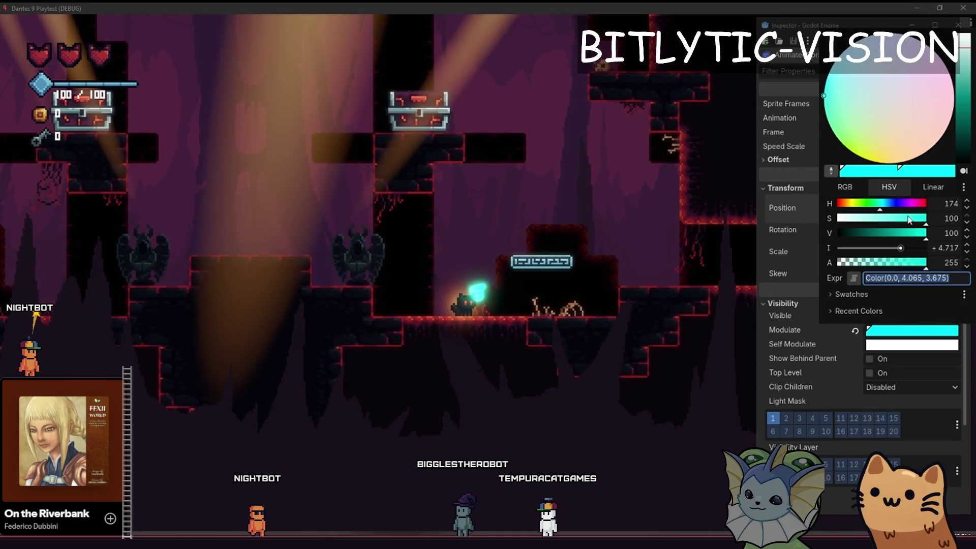
drag(892, 217, 837, 219)
click(813, 375)
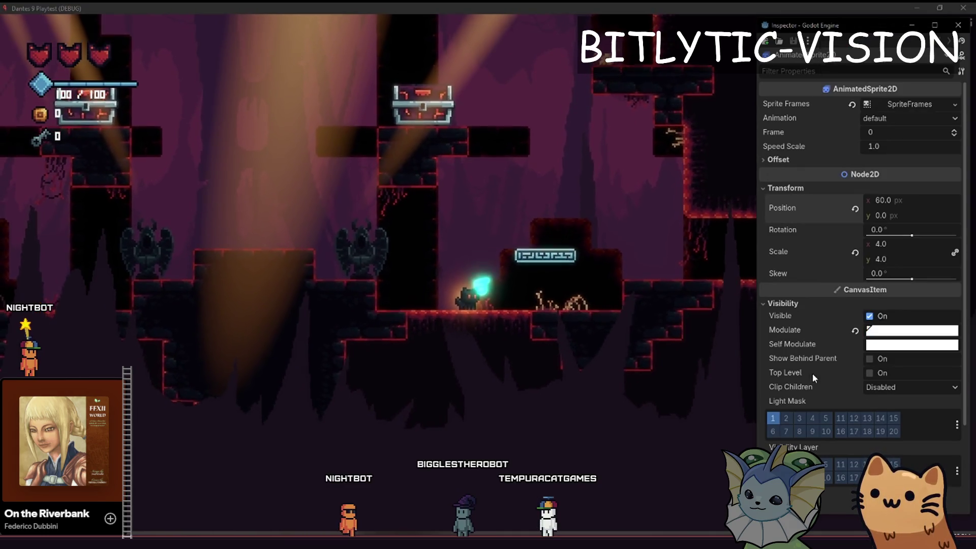
click(879, 337)
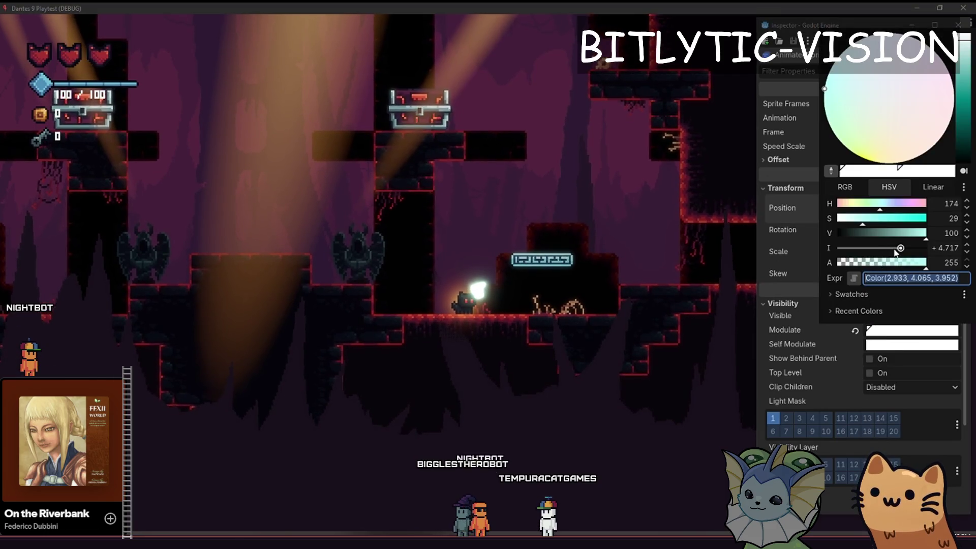
key(Escape)
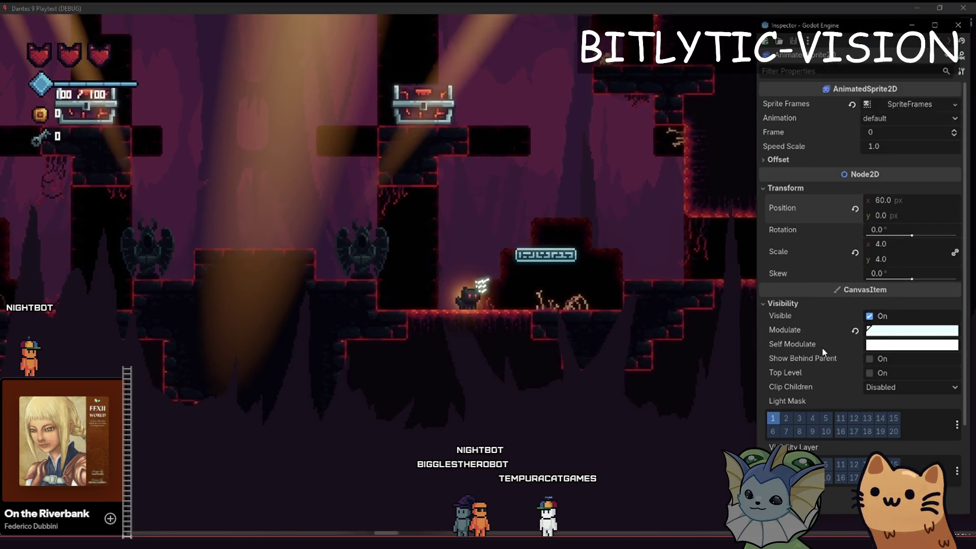
click(543, 287)
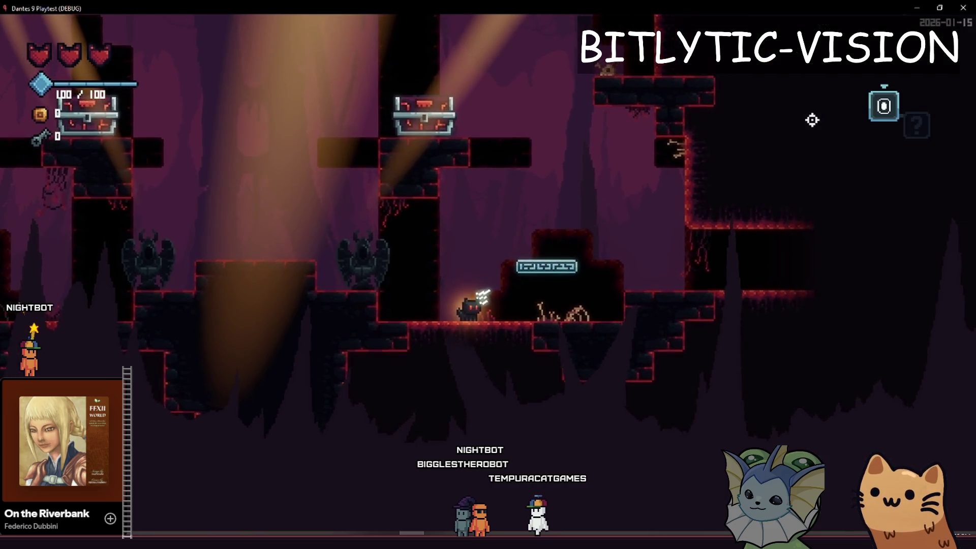
key(alt+Tab)
double_click(359, 6)
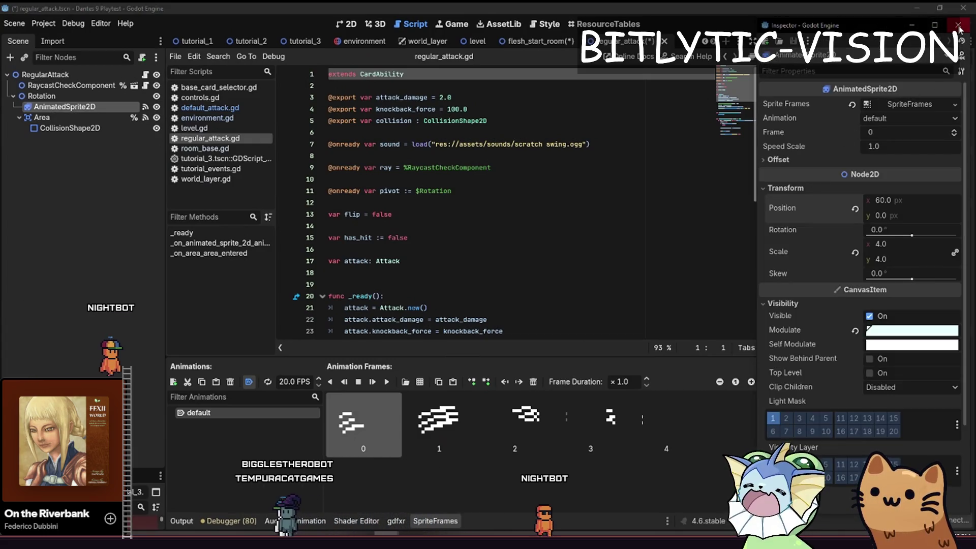
- Dock the floating Inspector back into the editor and bring up the Project menu
click(957, 26)
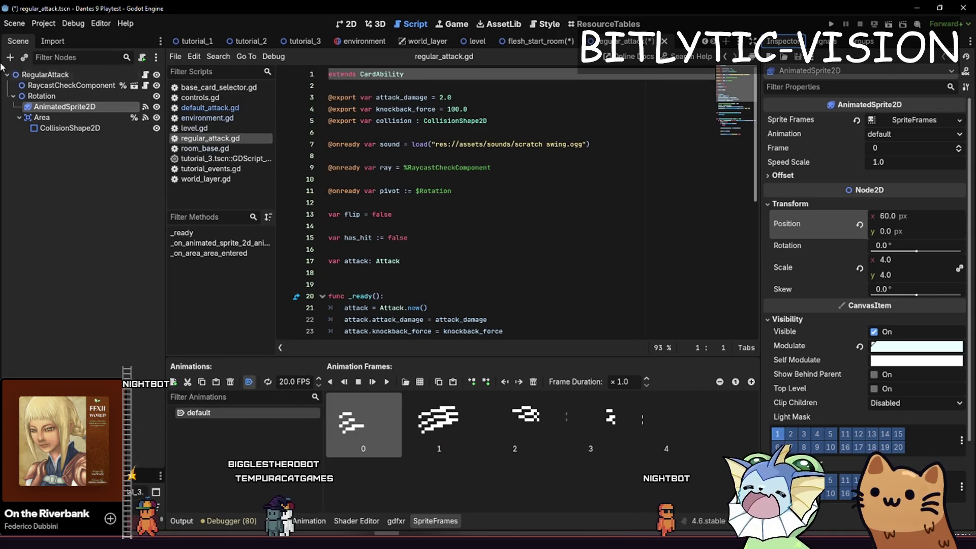
click(45, 24)
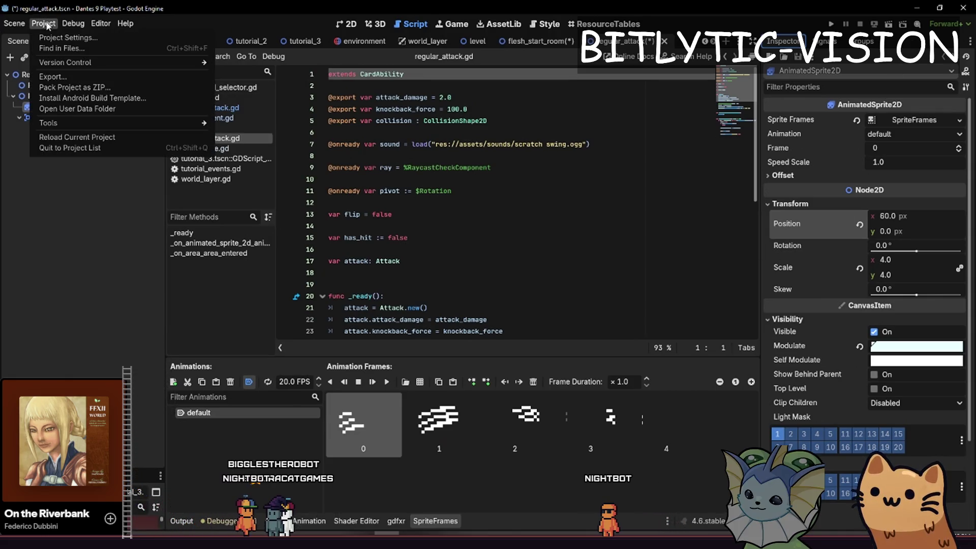
- Toggle HDR 2D in Project Settings a few times, leave it enabled, and close the settings
click(64, 38)
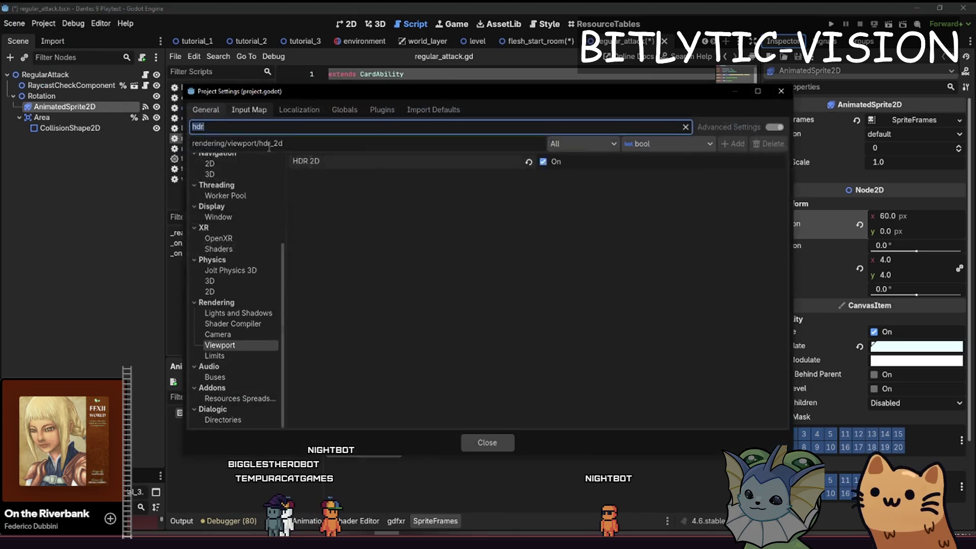
click(554, 160)
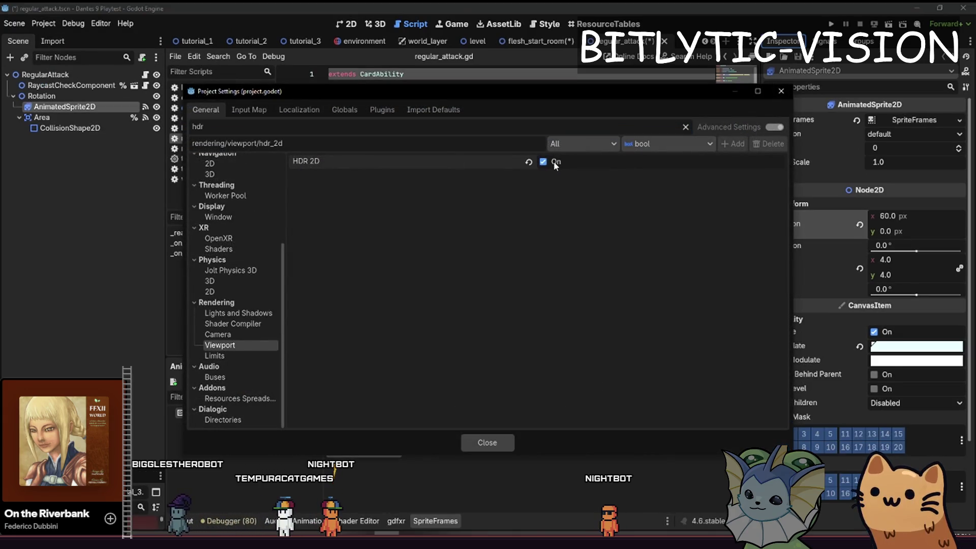
click(555, 162)
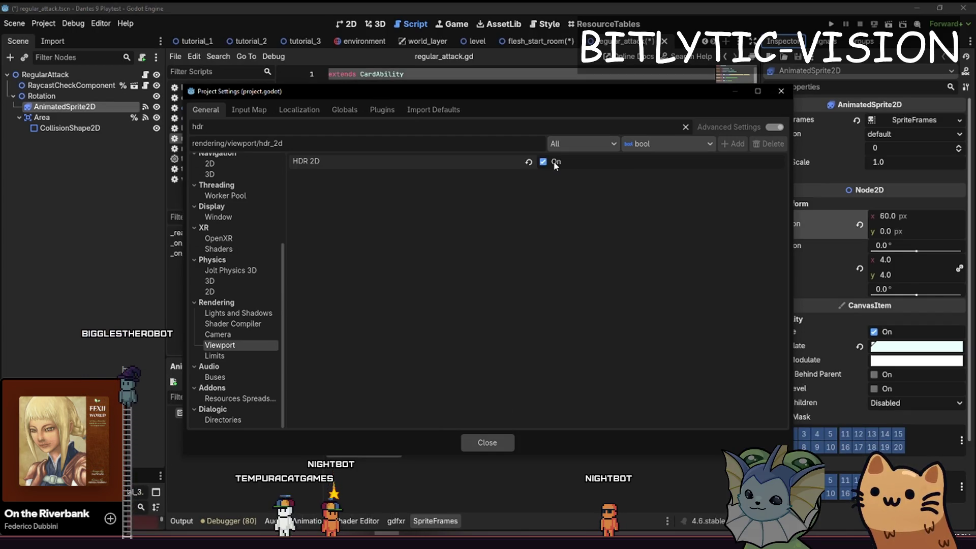
click(554, 162)
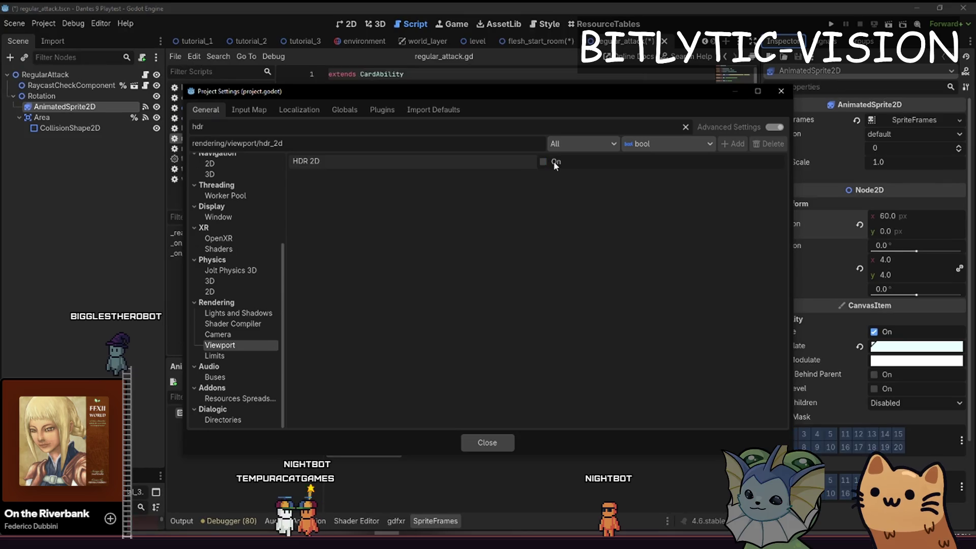
click(555, 163)
click(554, 162)
click(554, 162)
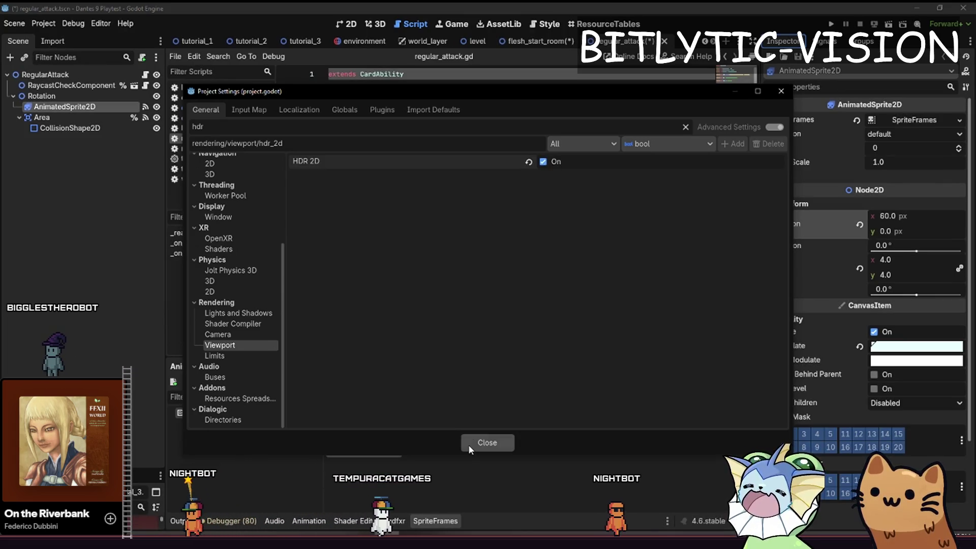
click(470, 447)
- Review the debugger's error list and jump to line 24 of damage_number.gd
scroll(635, 299, down, 8)
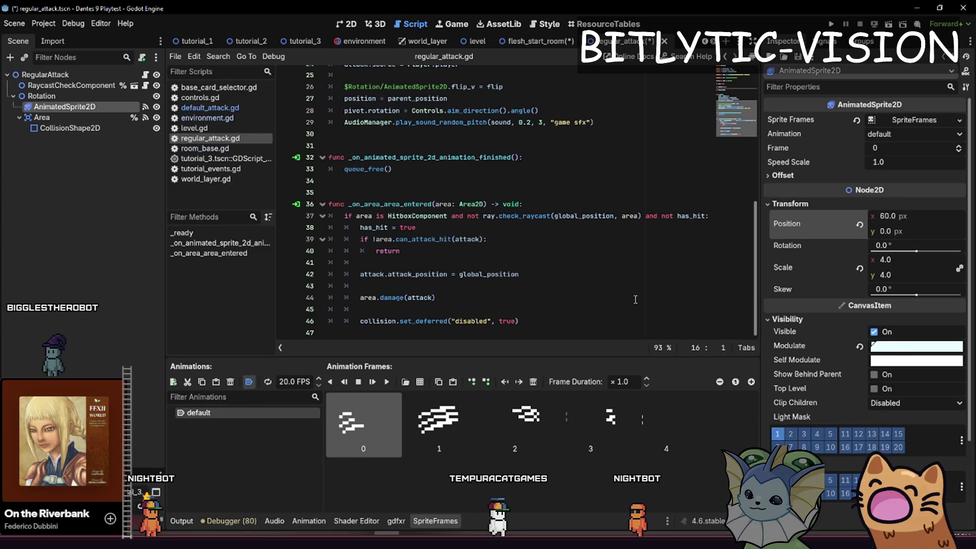
scroll(598, 291, up, 8)
click(182, 521)
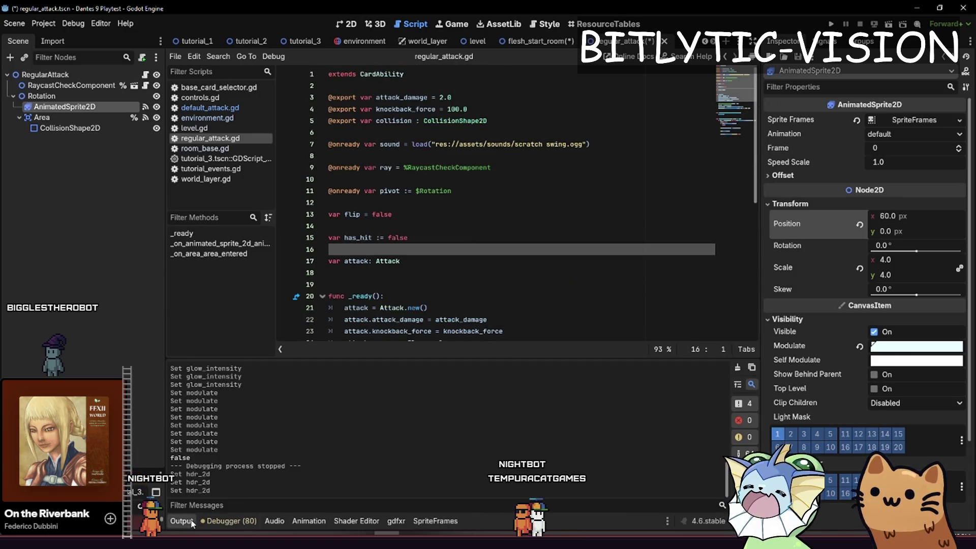
click(232, 520)
click(246, 391)
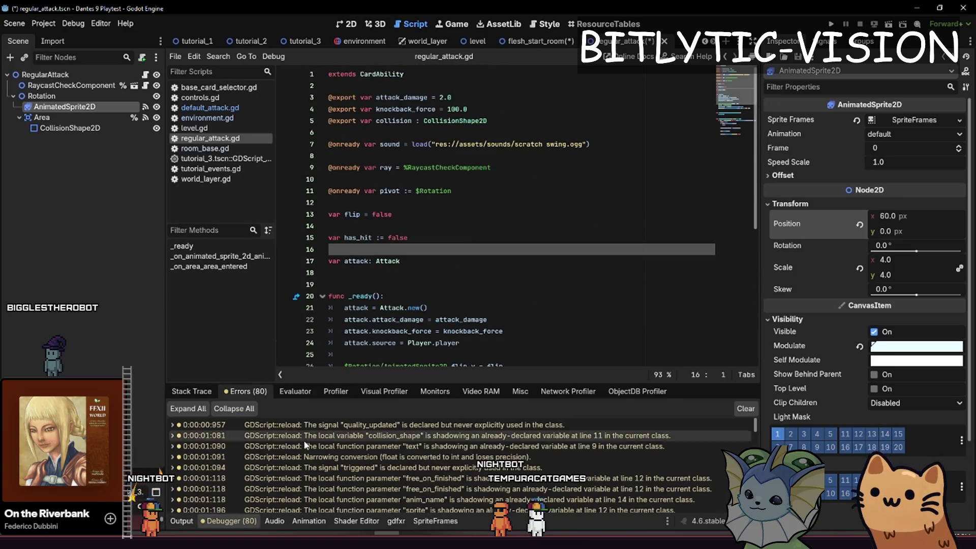
double_click(356, 446)
click(542, 109)
scroll(583, 254, up, 4)
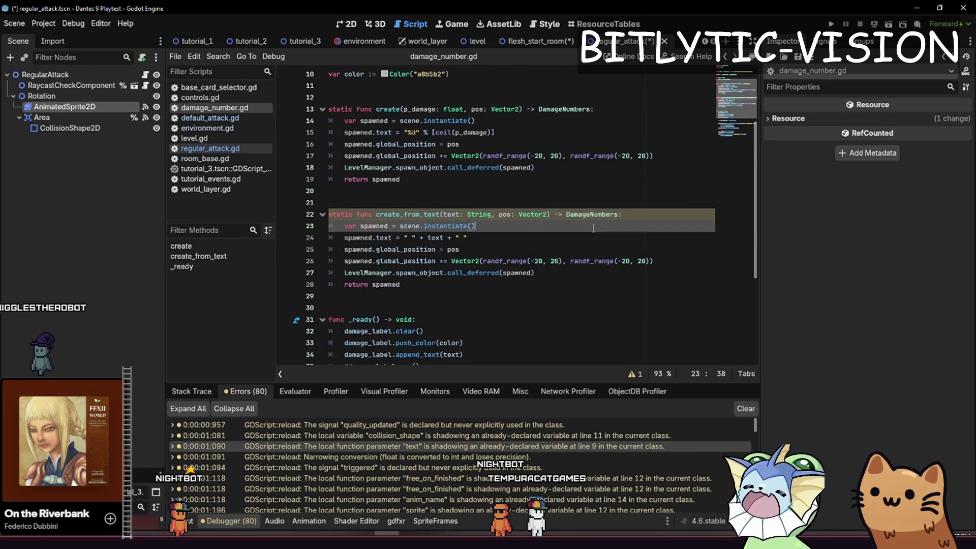
click(519, 237)
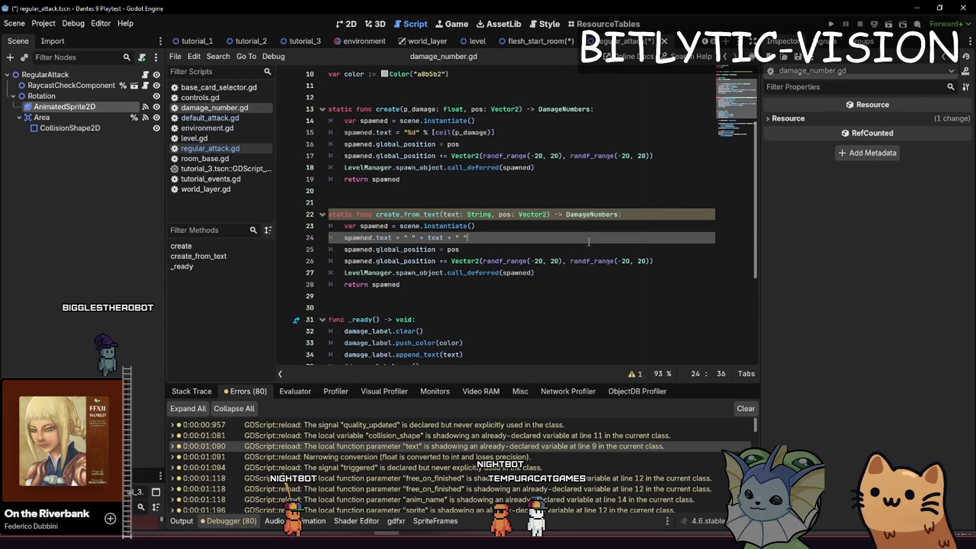
- Recheck the HDR project setting, then view the default_environment.tres diff in VS Code Source Control
click(43, 24)
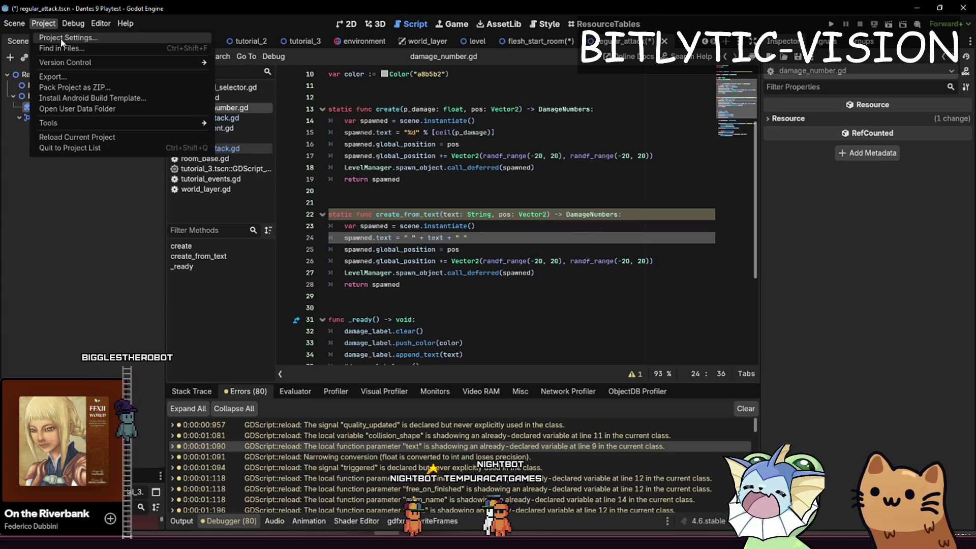
click(46, 37)
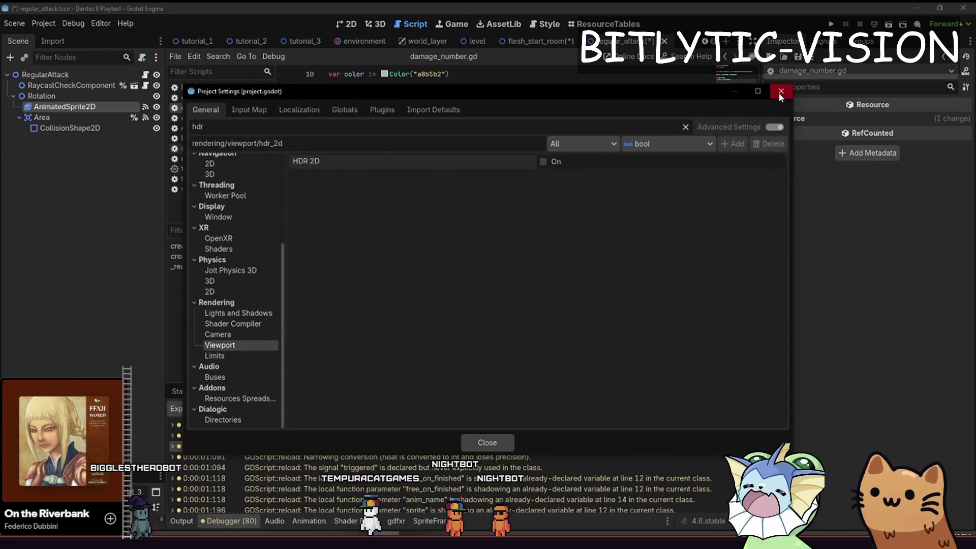
click(780, 92)
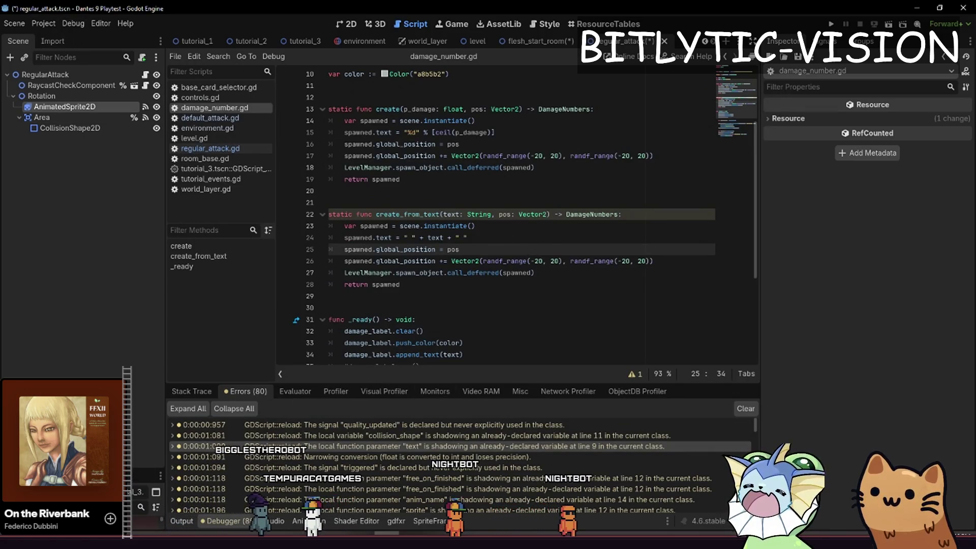
click(662, 326)
key(alt+Tab)
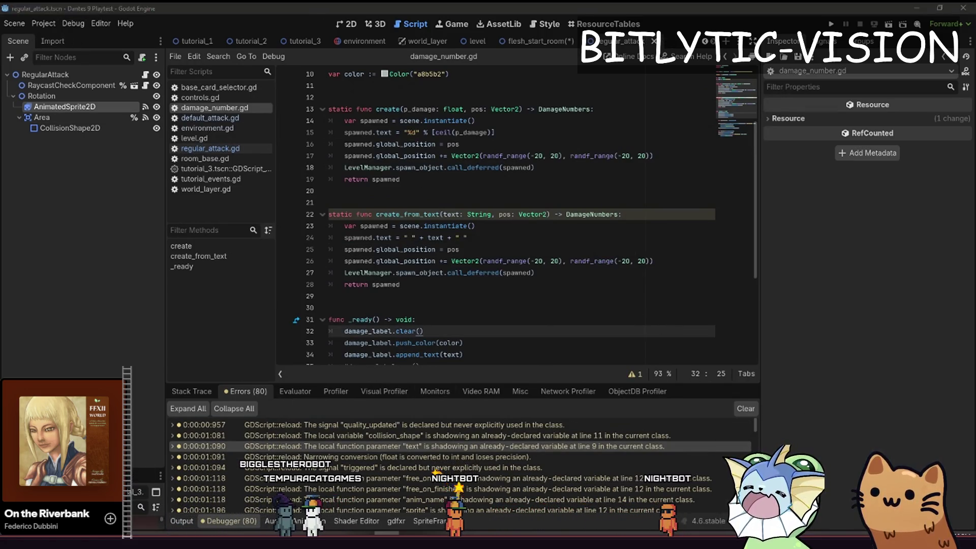
click(101, 124)
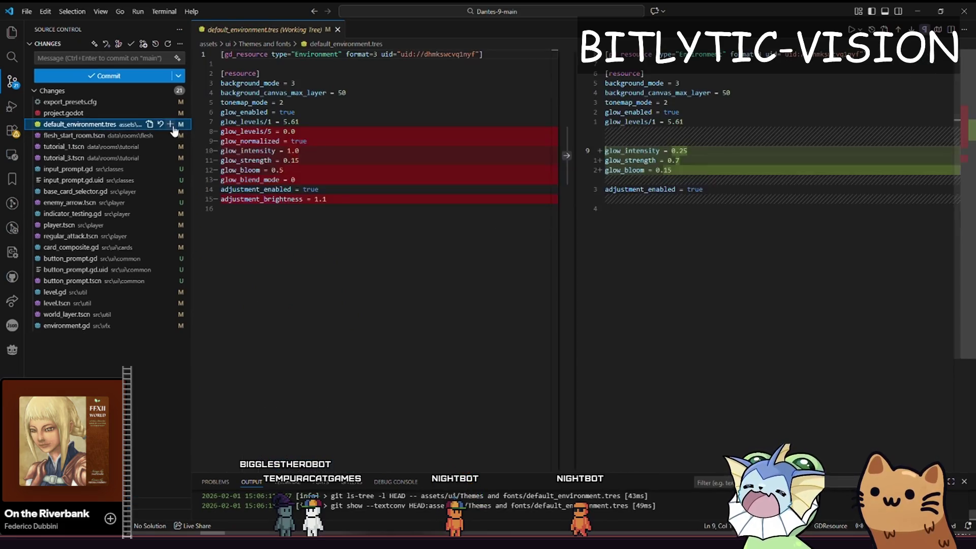
- Discard default_environment.tres and flesh_start_room.tscn changes, keeping tutorial_1.tscn after reviewing its diff
click(160, 124)
click(550, 288)
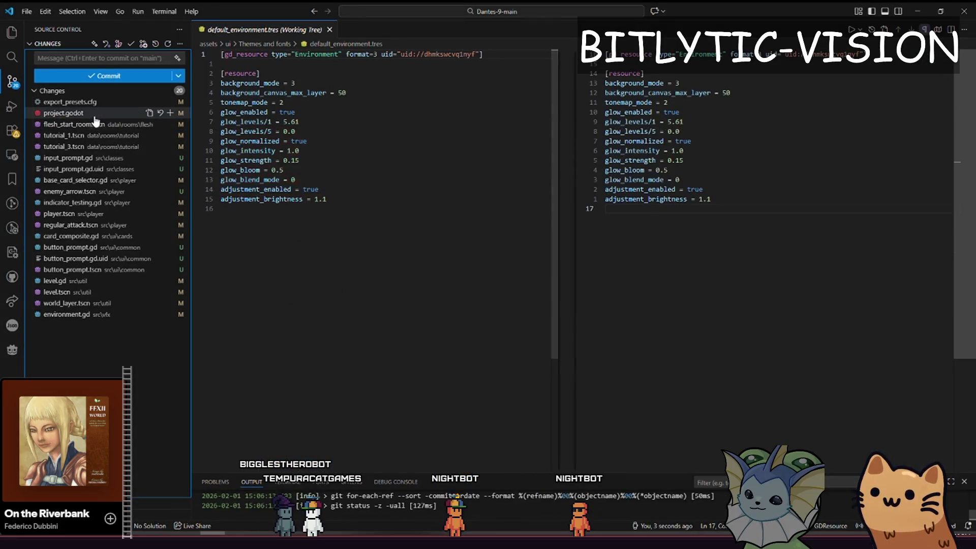
click(160, 124)
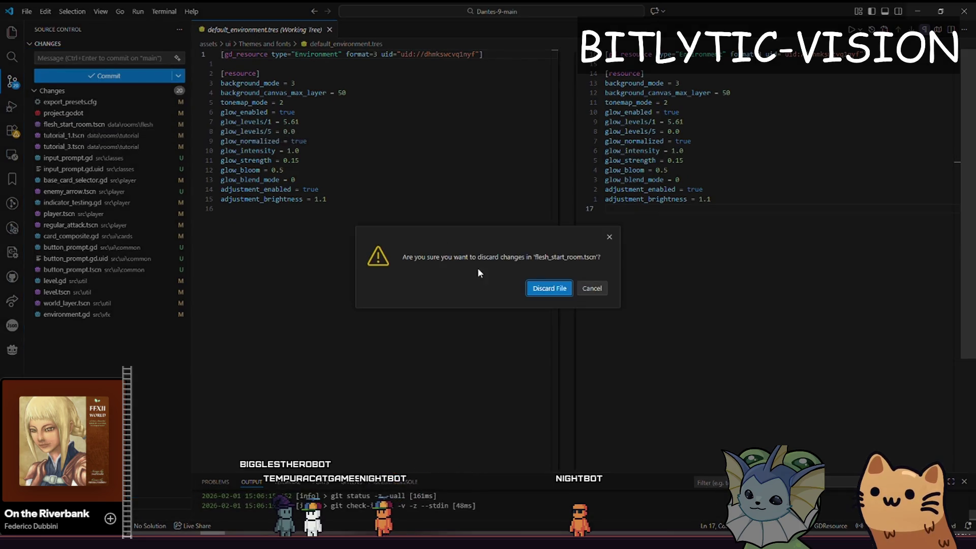
click(547, 288)
click(86, 125)
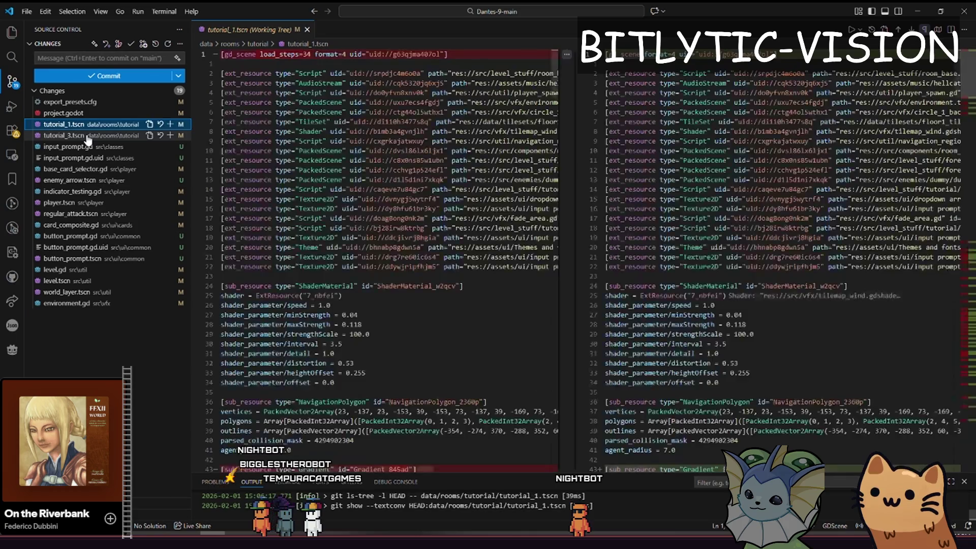
click(152, 133)
click(161, 125)
key(Escape)
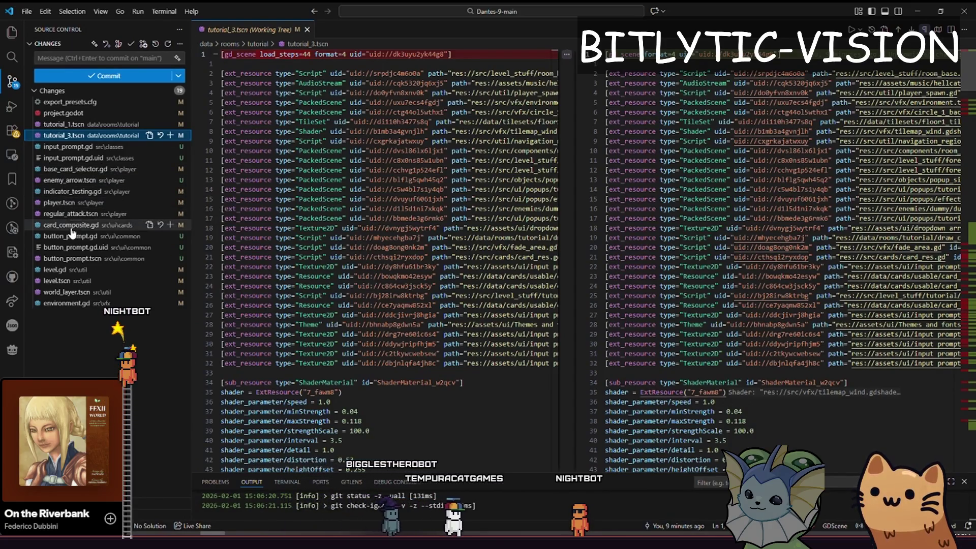
- Discard the changes to regular_attack.tscn, environment.gd and world_layer.tscn
click(160, 214)
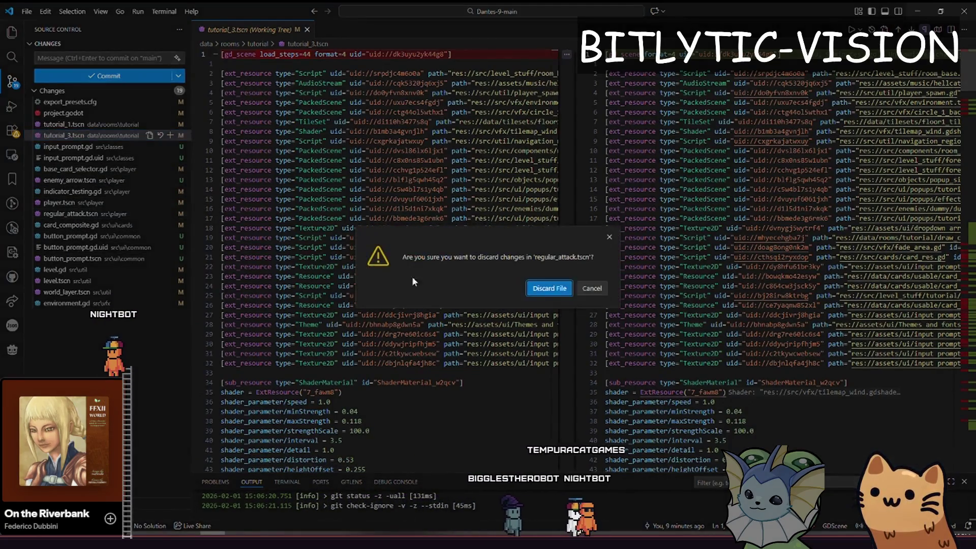
click(547, 298)
click(164, 293)
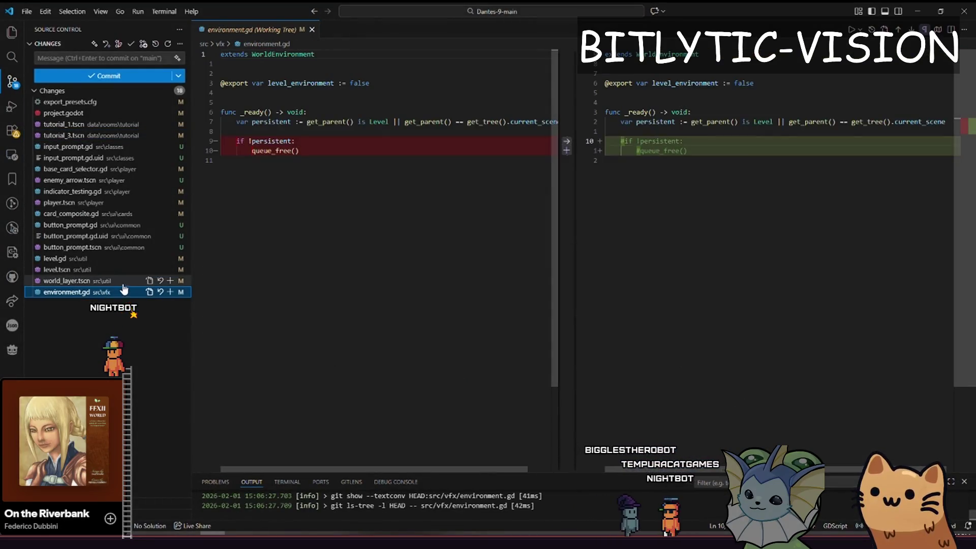
click(161, 292)
click(550, 290)
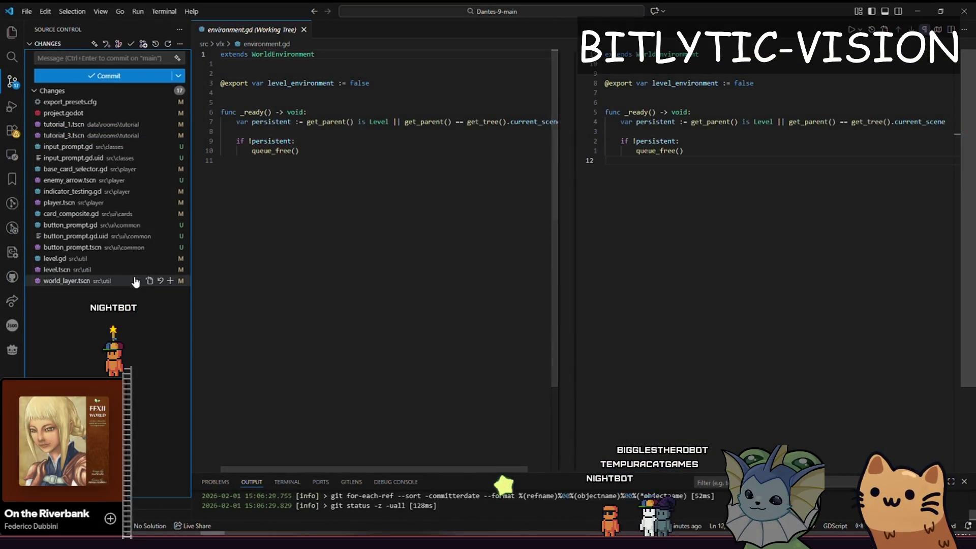
click(160, 281)
click(551, 295)
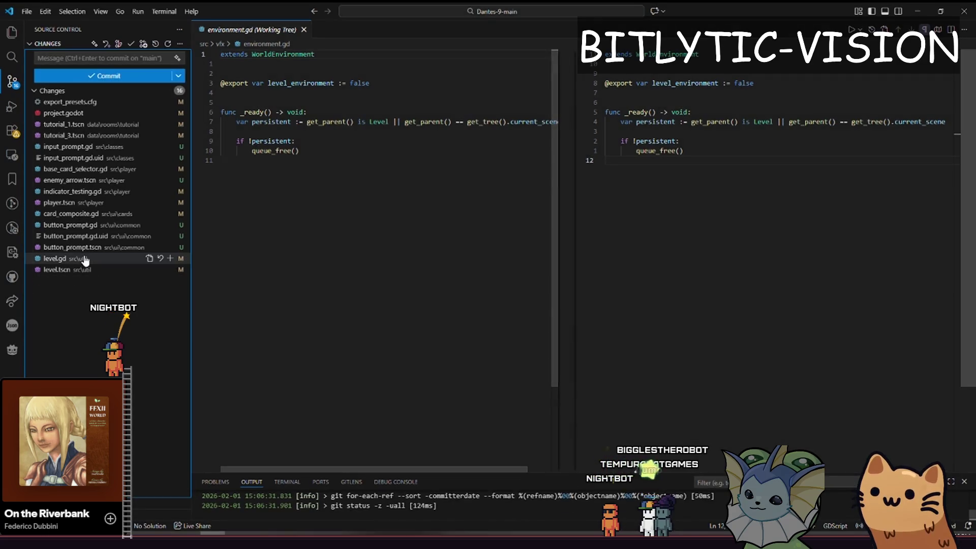
- Discard the level.tscn and level.gd changes and go back to Godot
click(127, 270)
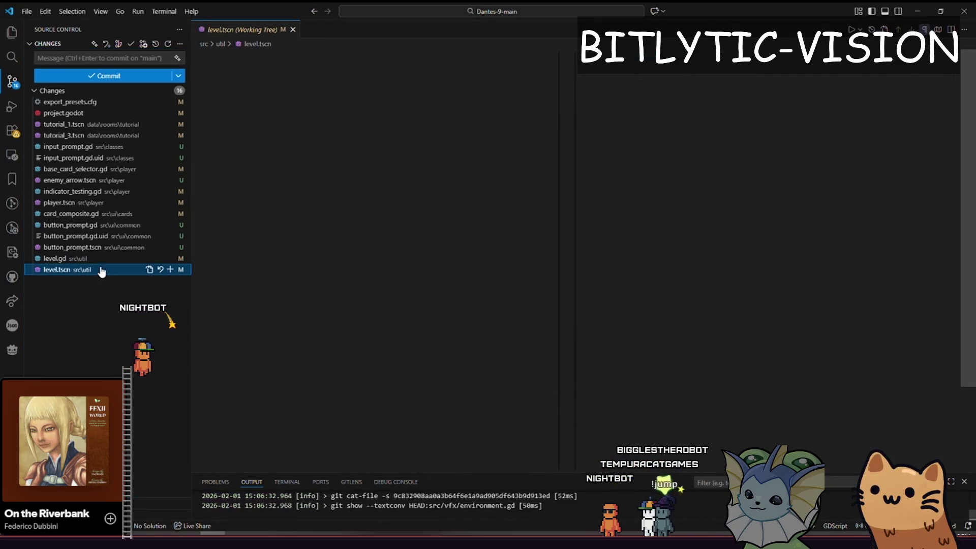
click(160, 271)
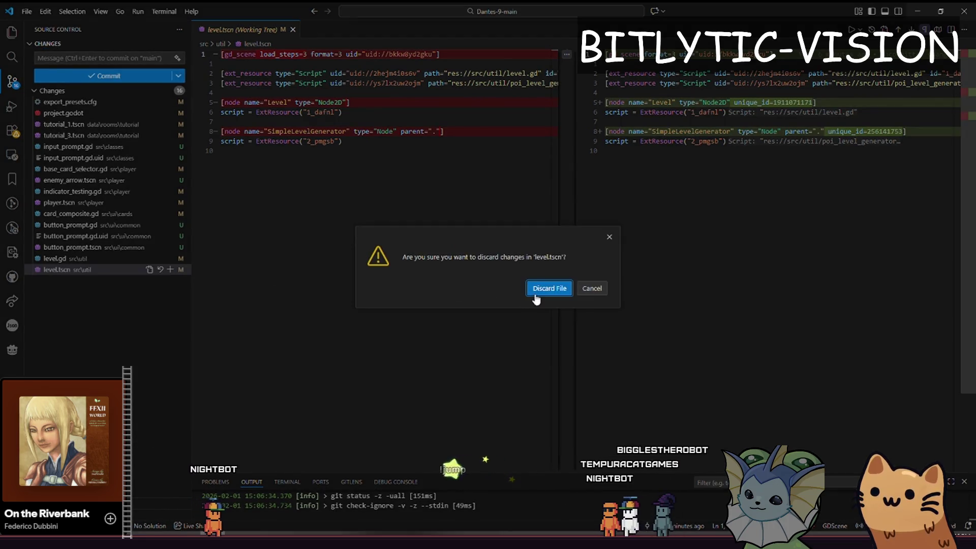
click(537, 300)
click(160, 258)
click(552, 291)
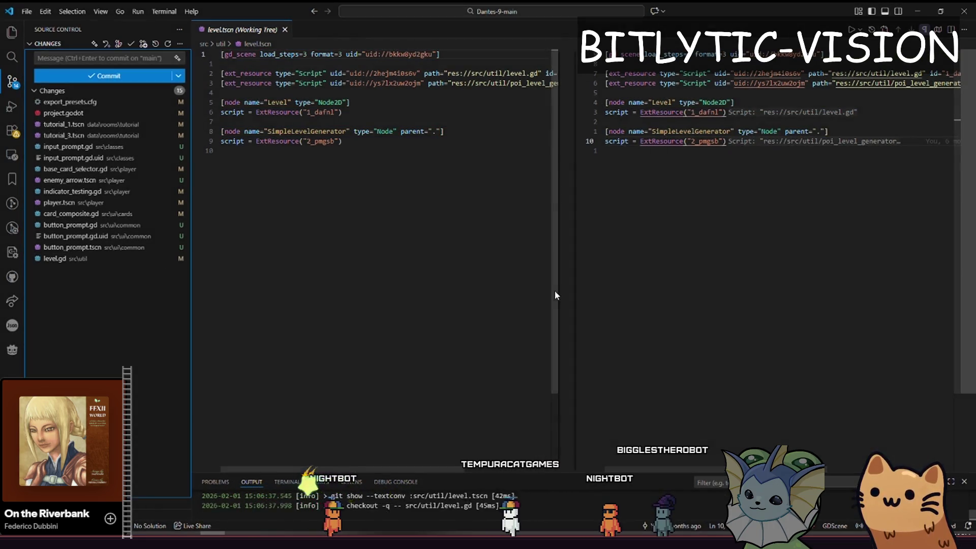
key(alt+Tab)
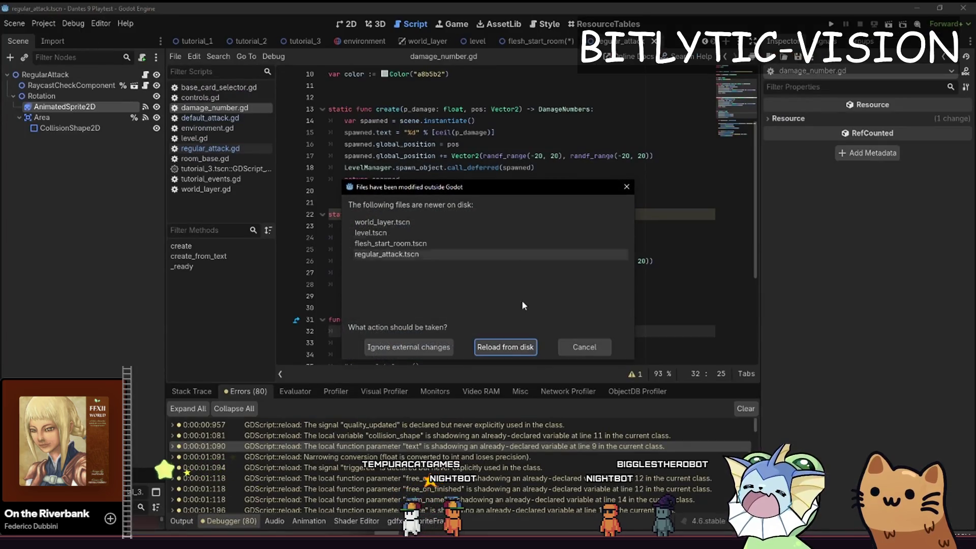
- Reload changed files from disk, Restart & Upgrade the project files, and clear the popup copy's name
click(505, 347)
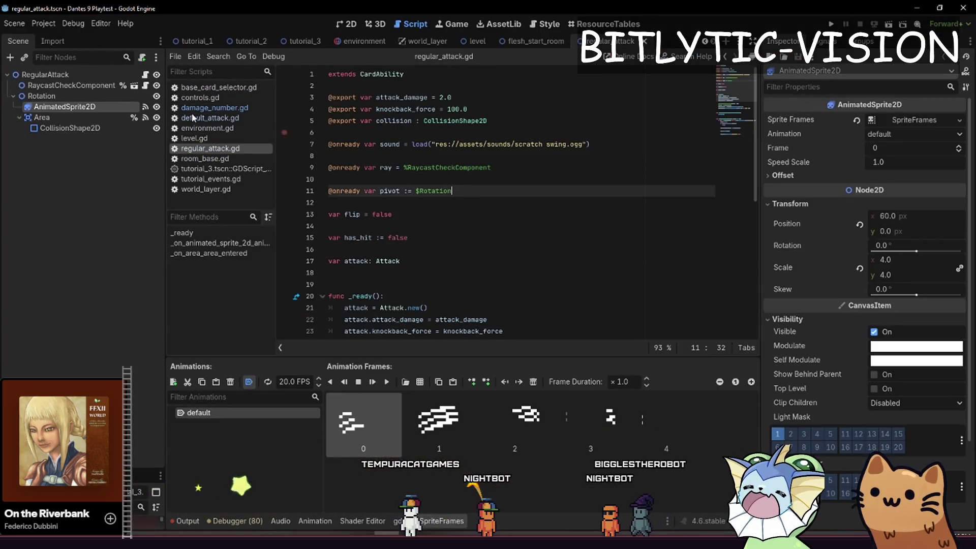
click(53, 25)
mouse_move(66, 120)
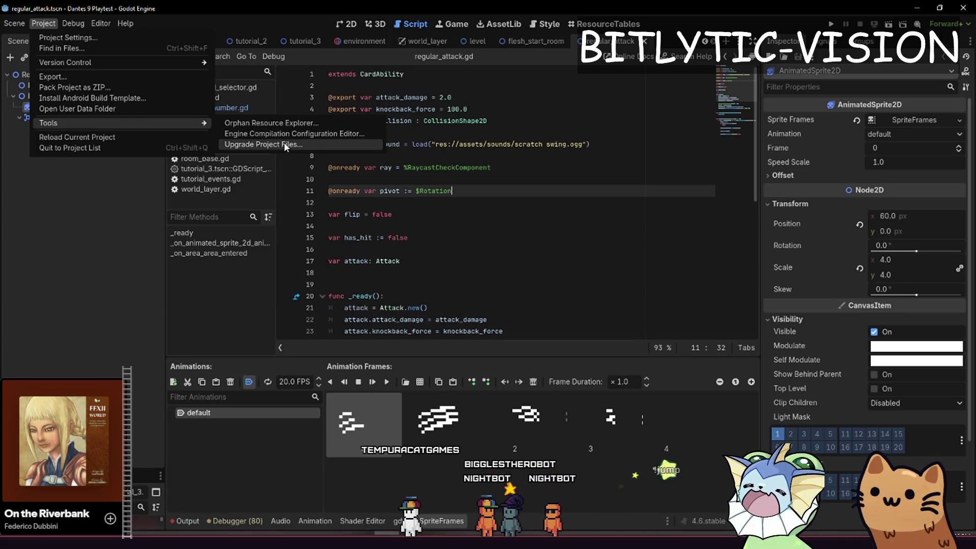
click(283, 144)
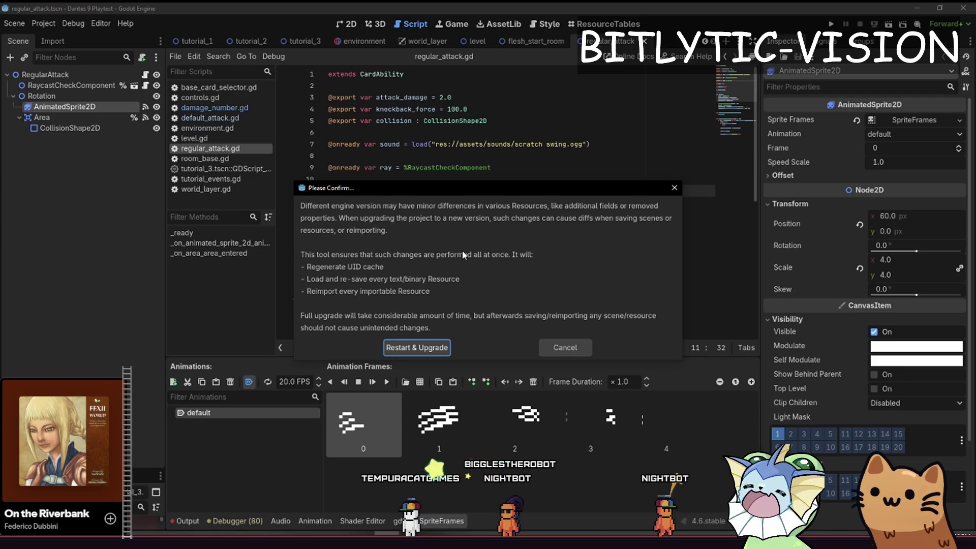
click(572, 345)
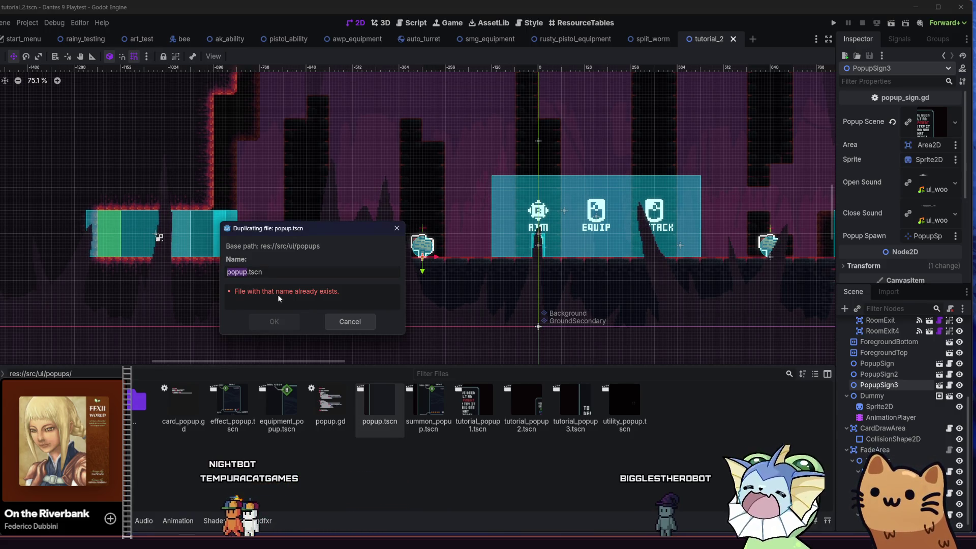
key(BackSpace)
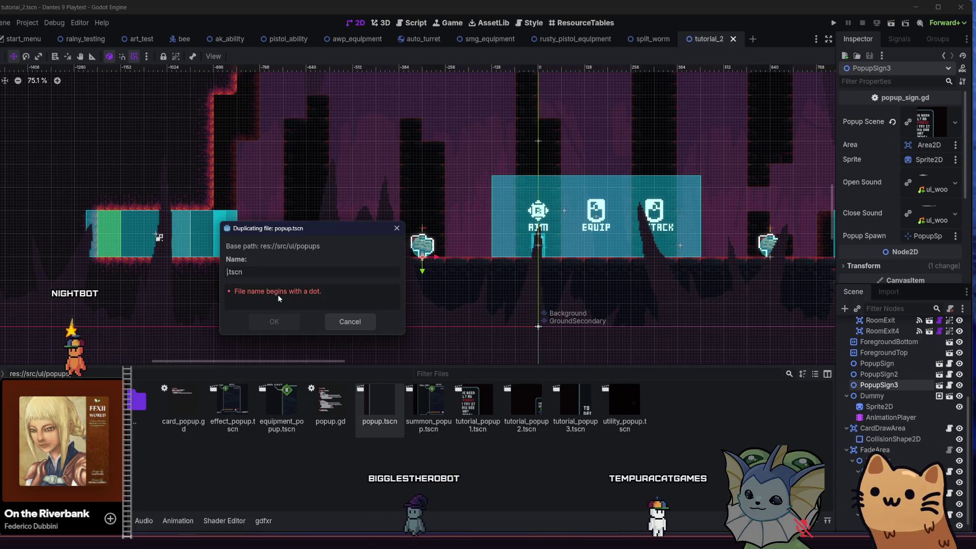
- Name the duplicated popup soul_bar_popup.tscn and select it in the FileSystem
text(soul_bar_popup)
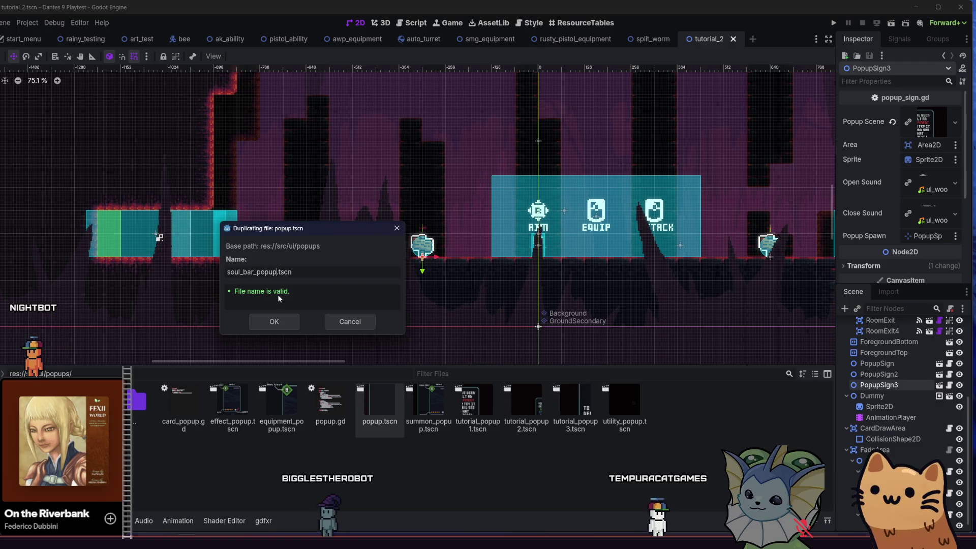
key(Return)
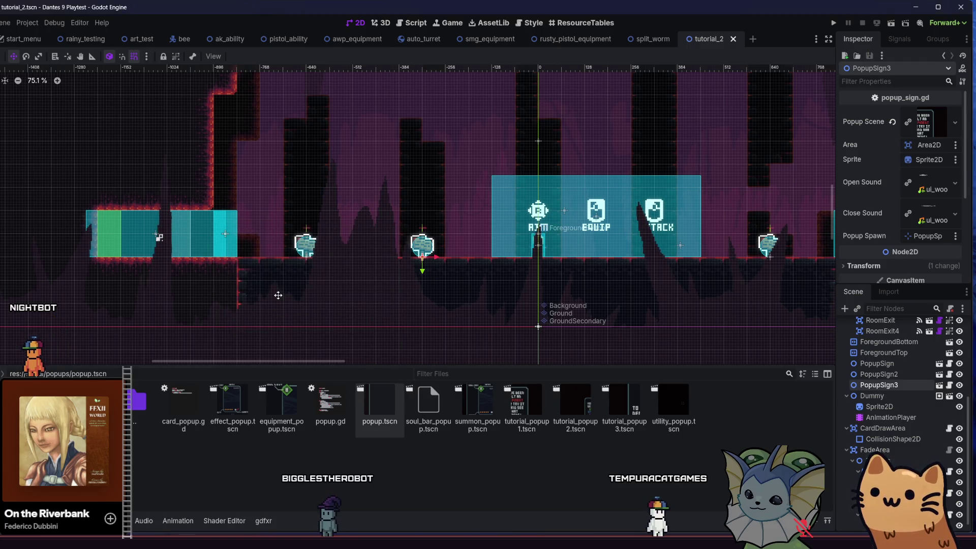
click(446, 422)
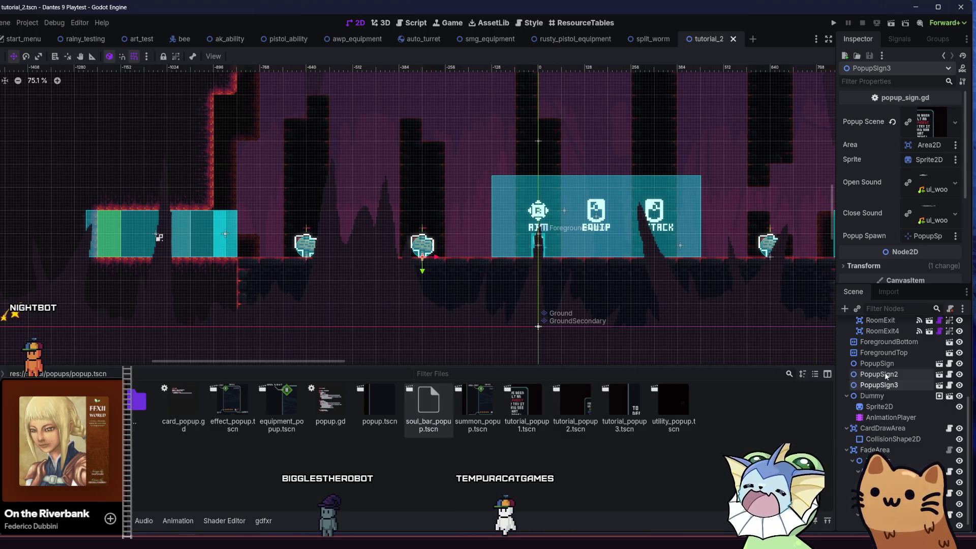
- Assign soul_bar_popup.tscn as PopupSign3's Popup Scene, save tutorial_2, and open the popup scene
mouse_move(428, 406)
mouse_down()
mouse_move(895, 223)
mouse_move(921, 130)
mouse_up()
key(ctrl+s)
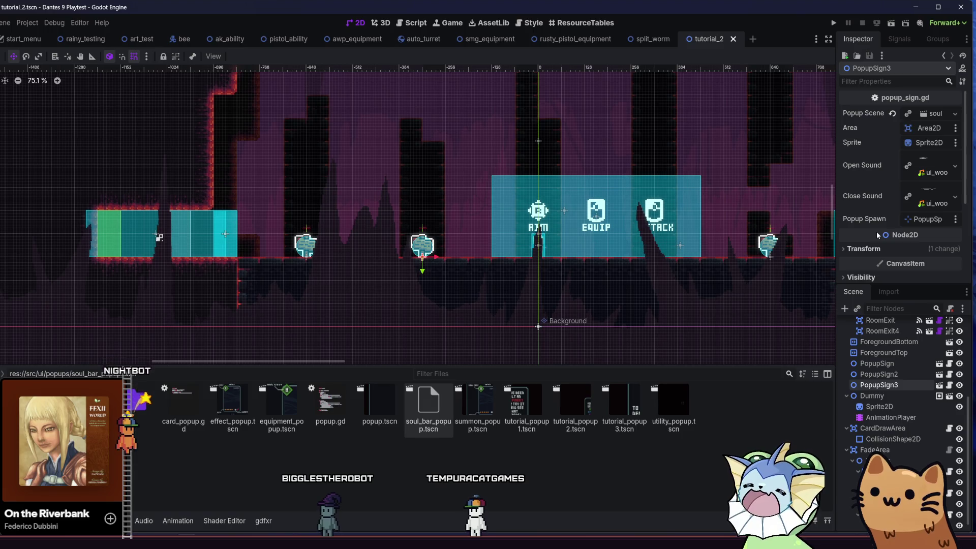
double_click(441, 409)
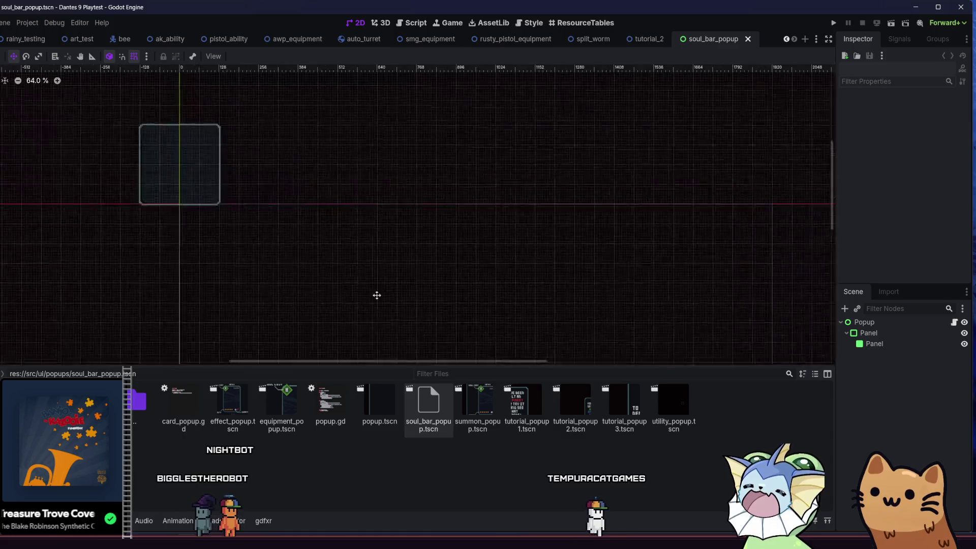
- Add a RichTextLabel as a child of the popup's middle Panel and begin editing its text
click(872, 343)
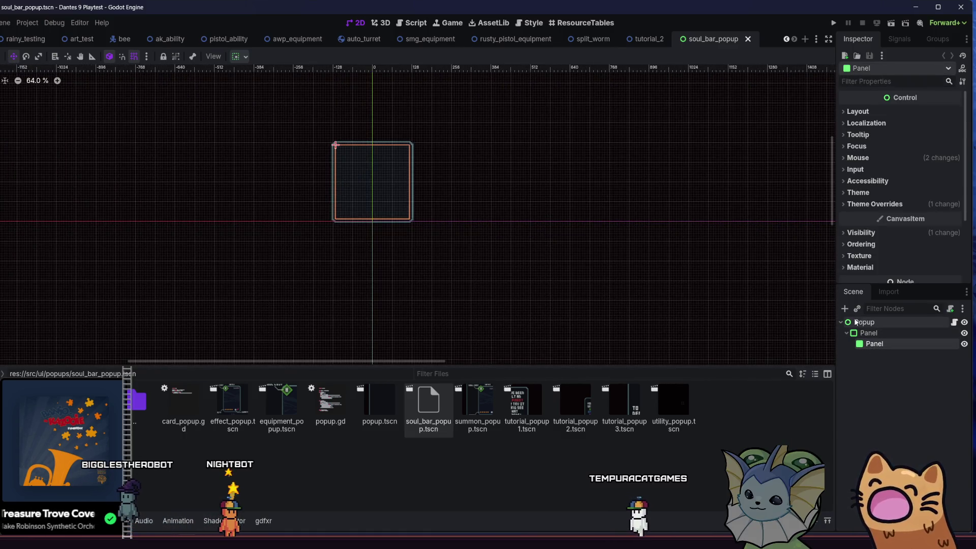
click(864, 333)
click(844, 309)
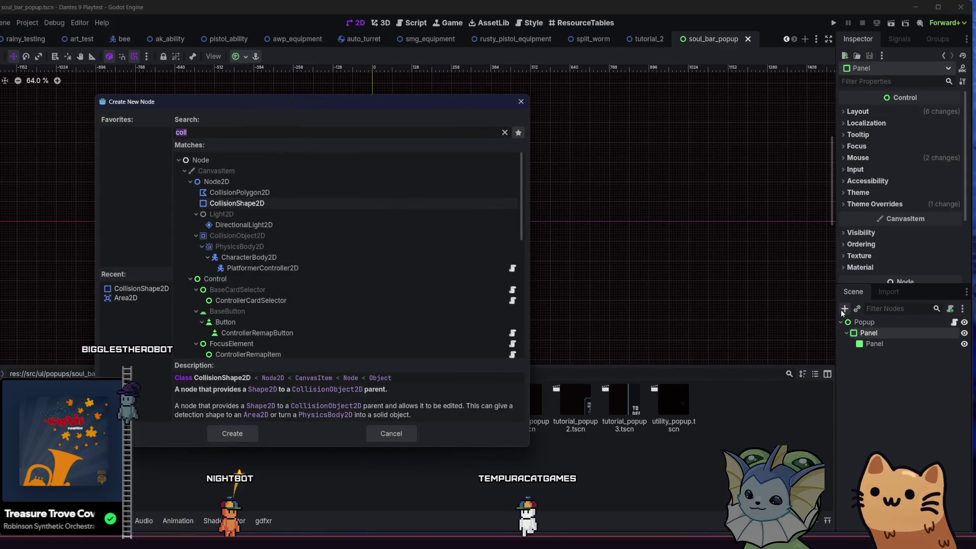
text(label)
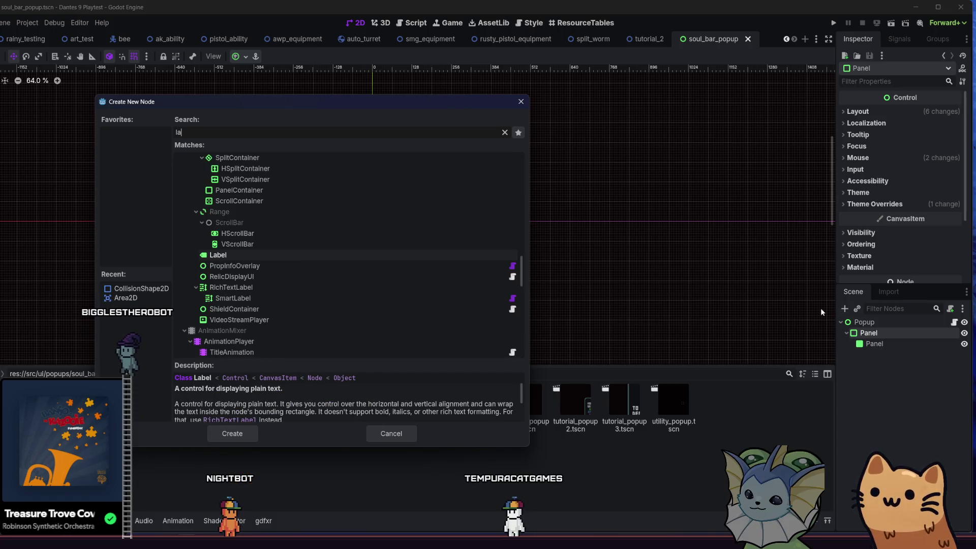
key(Down)
key(Return)
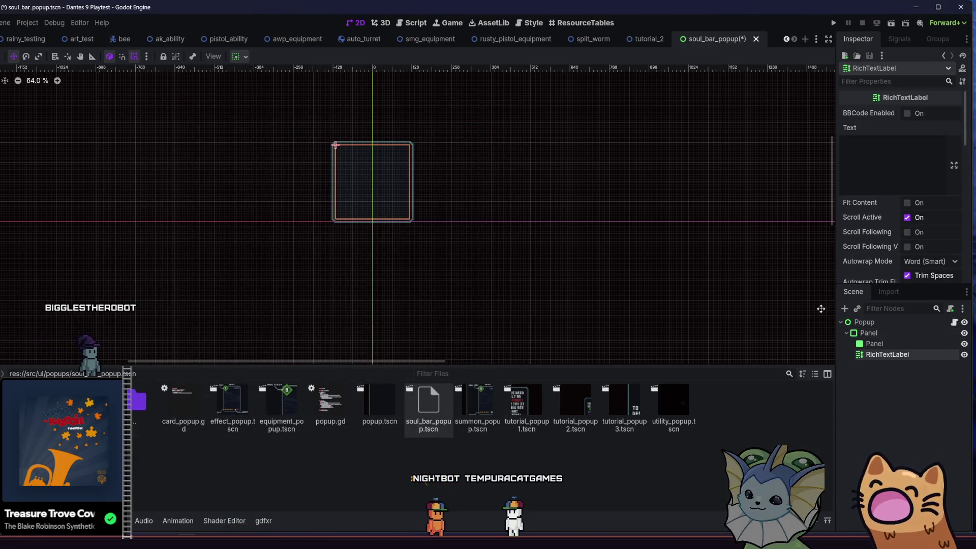
click(880, 169)
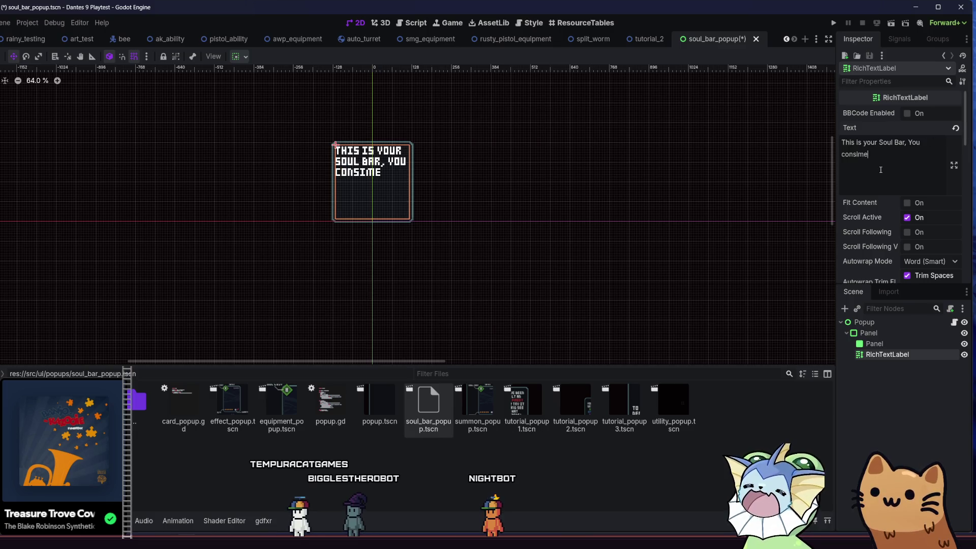
- Fix 'consime' and finish the label with 'Soul when activating cards!', then save the scene
key(BackSpace)
text(ume so)
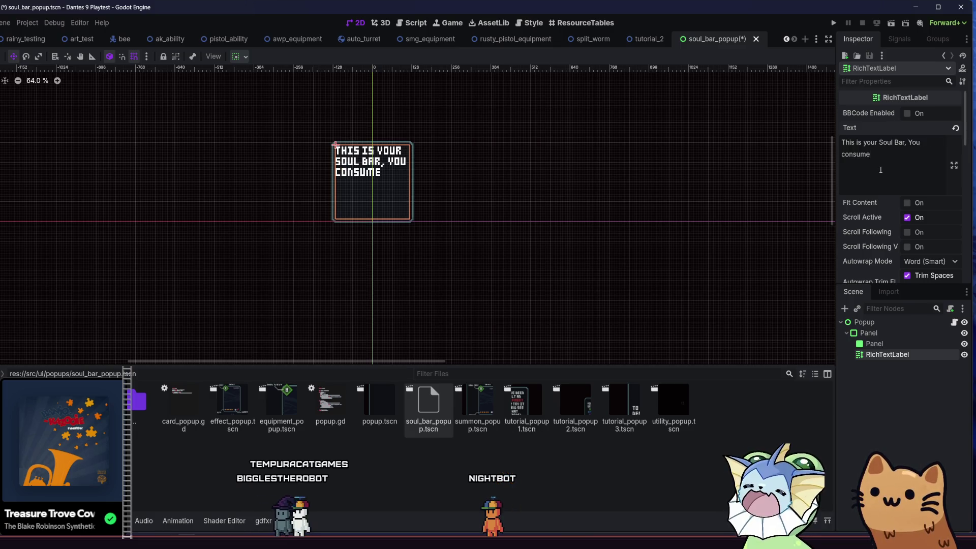
key(BackSpace)
key(BackSpace)
text(Soul when )
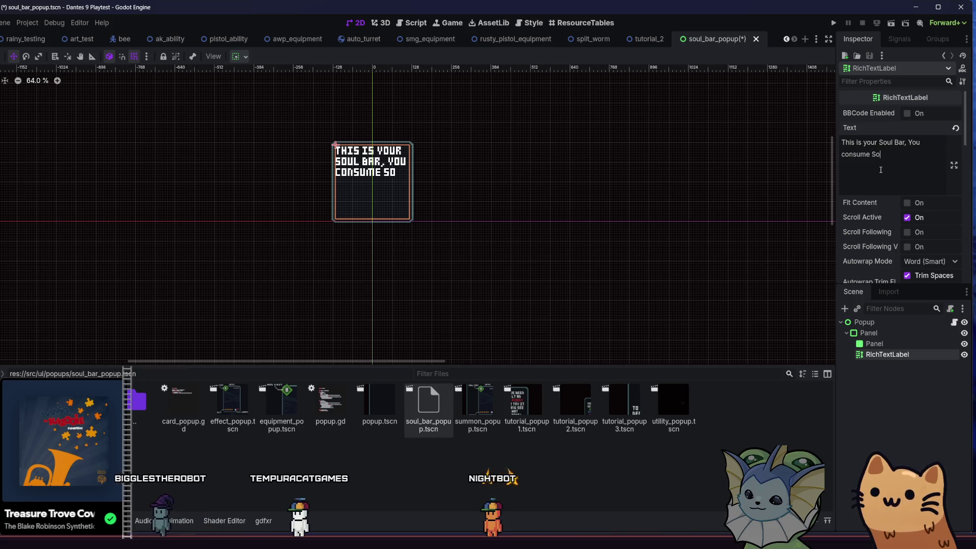
text(activating car)
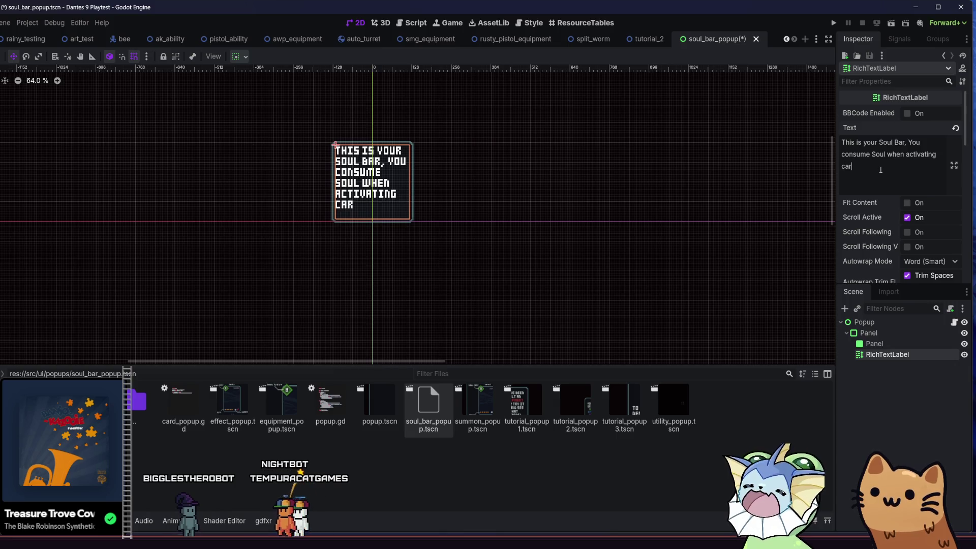
key(BackSpace)
key(BackSpace)
key(BackSpace)
text(cards)
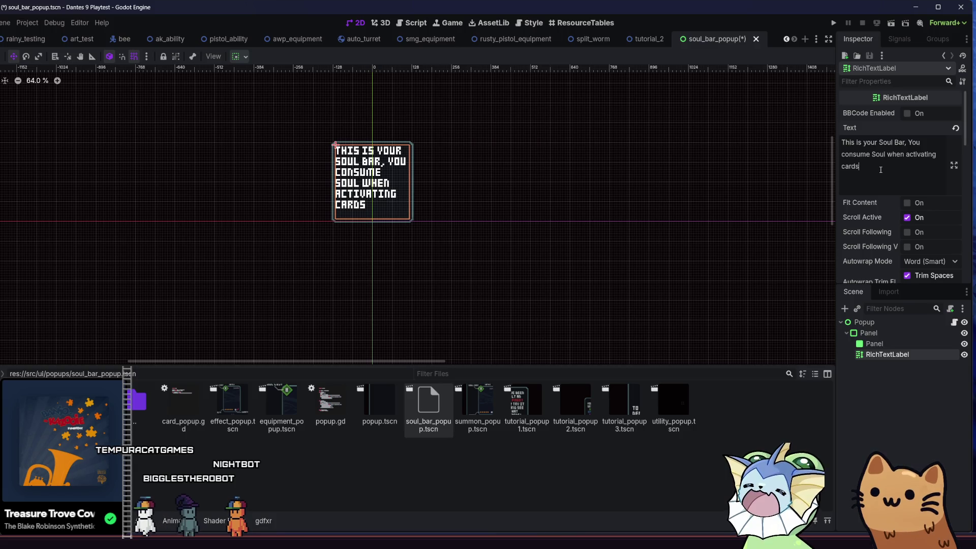
text(!)
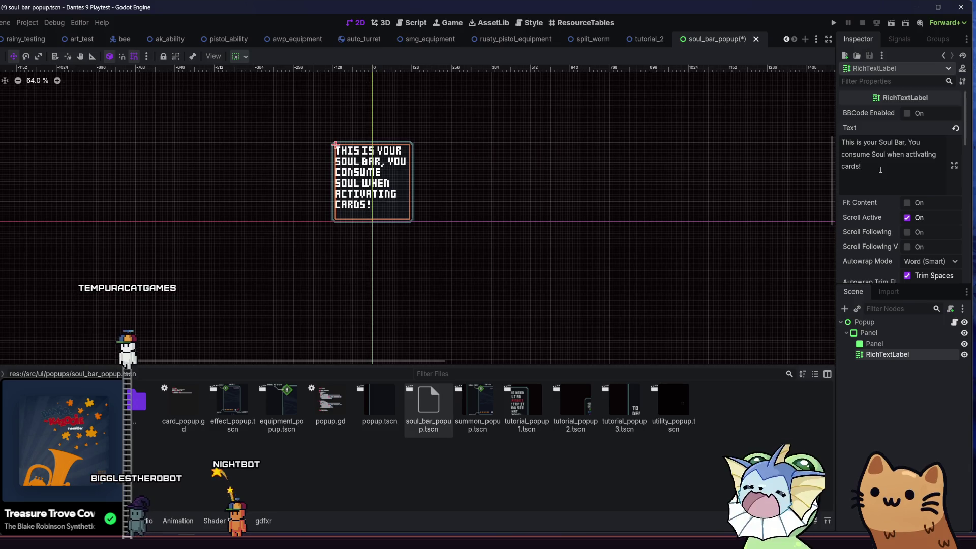
click(879, 142)
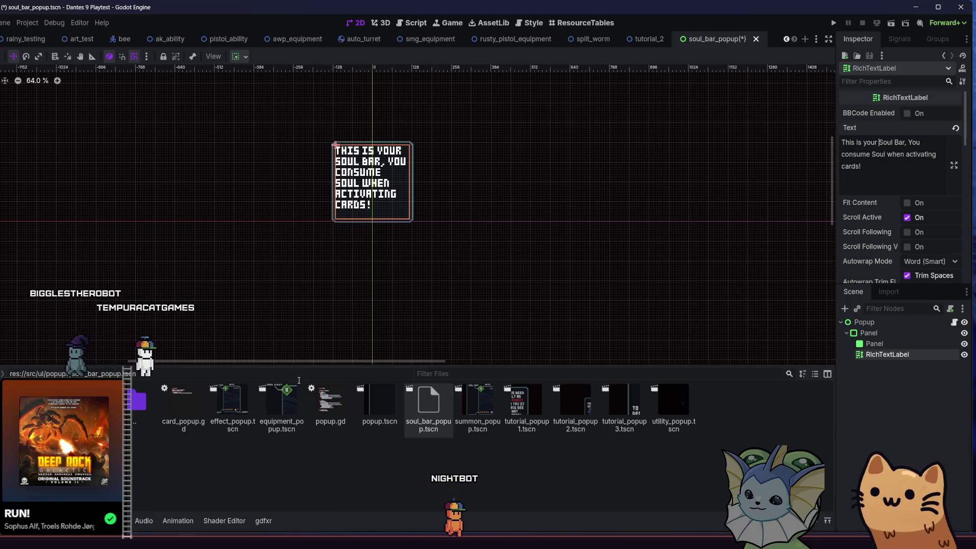
key(ctrl+s)
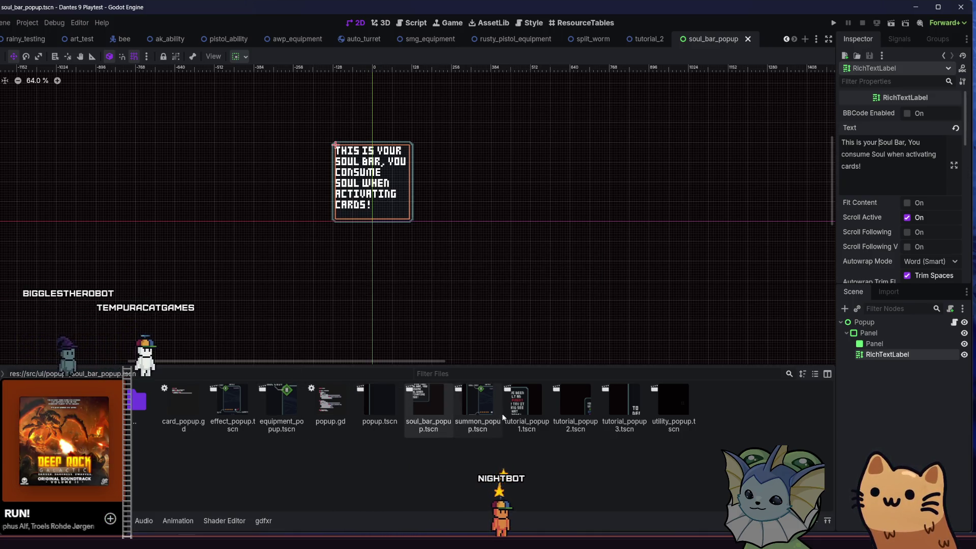
- Inspect the BBCode in tutorial_popup1.tscn's RichTextLabel, then return to soul_bar_popup
double_click(543, 411)
click(916, 344)
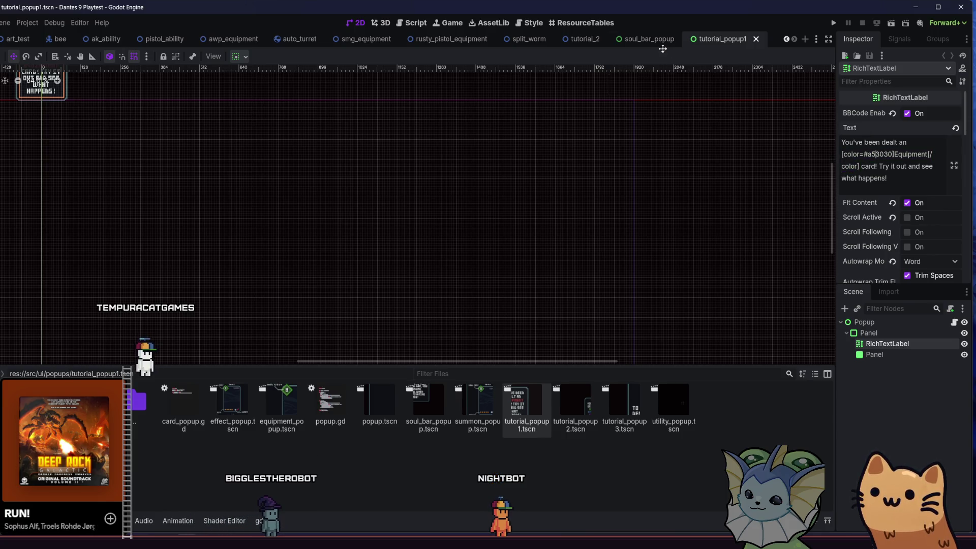
click(656, 40)
- Paste the [color] markup over Soul Bar, restore the words Soul Bar inside it, and save
click(879, 143)
shift+click(905, 142)
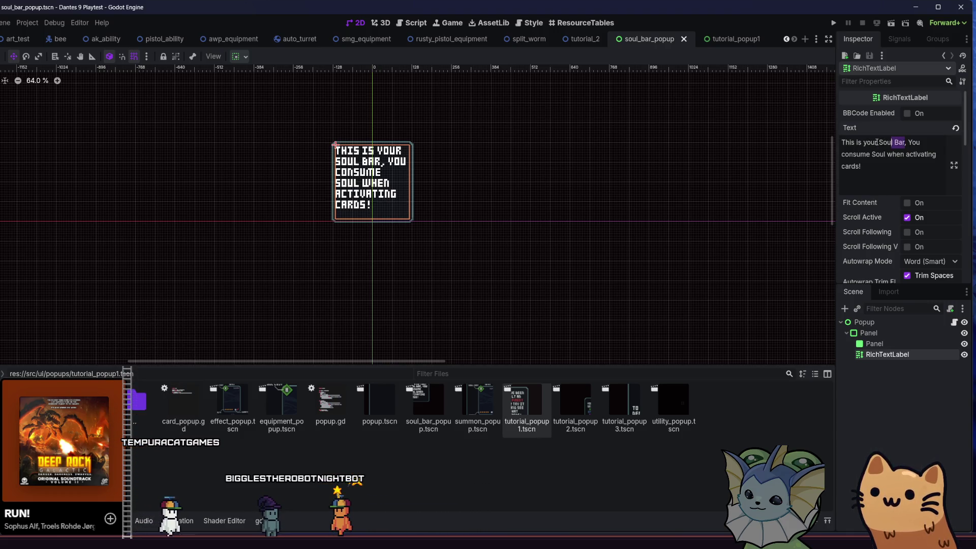
text([color=#a53030]Equipment[/color])
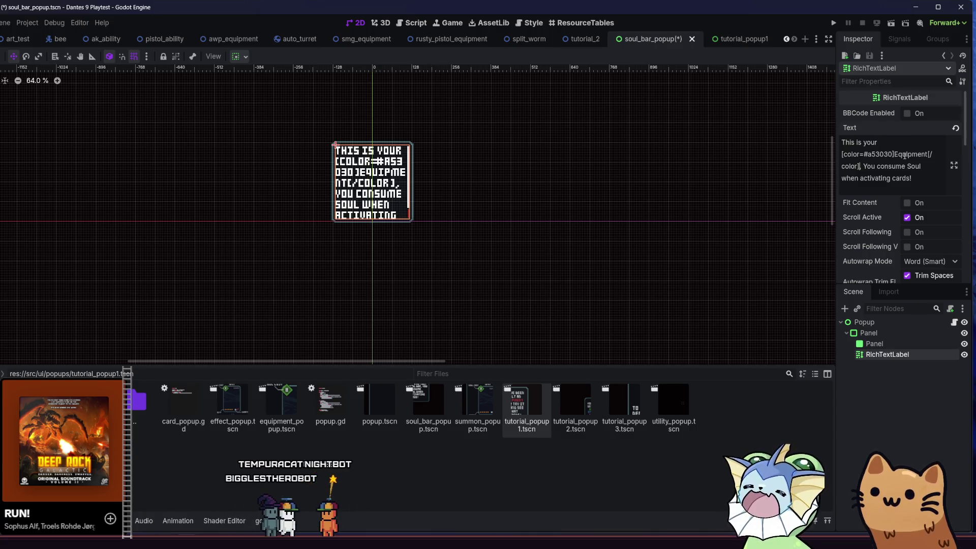
double_click(905, 154)
text(Soul)
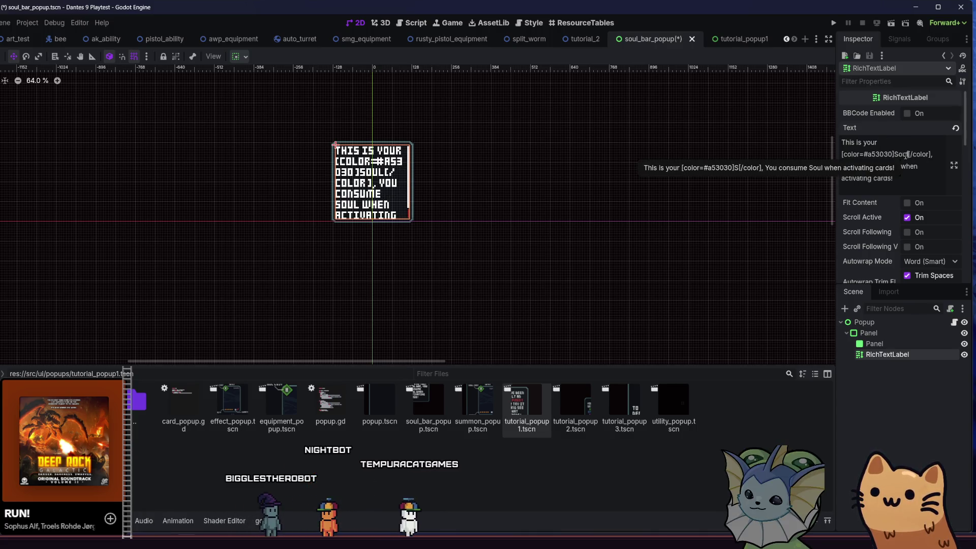
text( Bar)
key(ctrl+s)
- Use the Panel's Modulate picker to find the light blue 73bed3 (H193 S45 V83), then save
click(883, 342)
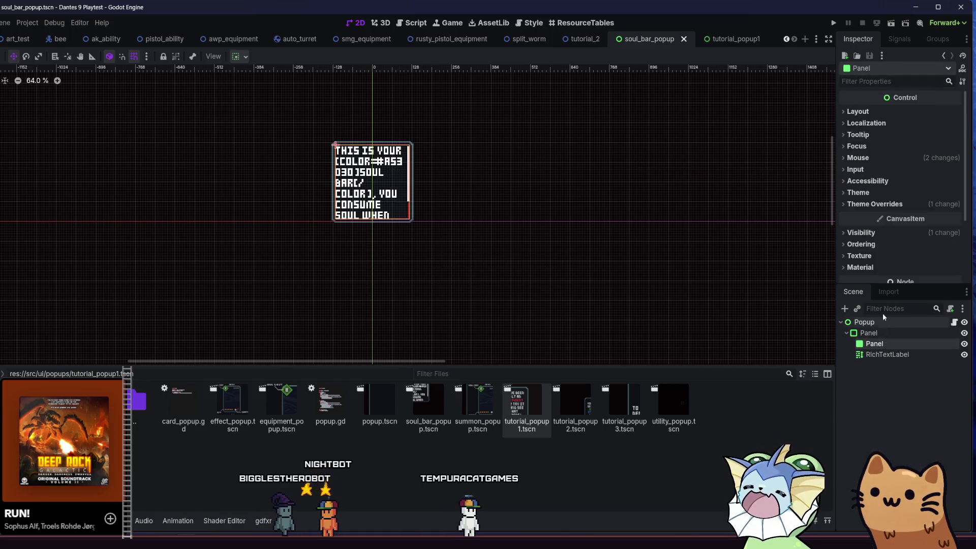
click(883, 233)
click(932, 260)
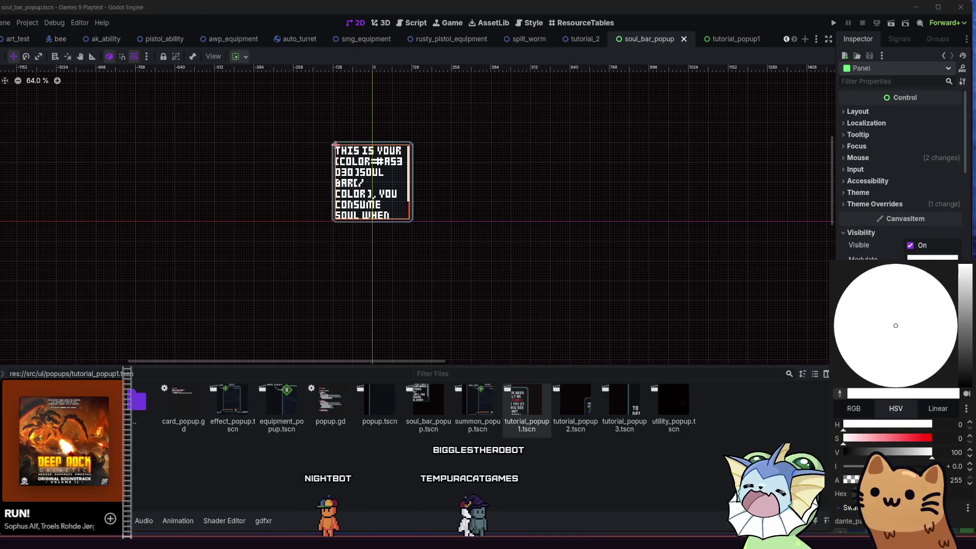
key(ctrl+v)
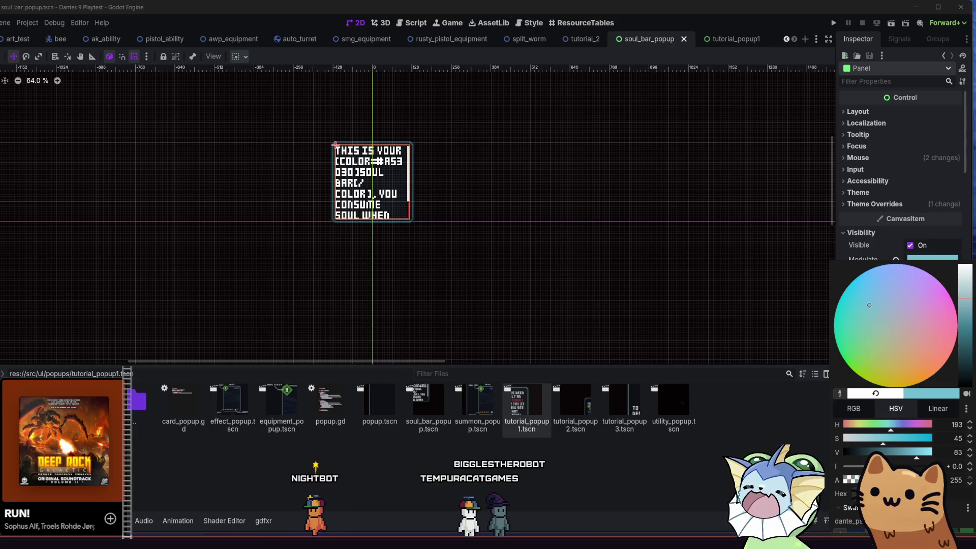
click(824, 423)
key(ctrl+s)
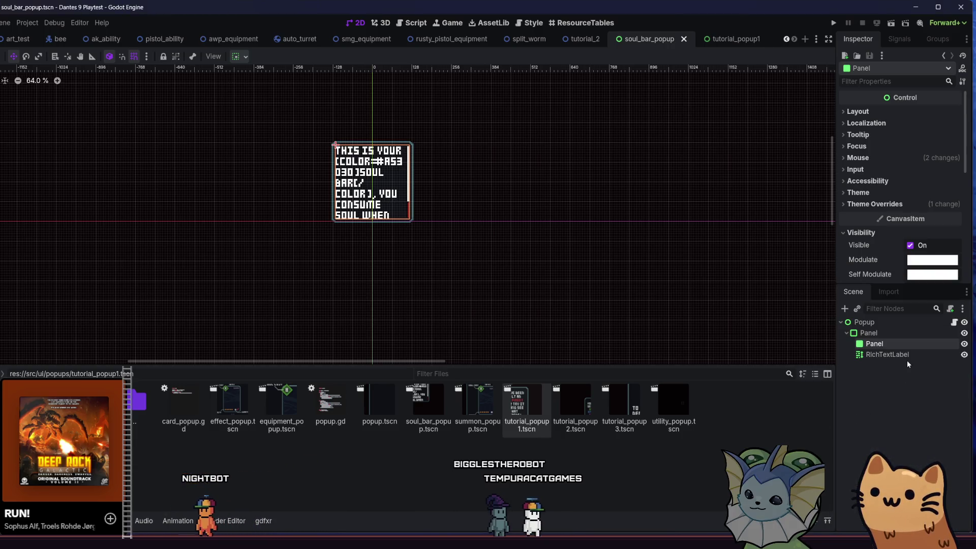
- Replace hex a53030 with 73bed3 in the label's color tag, save, and run tutorial_2
click(907, 354)
double_click(883, 154)
text(73bed3)
key(ctrl+s)
click(908, 178)
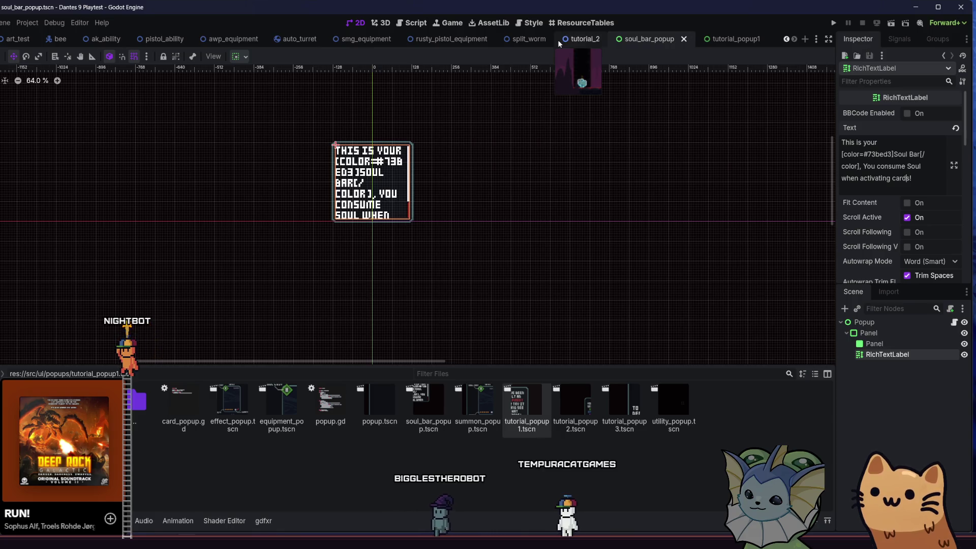
click(574, 40)
click(885, 26)
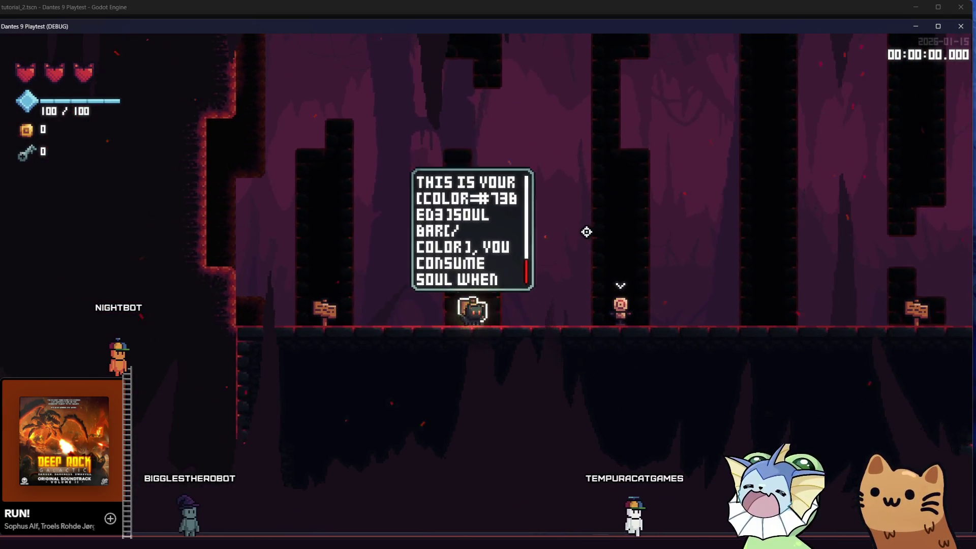
- Walk the player left past the first signpost and back to the soul bar sign, then close the game
key(a)
scroll(525, 237, down, 2)
key(a)
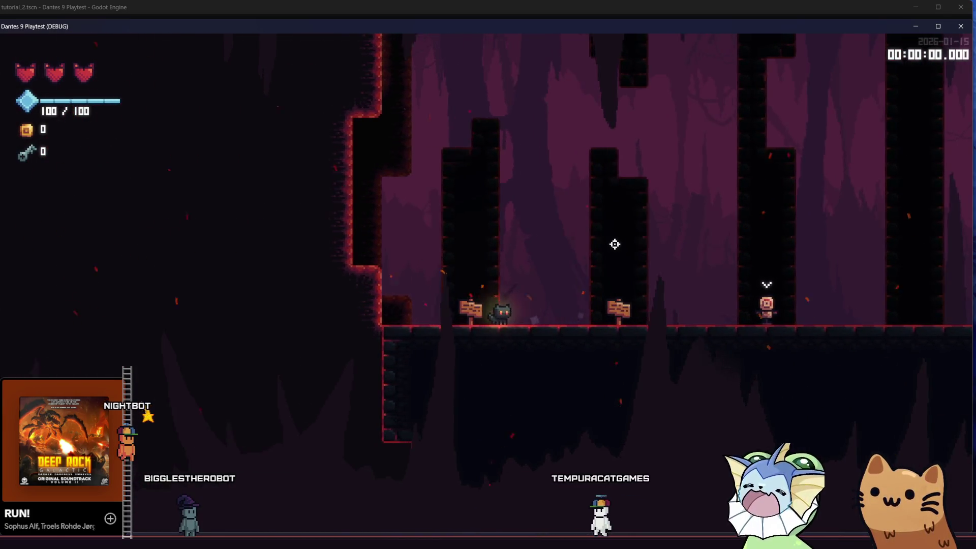
key(d)
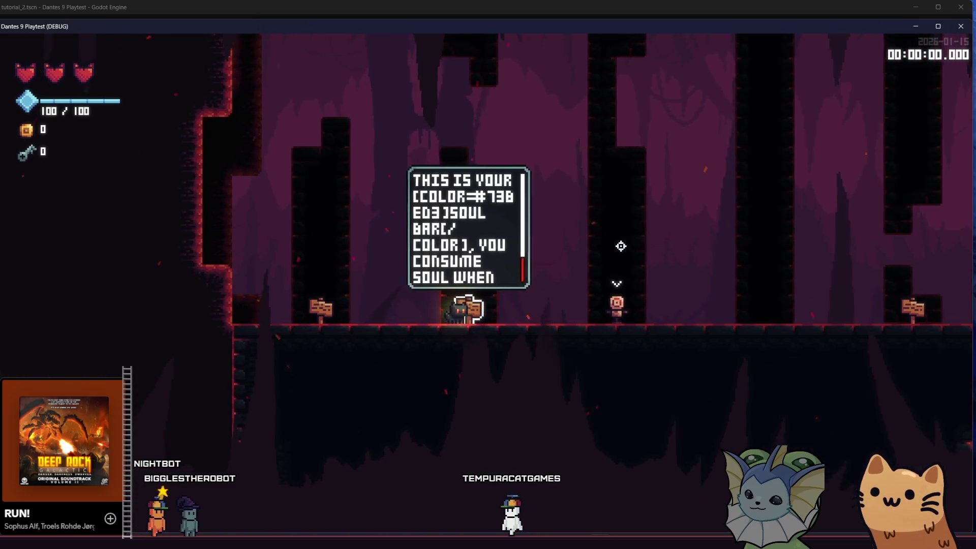
click(963, 29)
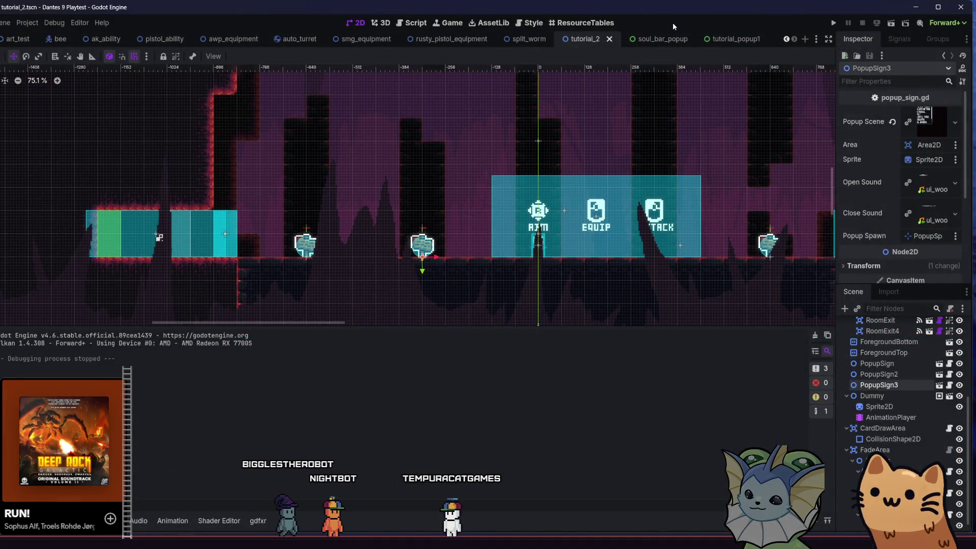
- In the tutorial_popup1 scene, select its RichTextLabel node
click(661, 39)
click(727, 37)
scroll(161, 207, up, 3)
scroll(161, 207, left, 3)
scroll(154, 200, up, 5)
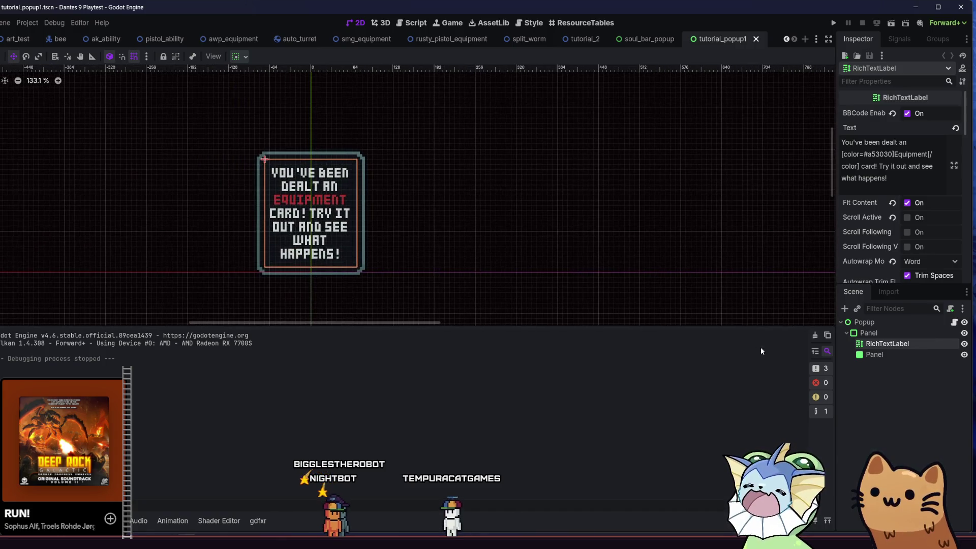
click(873, 355)
click(895, 343)
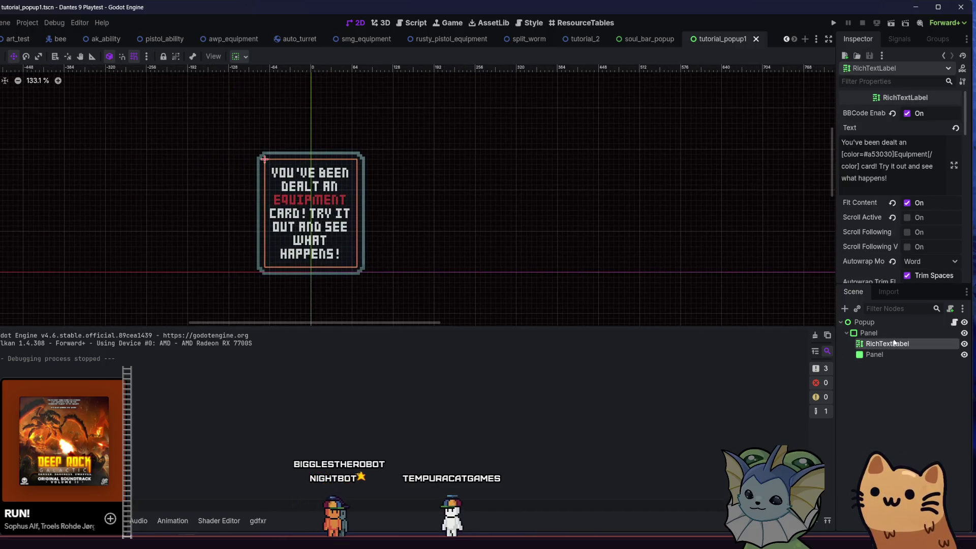
- Inspect the label's Default colour override and font size overrides, then return to soul_bar_popup
scroll(872, 202, down, 5)
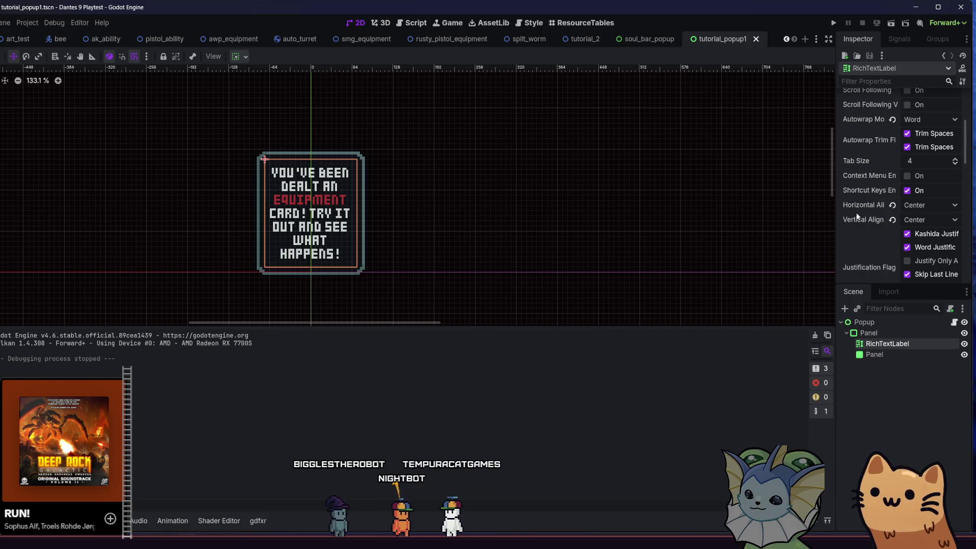
scroll(857, 217, down, 10)
scroll(859, 219, down, 1)
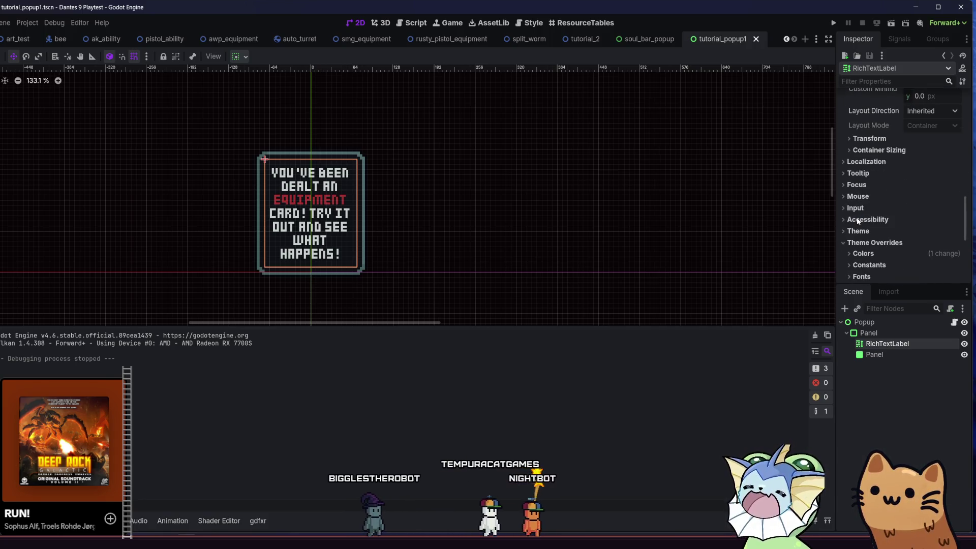
click(864, 253)
scroll(864, 244, down, 4)
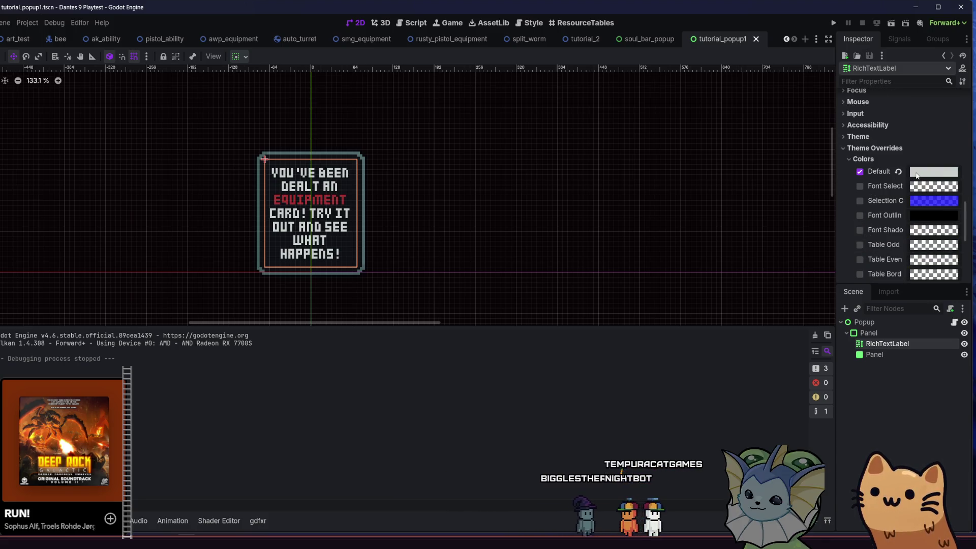
right_click(889, 171)
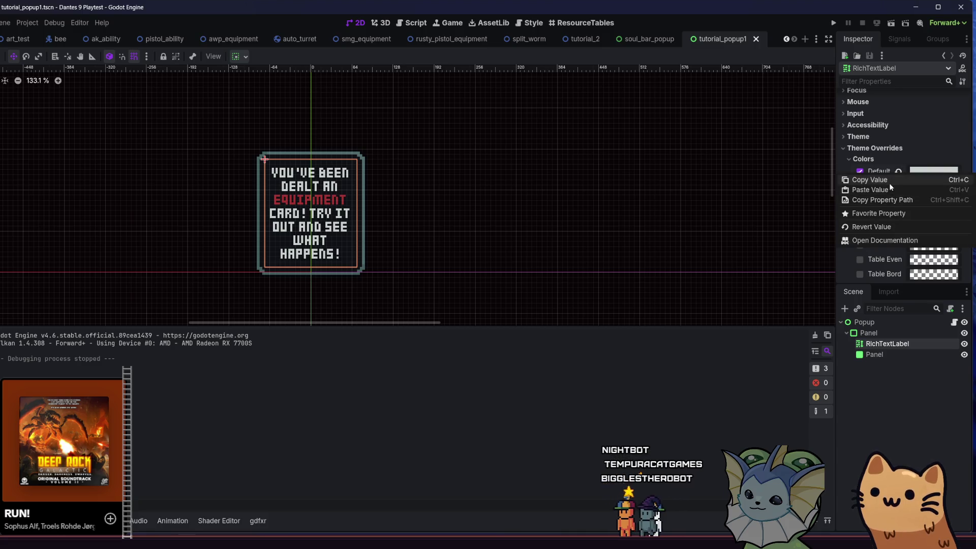
scroll(886, 190, down, 5)
click(880, 197)
click(880, 197)
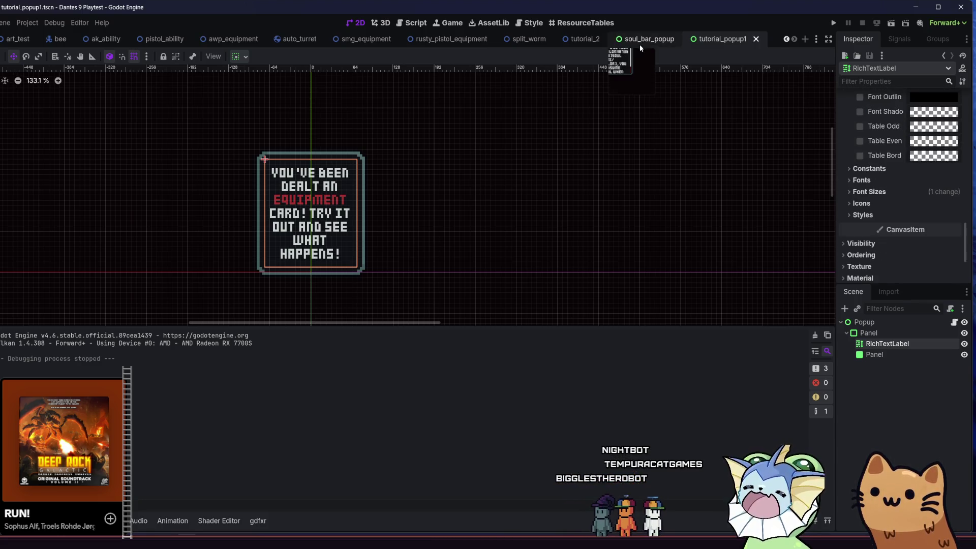
click(645, 39)
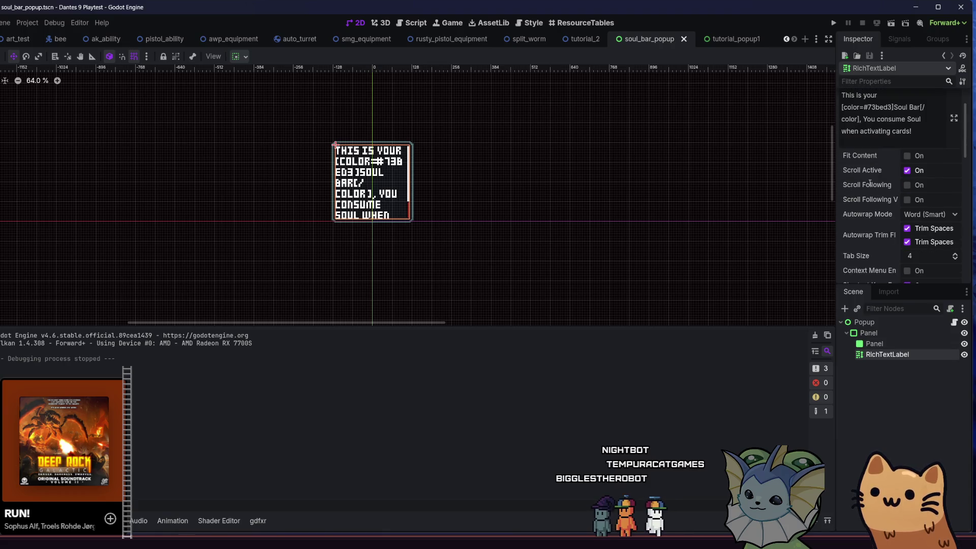
- Enable BBCode on the soul bar label, keeping its layout direction as Inherited
scroll(917, 261, down, 5)
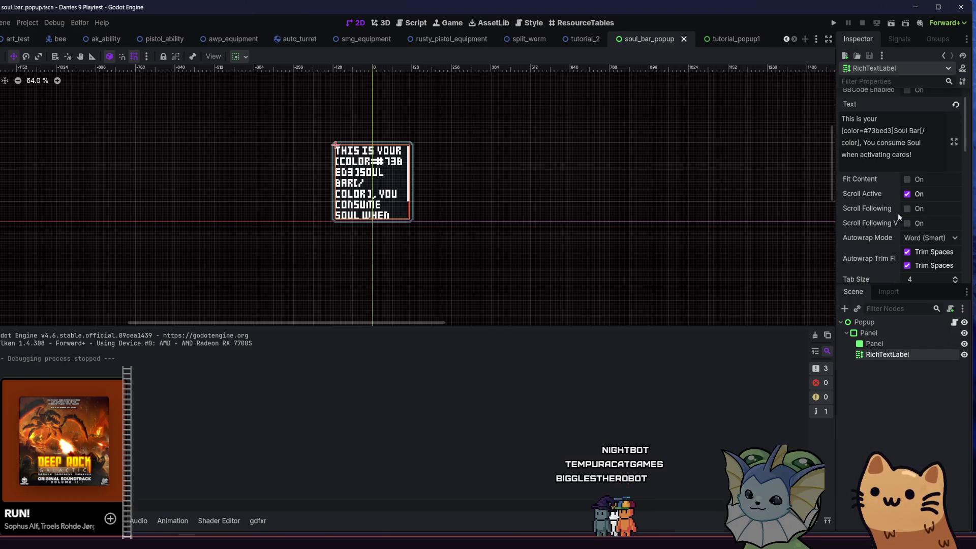
scroll(895, 183, up, 5)
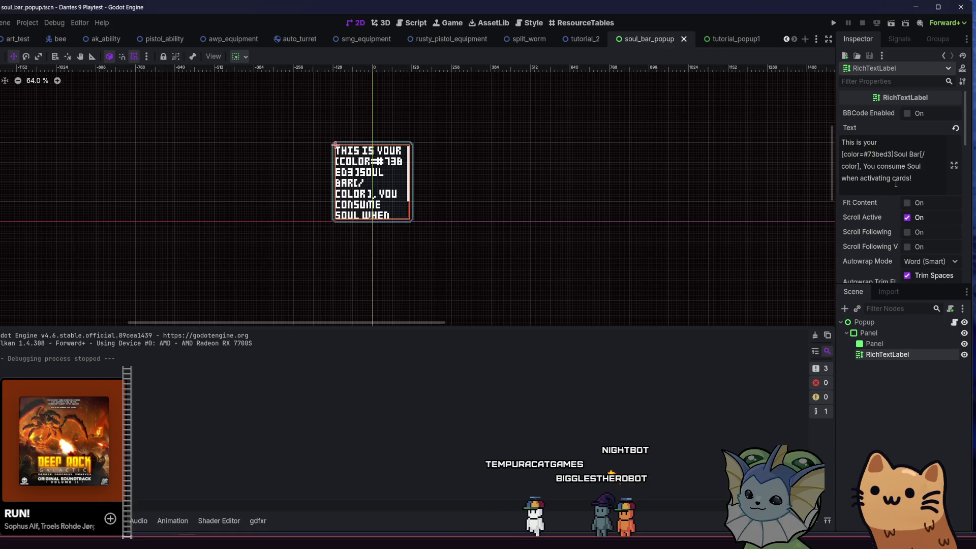
click(907, 114)
scroll(867, 196, down, 8)
scroll(866, 218, down, 3)
scroll(868, 206, down, 5)
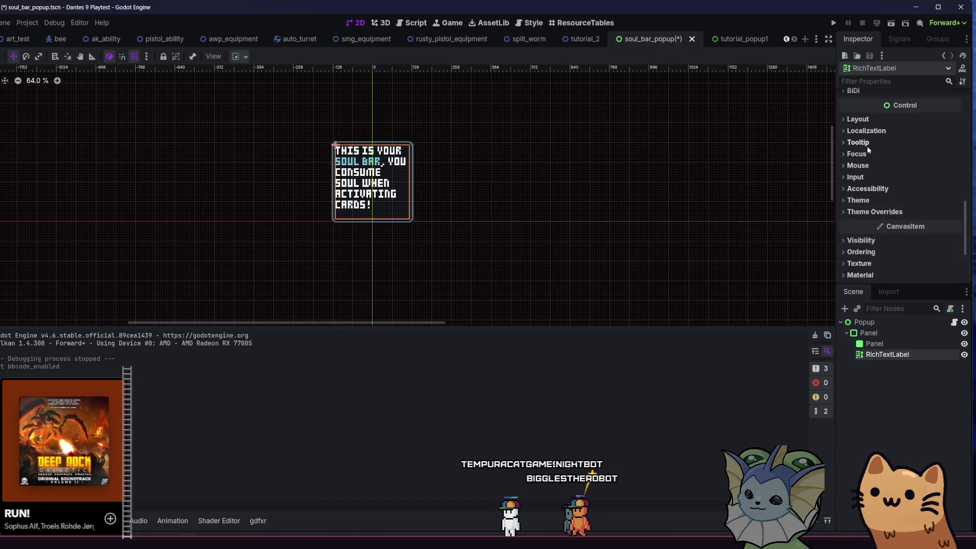
click(870, 122)
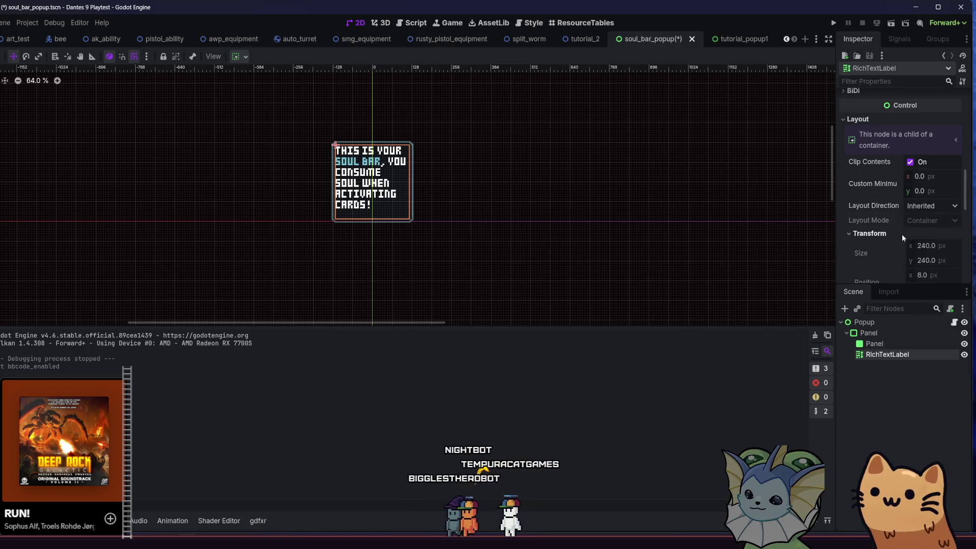
click(918, 206)
click(894, 220)
scroll(868, 174, down, 5)
- Enable the Default Color theme override and set the Normal font size to 15
click(871, 118)
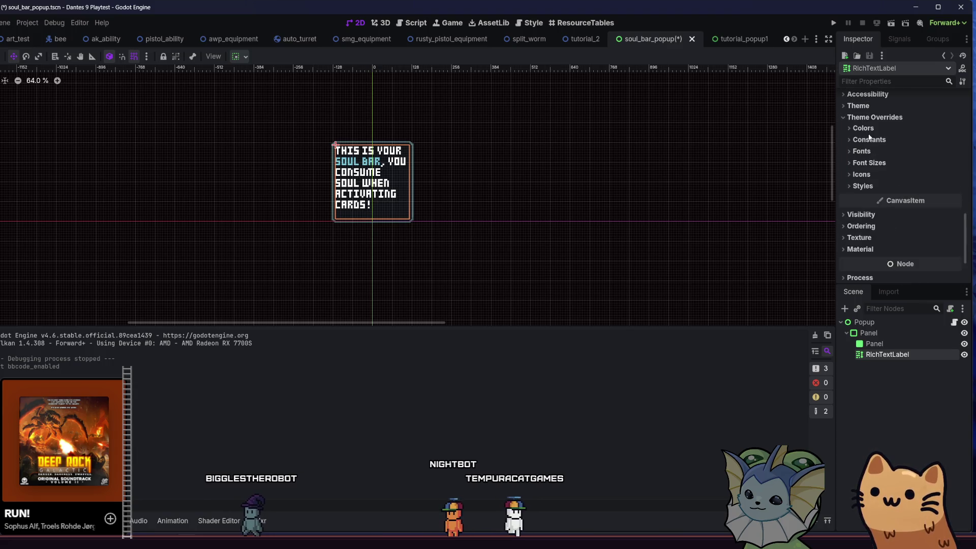
click(868, 129)
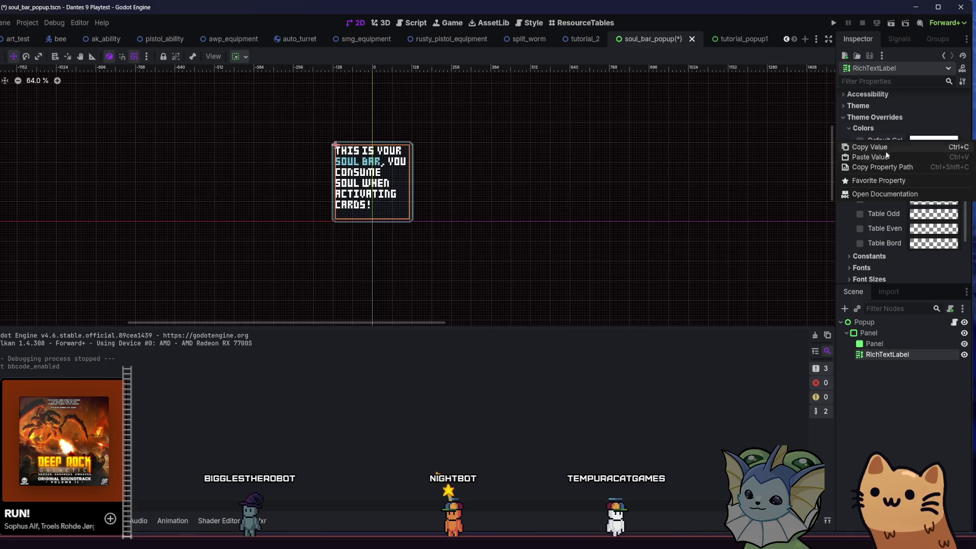
click(859, 141)
click(870, 129)
click(875, 151)
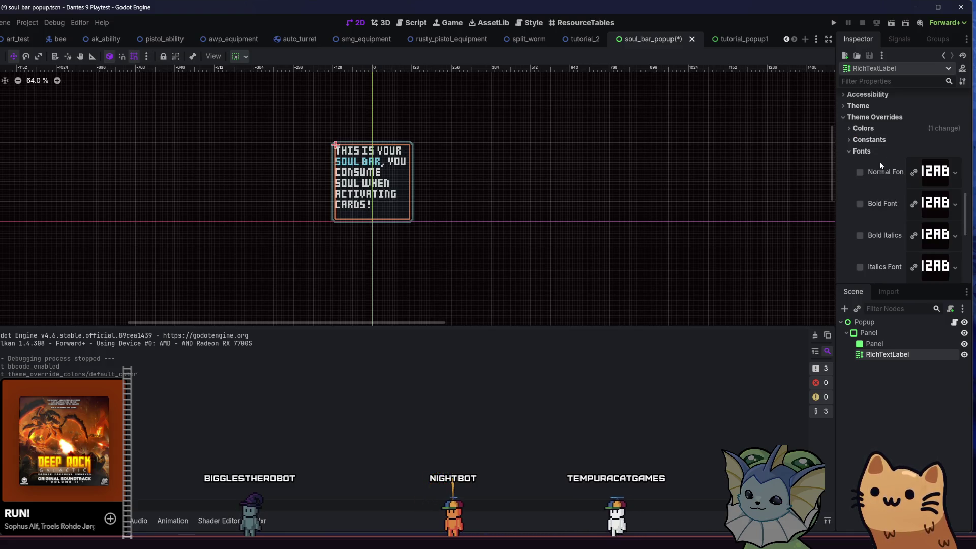
click(857, 152)
click(856, 174)
click(855, 174)
click(855, 163)
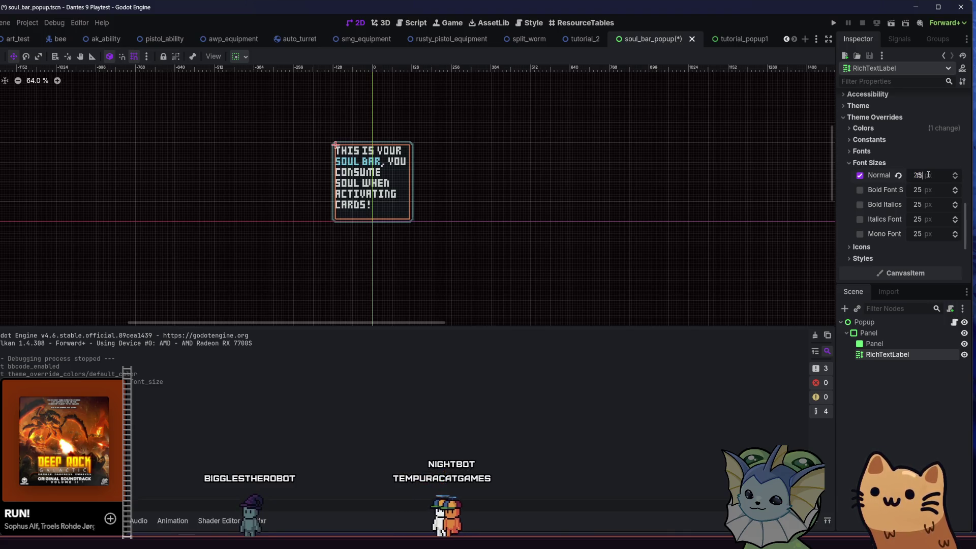
text(15)
key(Return)
- Set both horizontal and vertical text alignment to Center
scroll(894, 188, up, 15)
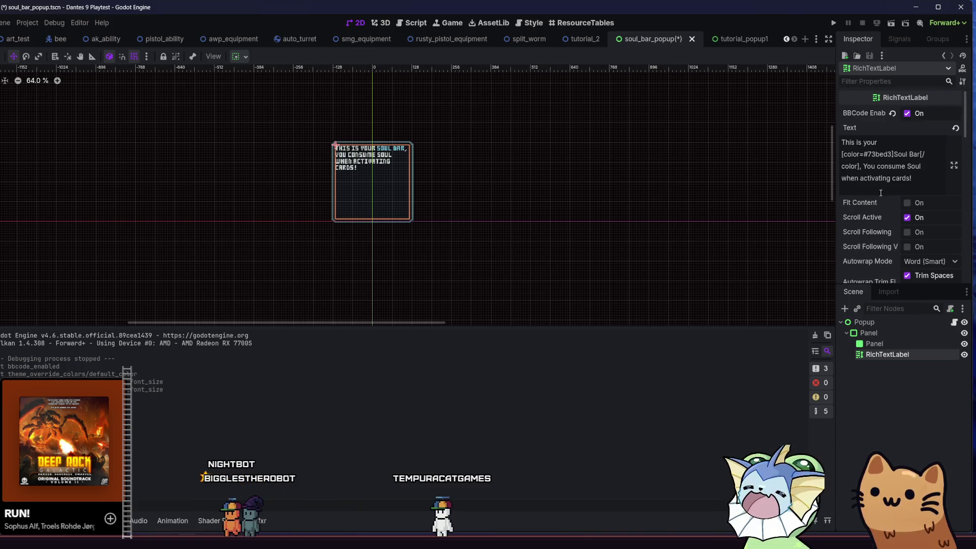
scroll(892, 224, down, 3)
scroll(892, 225, up, 2)
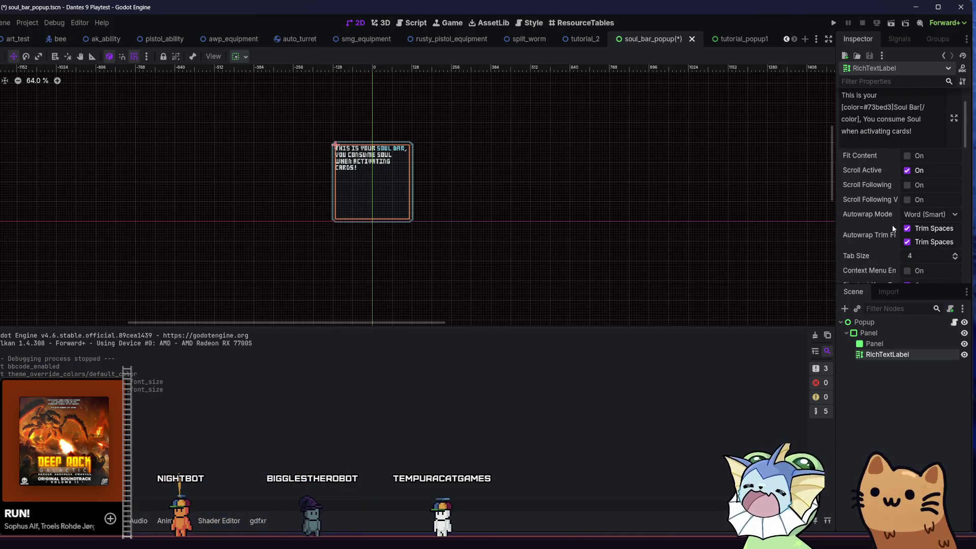
scroll(892, 225, down, 3)
scroll(897, 218, down, 2)
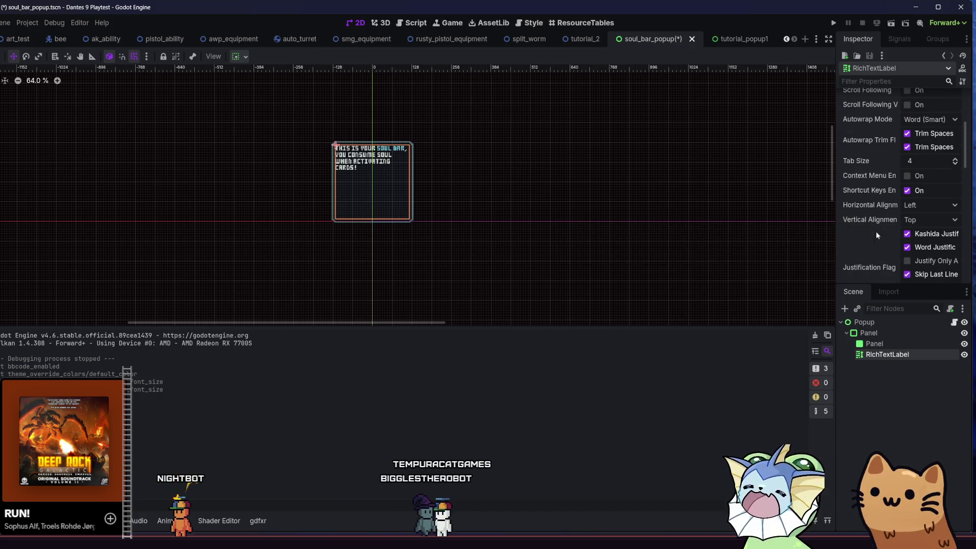
click(912, 205)
click(921, 227)
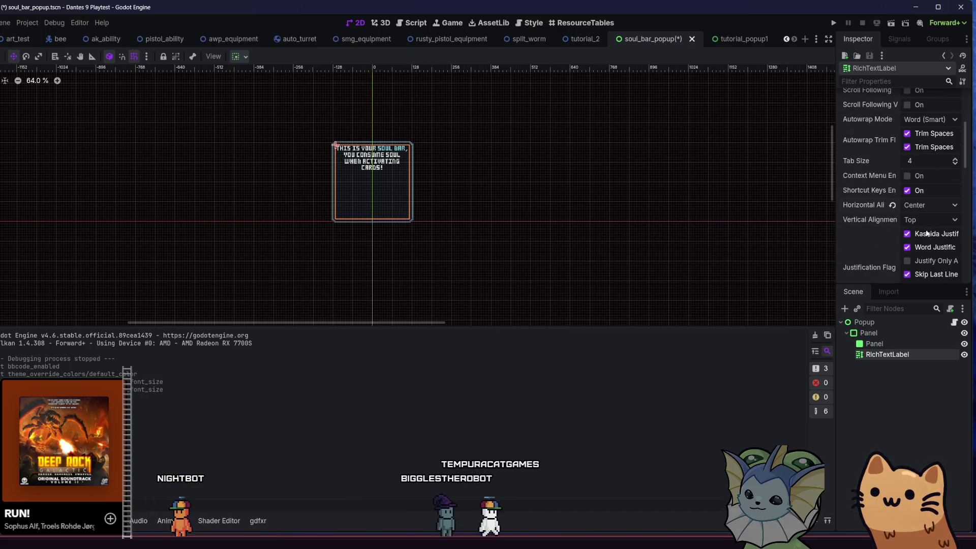
click(927, 244)
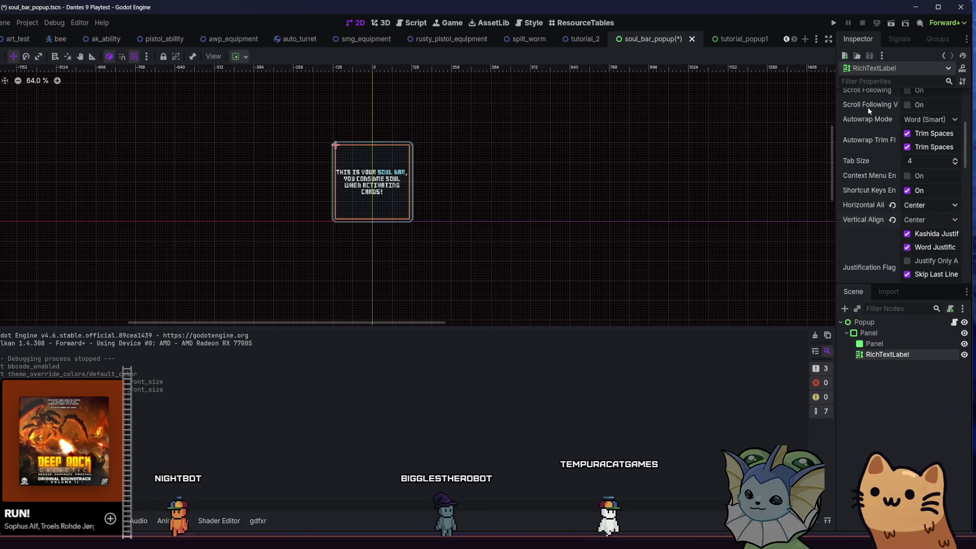
click(737, 39)
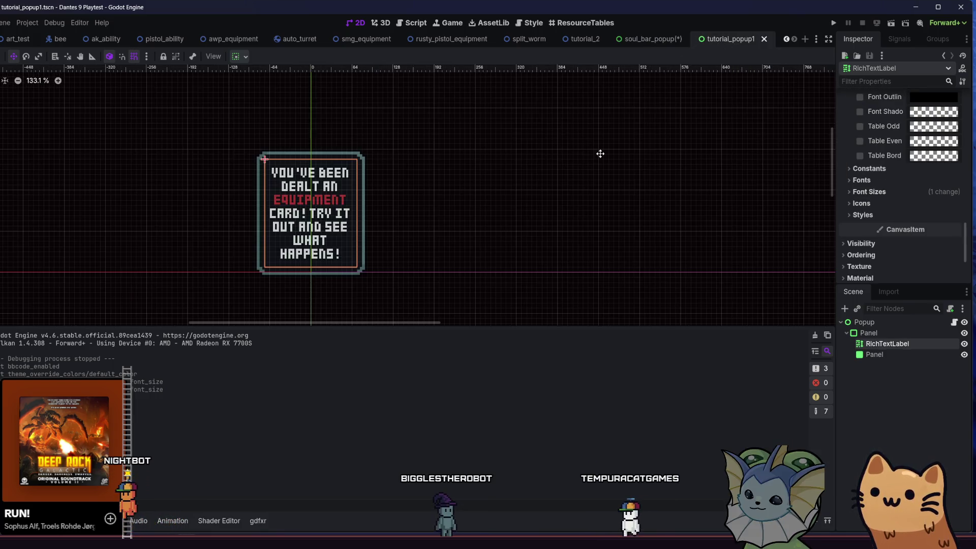
- Compare tutorial_popup1's Panel with the soul bar popup's Popup, Panel and label layout properties
click(869, 333)
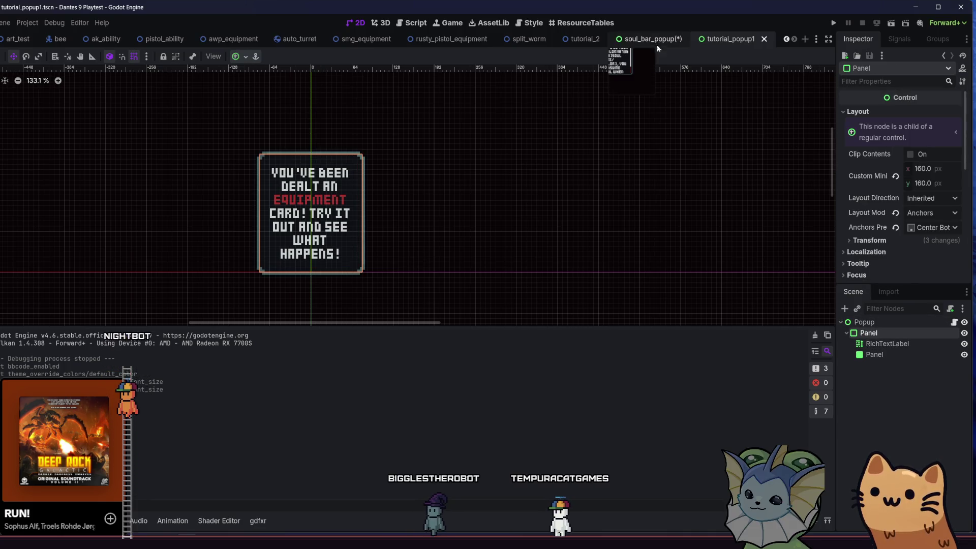
click(655, 40)
click(869, 333)
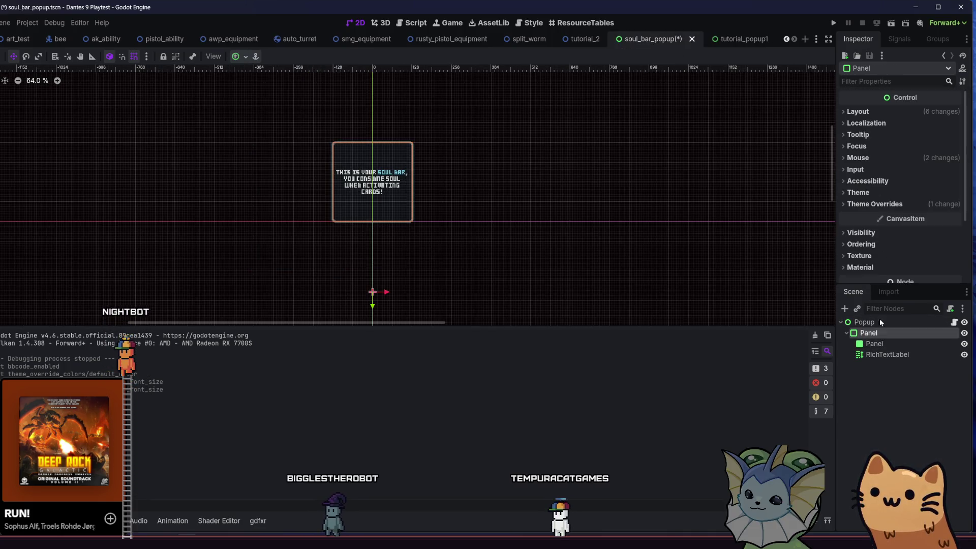
click(885, 114)
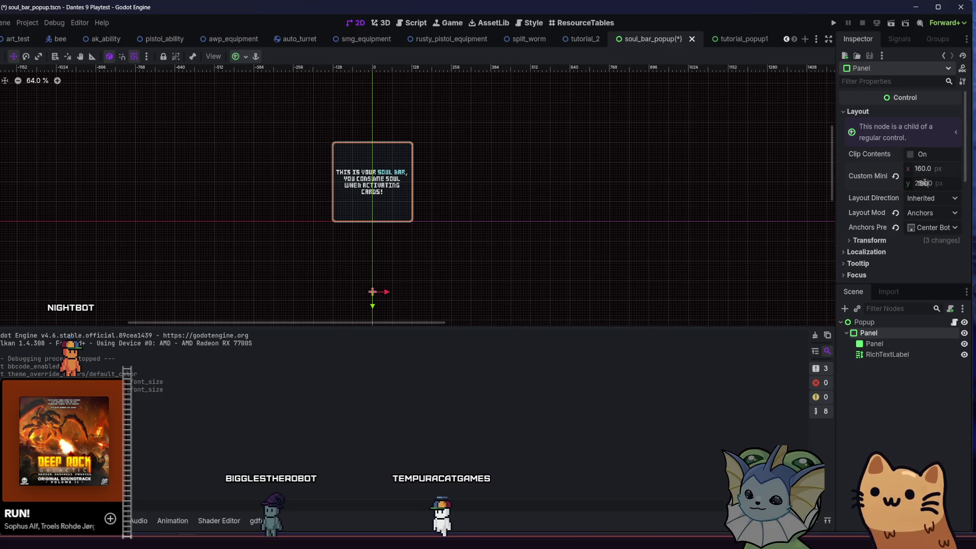
click(887, 344)
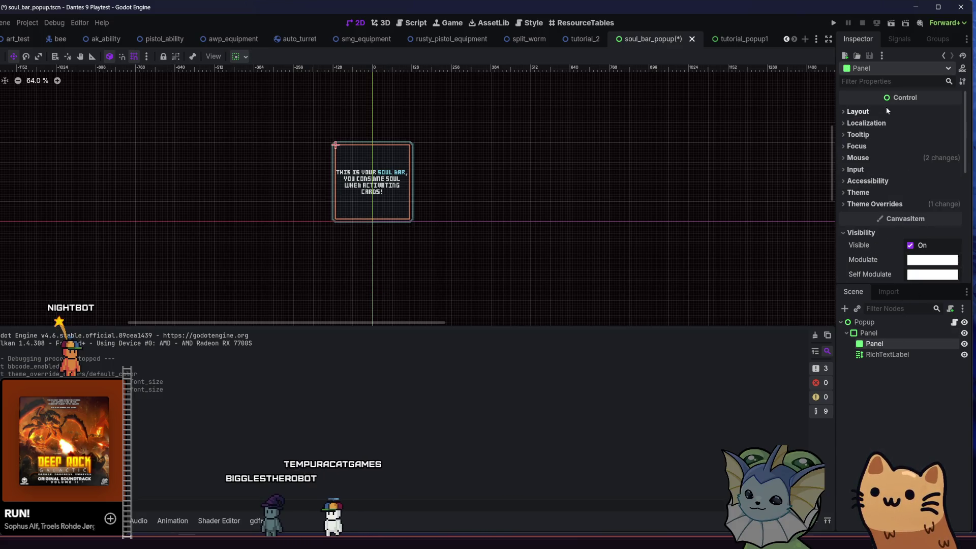
click(874, 323)
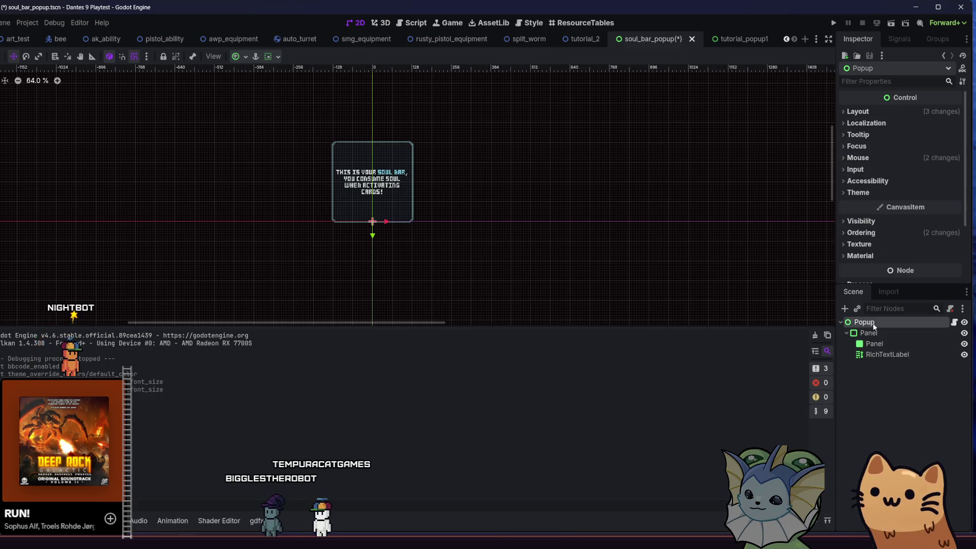
click(869, 112)
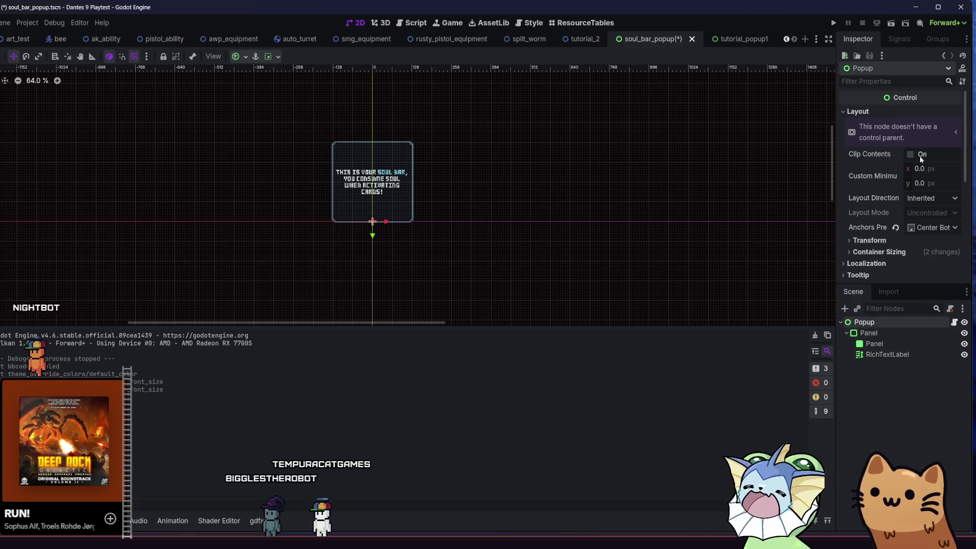
click(869, 112)
click(869, 333)
click(887, 354)
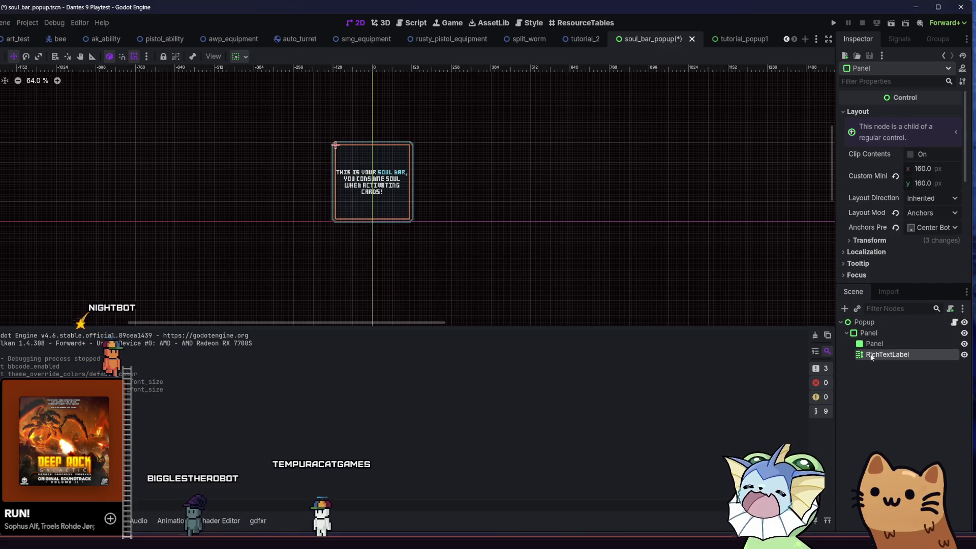
scroll(883, 202, up, 3)
scroll(883, 203, down, 8)
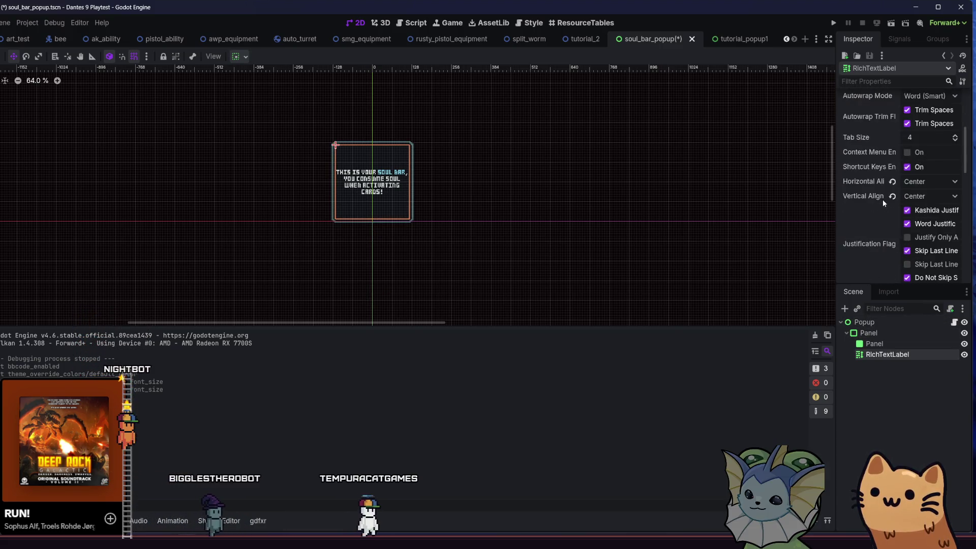
scroll(883, 203, down, 3)
click(869, 333)
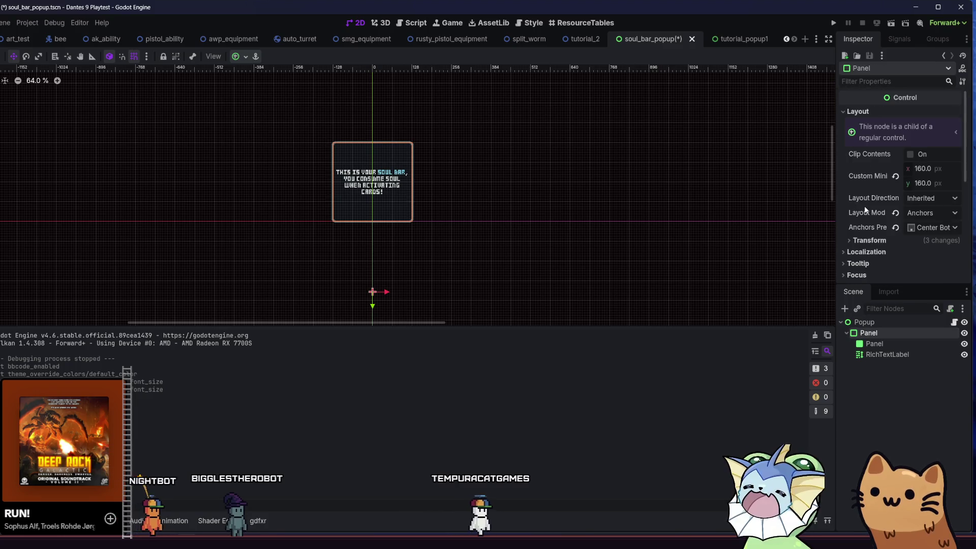
- Set the soul bar outer Panel size to 160 × 184 to match tutorial_popup1, and save
click(869, 240)
scroll(875, 214, down, 2)
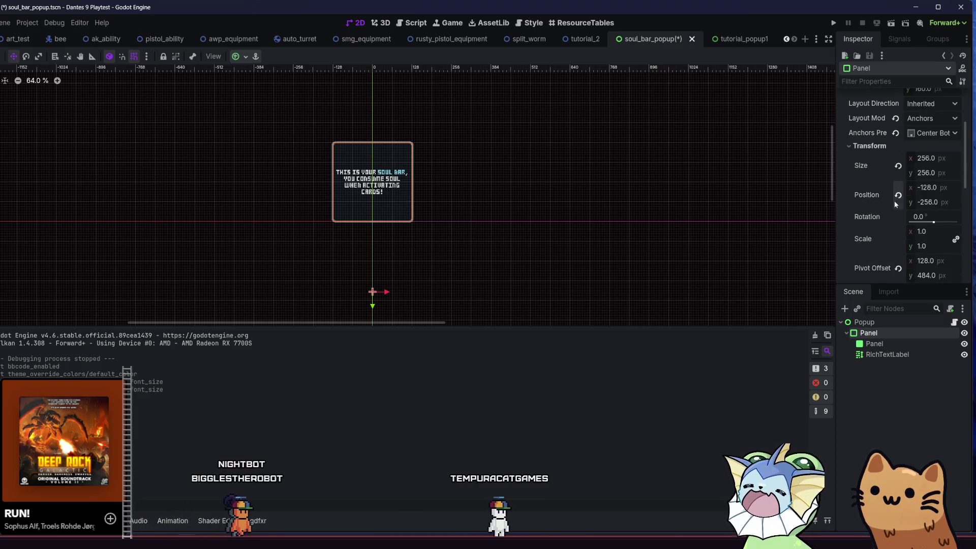
click(898, 166)
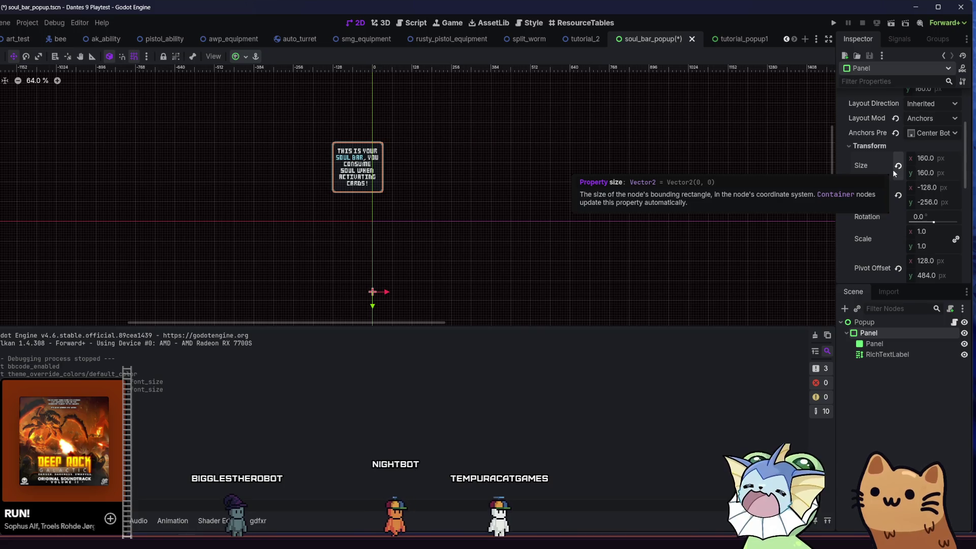
click(740, 38)
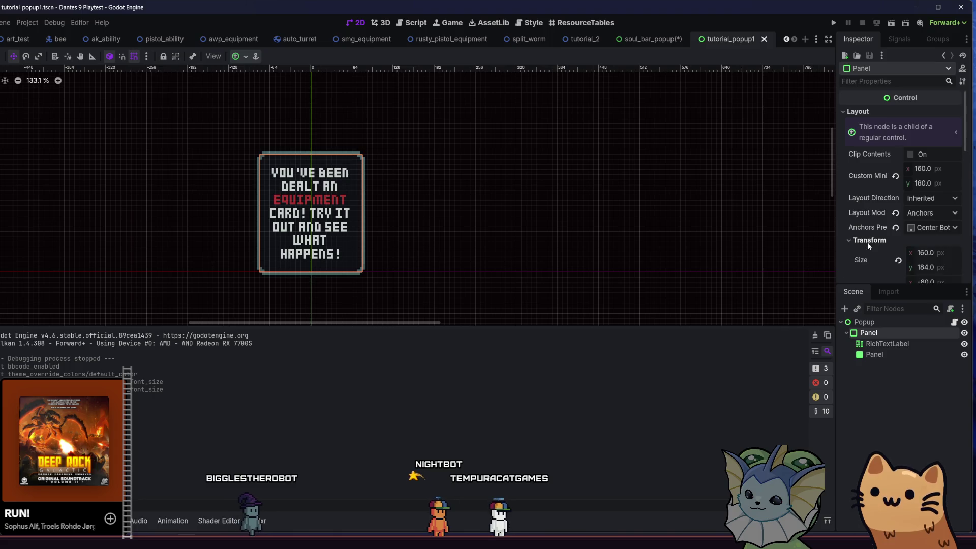
scroll(869, 246, down, 1)
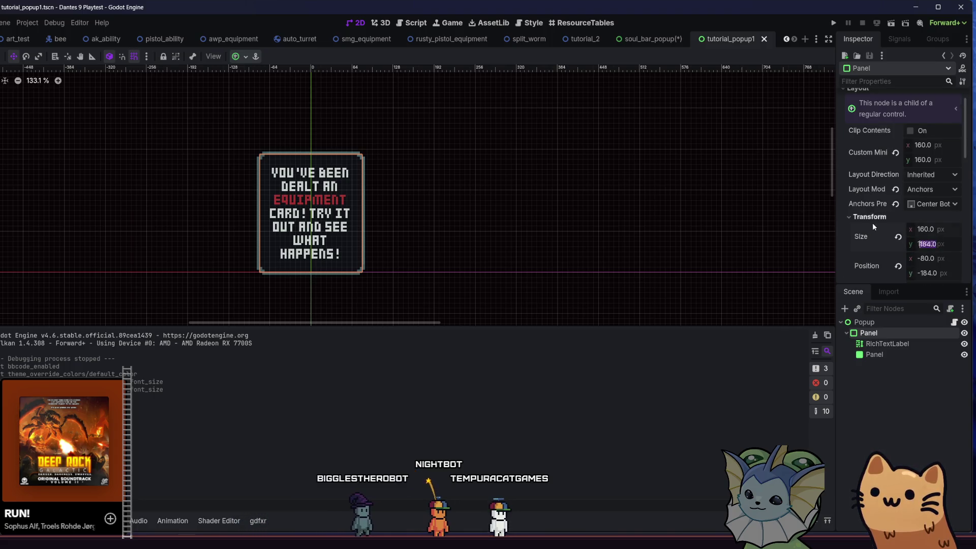
click(652, 39)
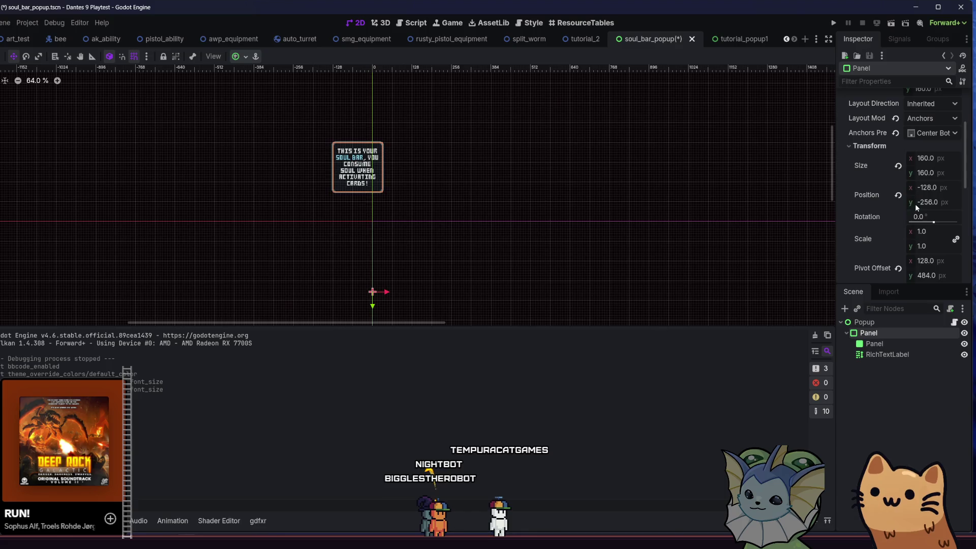
click(920, 173)
key(Return)
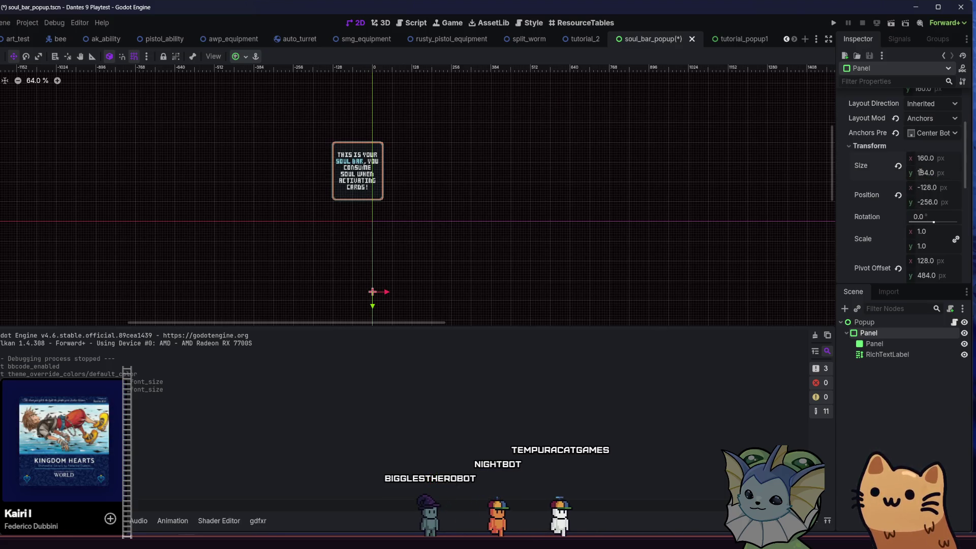
scroll(315, 191, up, 2)
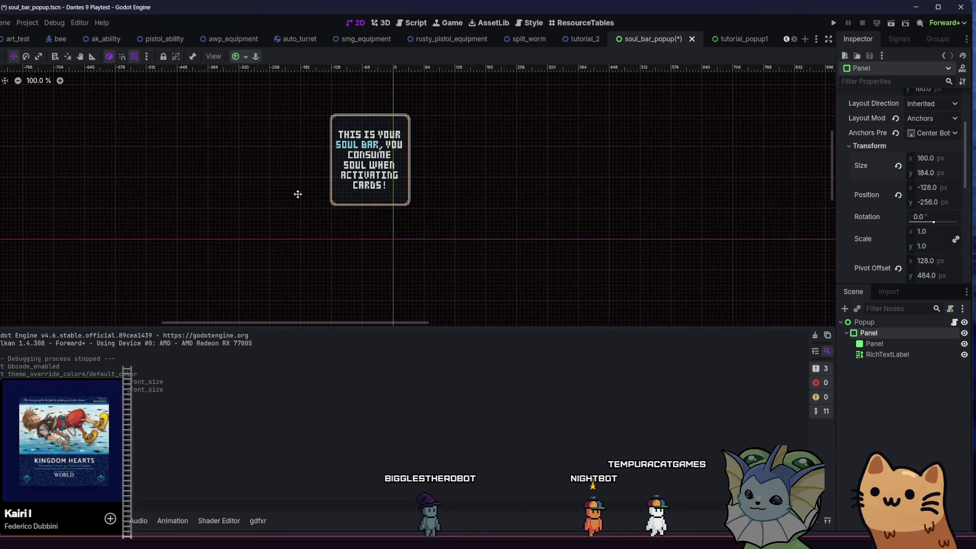
click(732, 39)
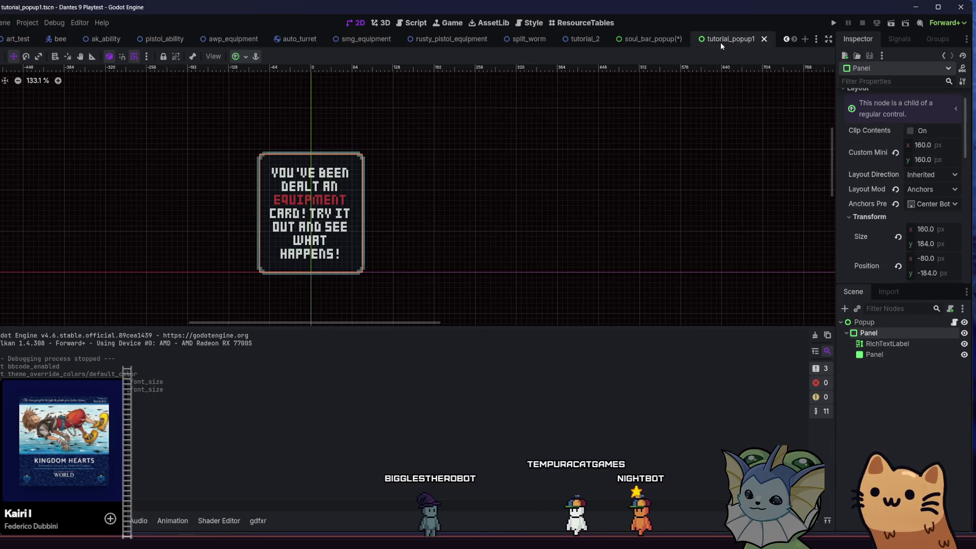
click(651, 39)
key(ctrl+s)
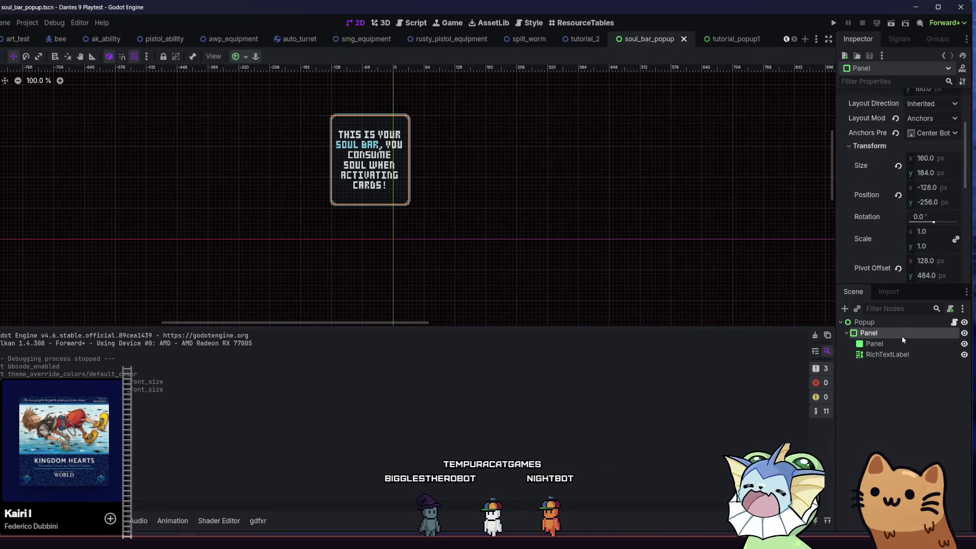
- Drag the outer Panel down to position (-80, -184) and save the scene
scroll(302, 179, down, 3)
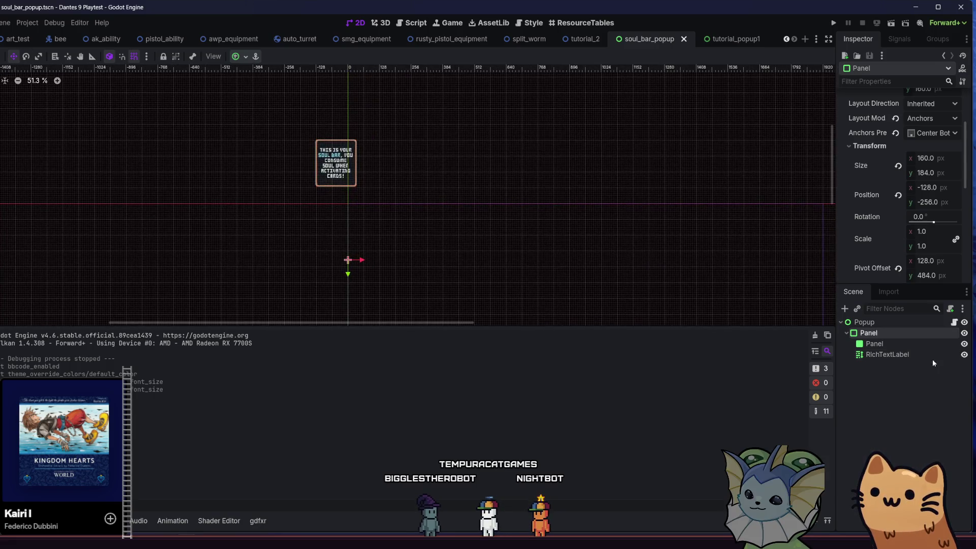
click(912, 334)
click(911, 345)
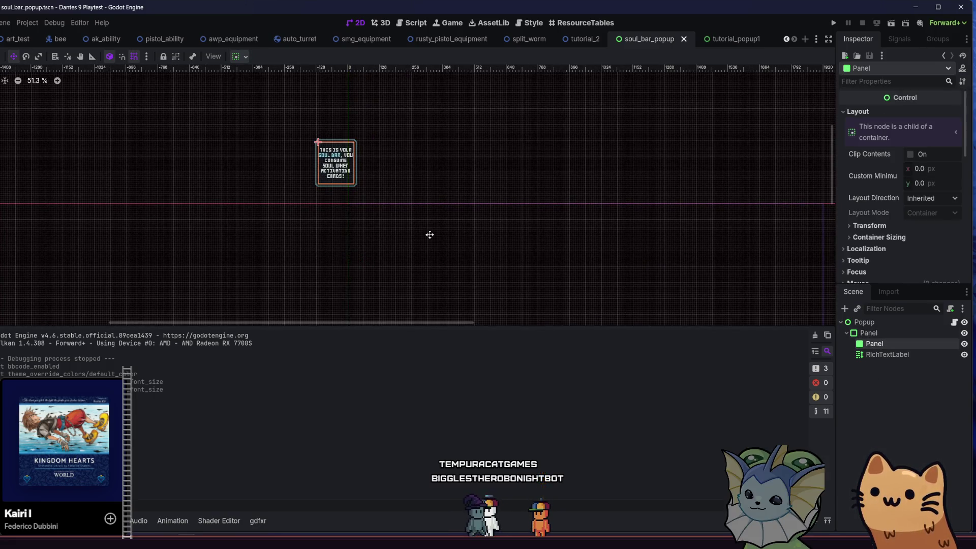
click(868, 332)
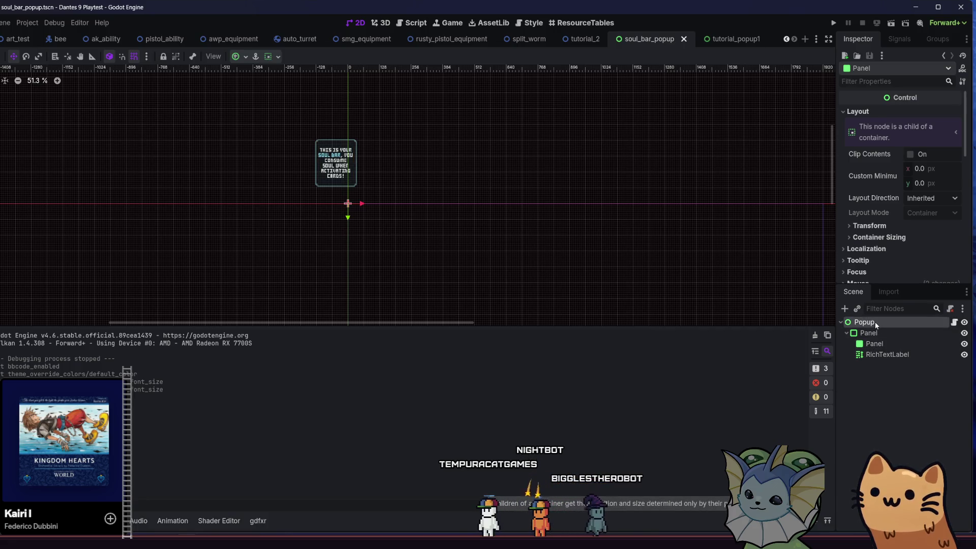
scroll(298, 210, up, 2)
mouse_move(298, 210)
mouse_down()
mouse_move(312, 200)
mouse_move(322, 228)
mouse_up()
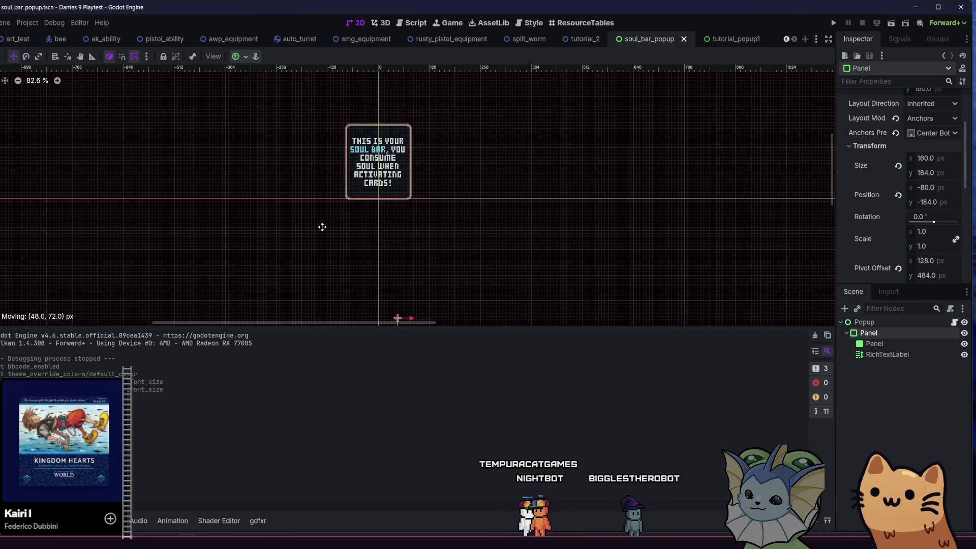
key(ctrl+s)
key(ctrl+Tab)
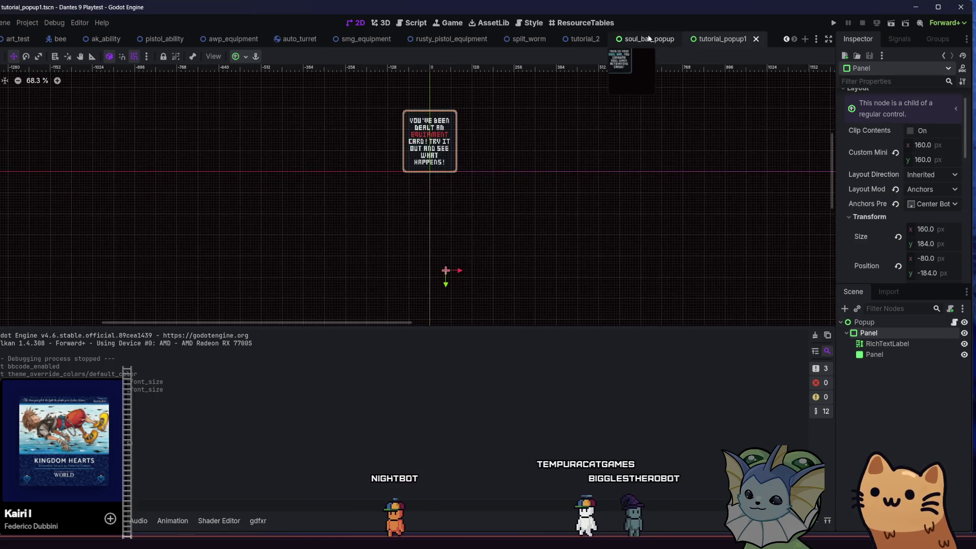
click(642, 39)
scroll(382, 192, up, 5)
key(ctrl+s)
scroll(304, 183, down, 3)
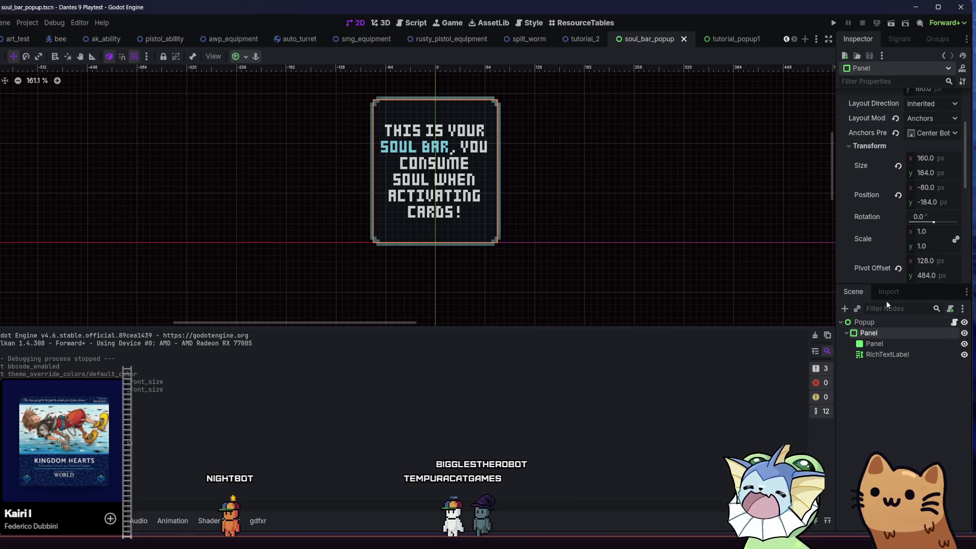
- Wrap the second 'Soul' in the label text in the [color=#73bed3] markup and save
click(886, 355)
scroll(881, 210, up, 5)
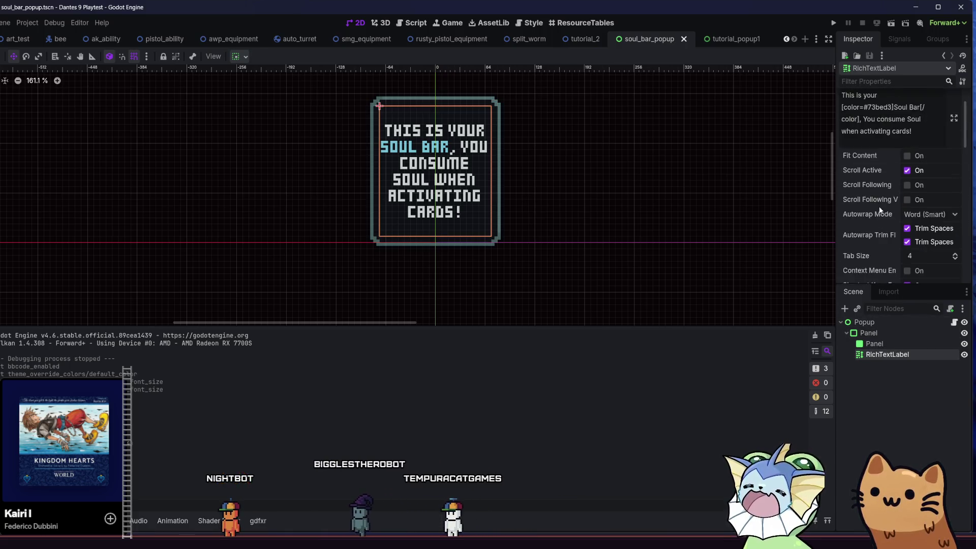
scroll(874, 206, up, 4)
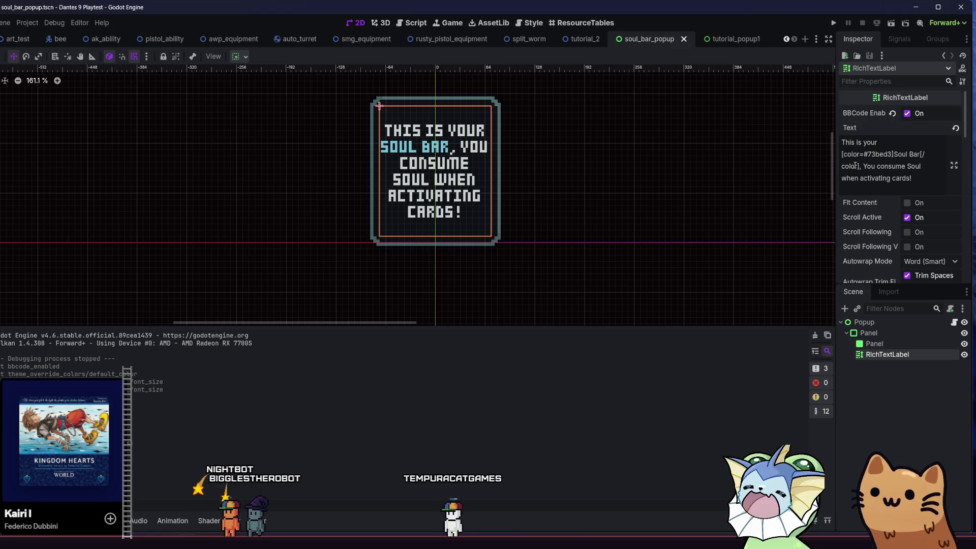
drag(859, 166, 840, 155)
key(ctrl+c)
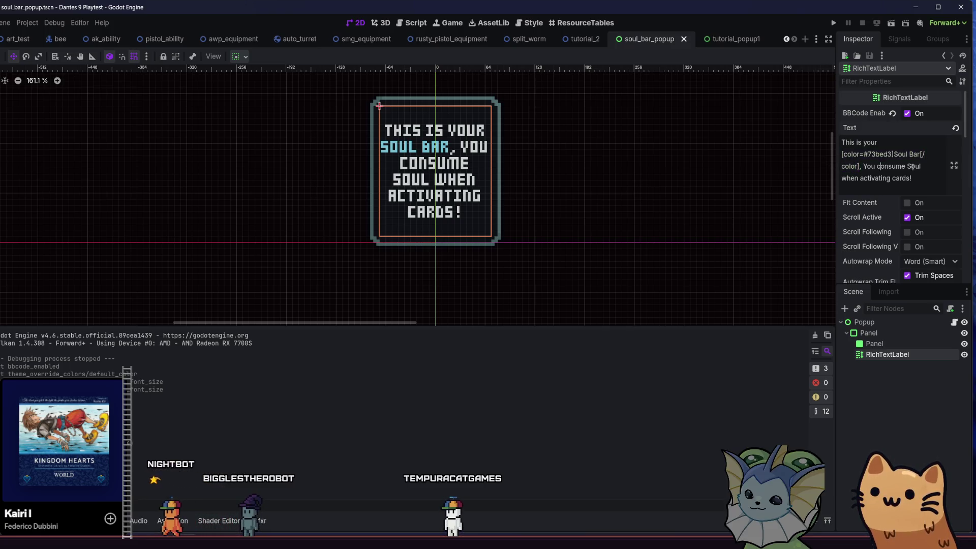
double_click(913, 166)
key(ctrl+v)
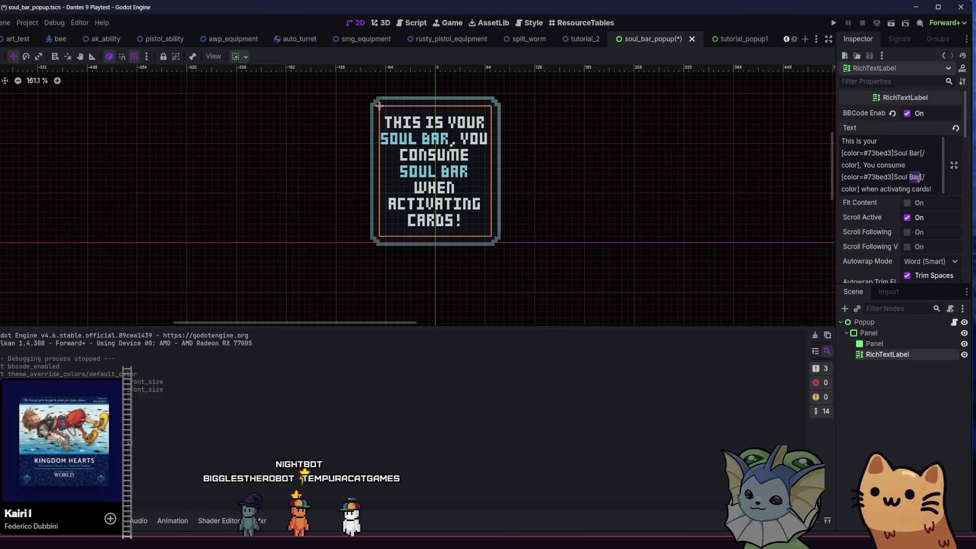
key(BackSpace)
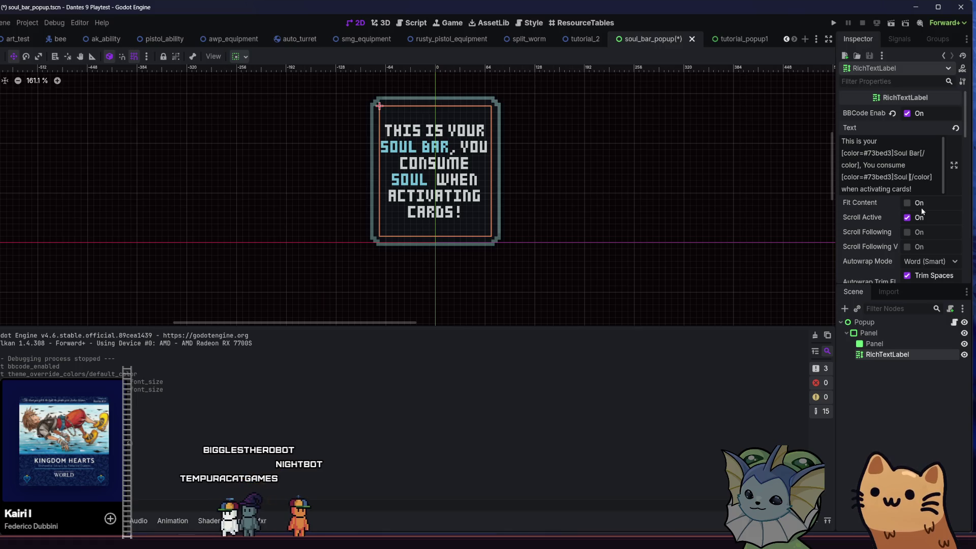
click(917, 189)
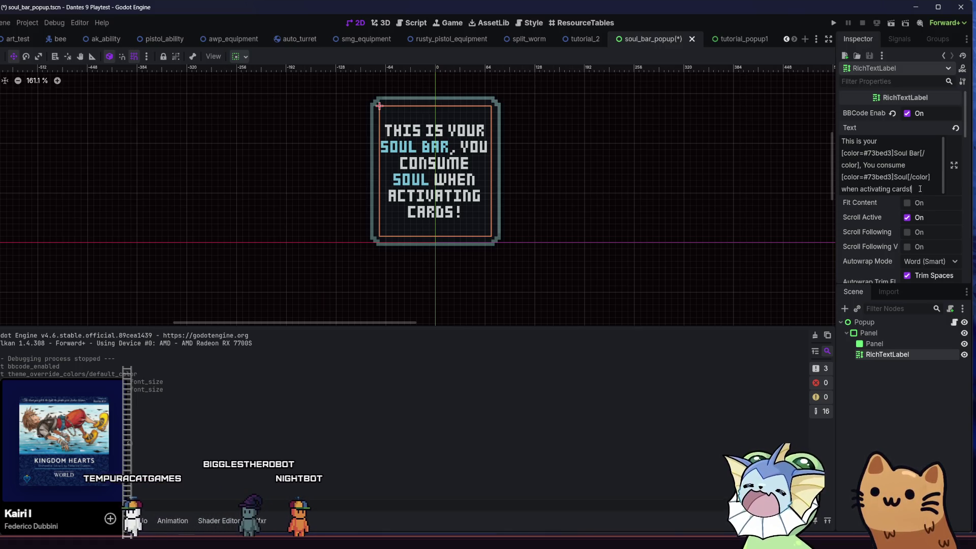
scroll(649, 174, up, 3)
scroll(704, 214, left, 5)
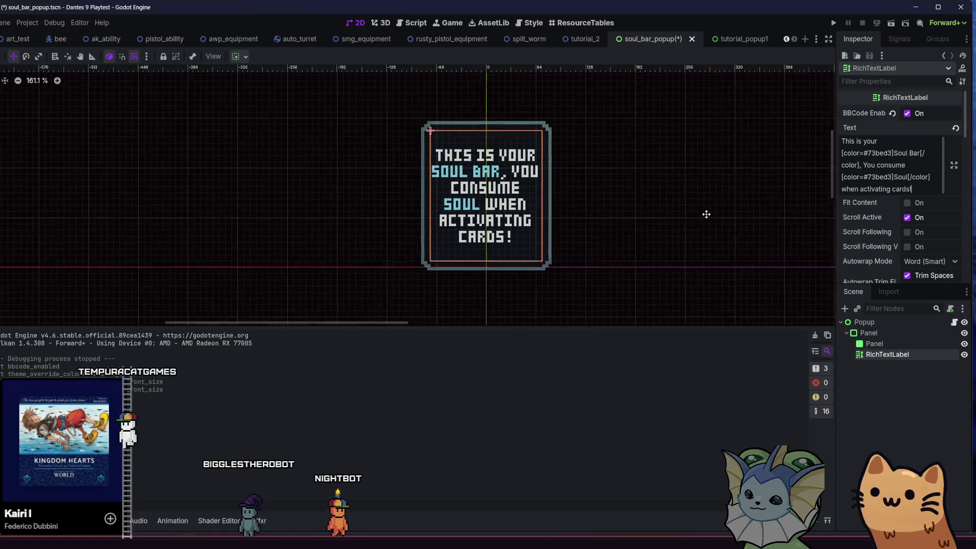
key(ctrl+s)
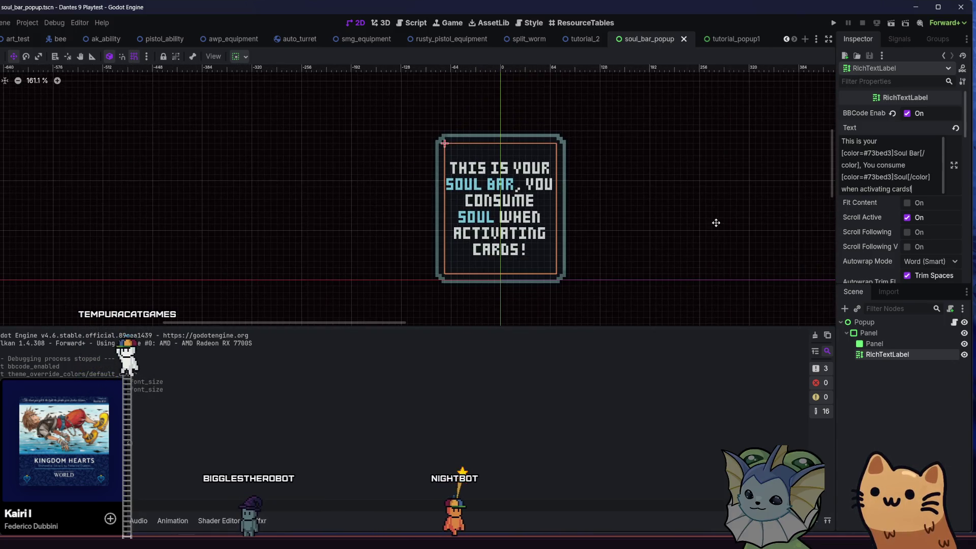
- Add the missing 's' so it reads 'Souls', and save the scene
click(909, 177)
text(s)
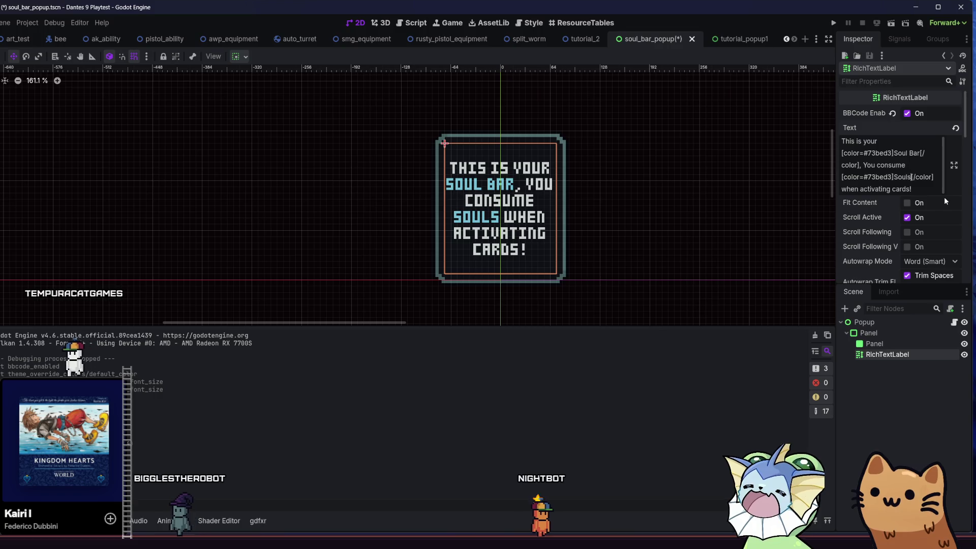
key(ctrl+s)
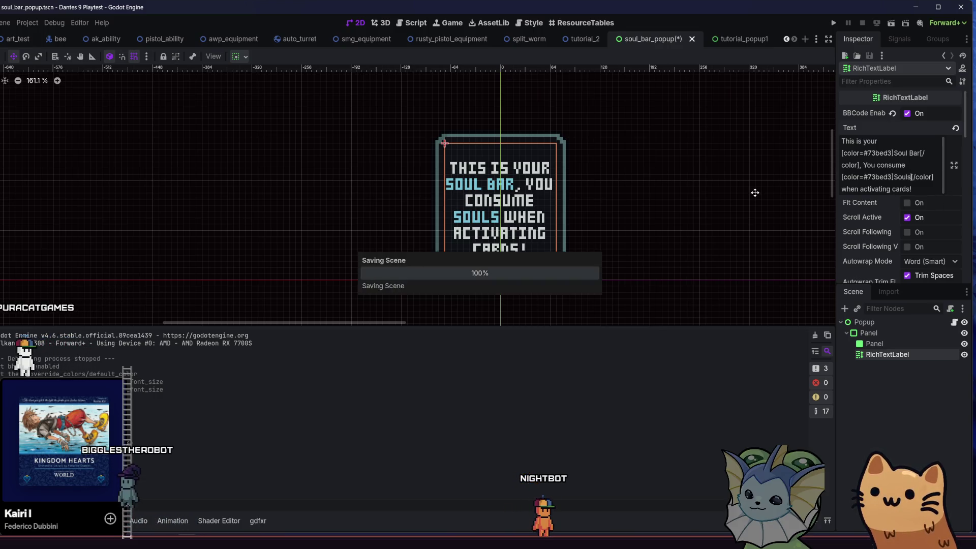
drag(732, 196, 663, 195)
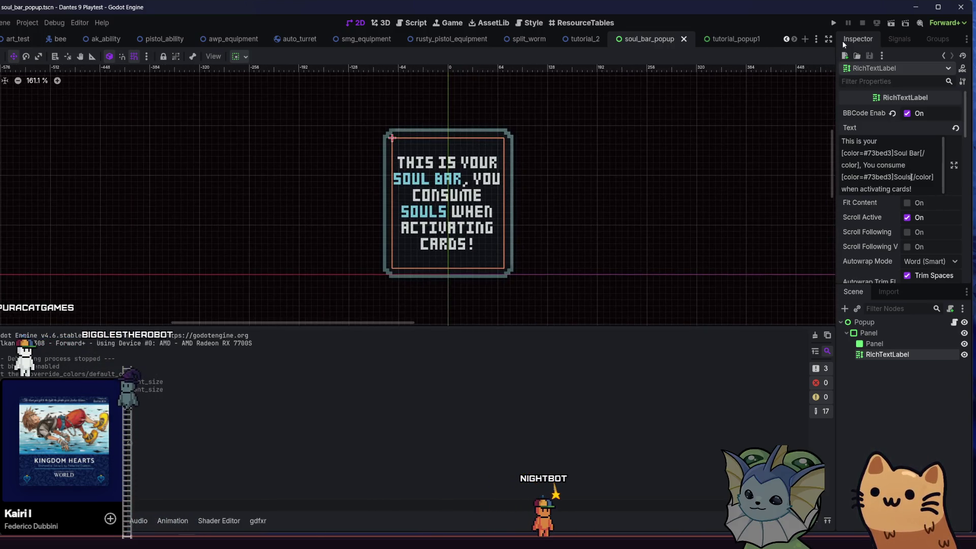
click(581, 38)
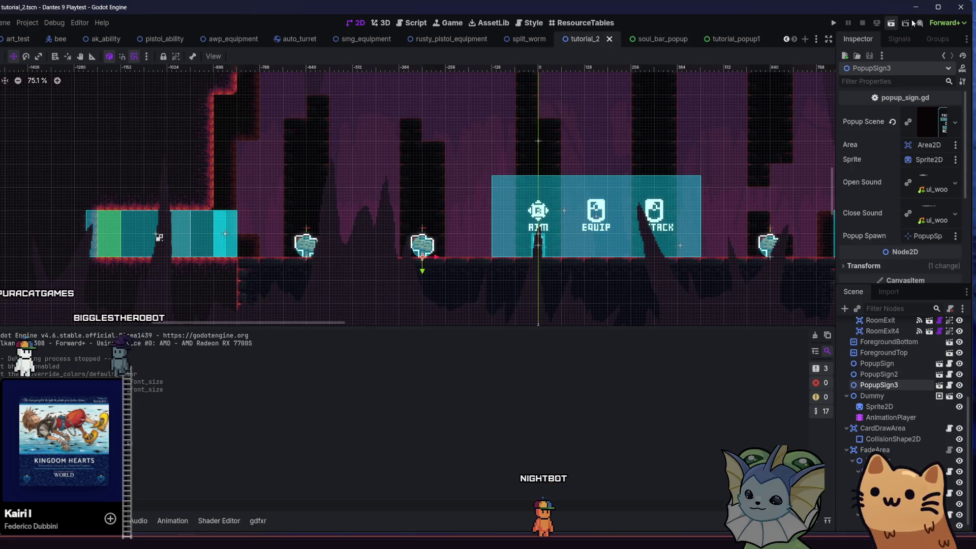
- Run tutorial_2, walk to the soul bar sign to check its popup, then close the game
click(891, 23)
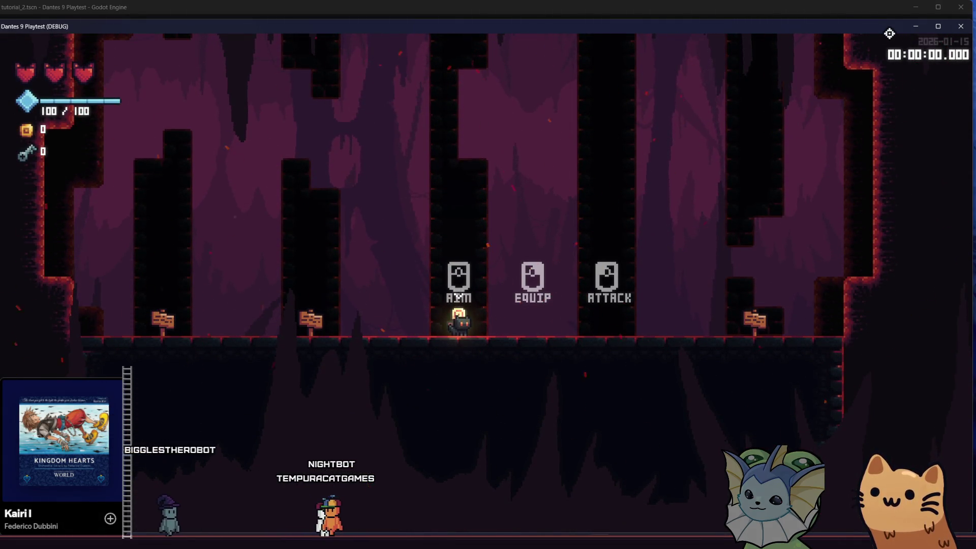
key(a)
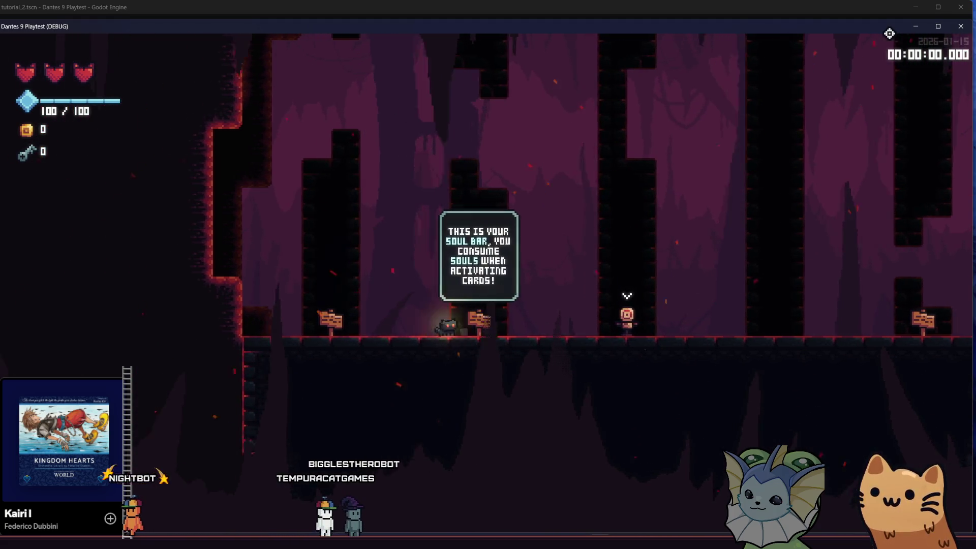
key(d)
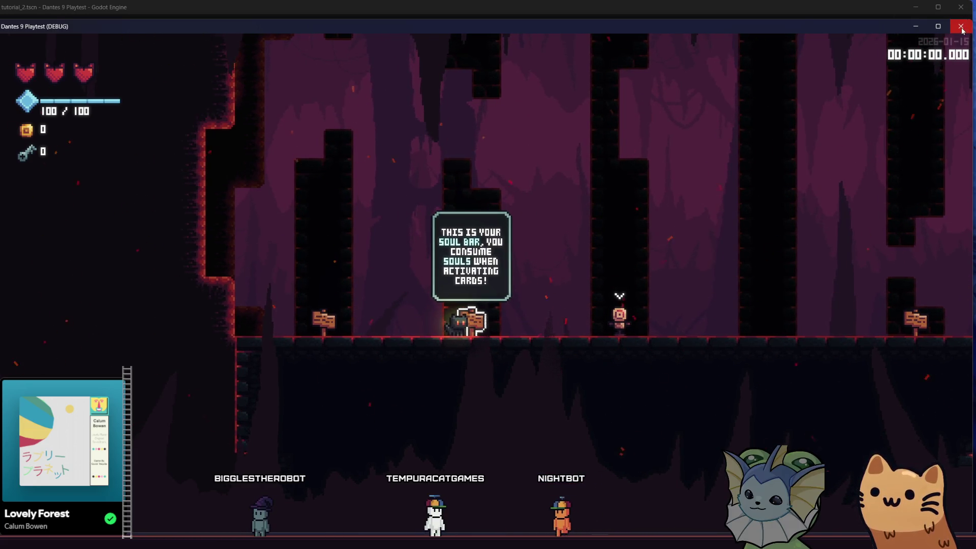
click(938, 26)
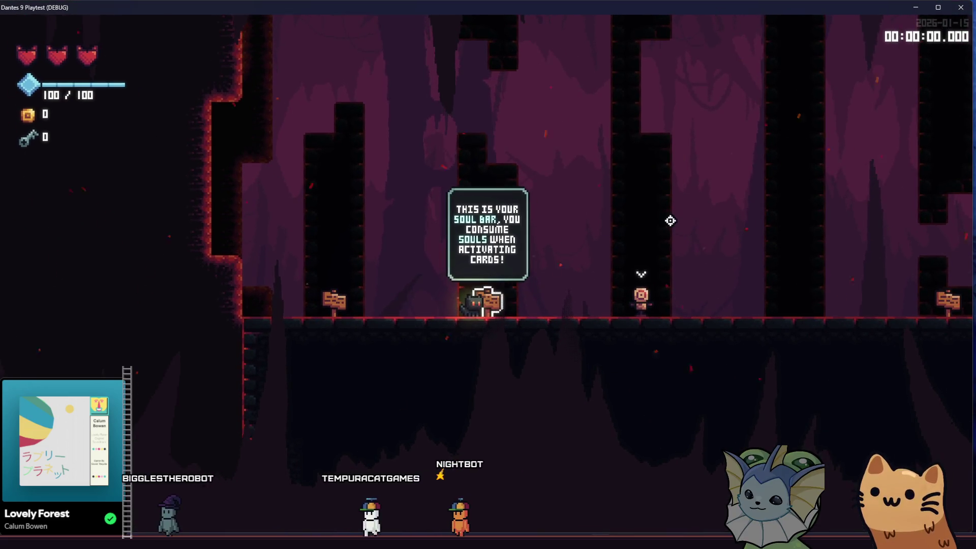
key(d)
key(a)
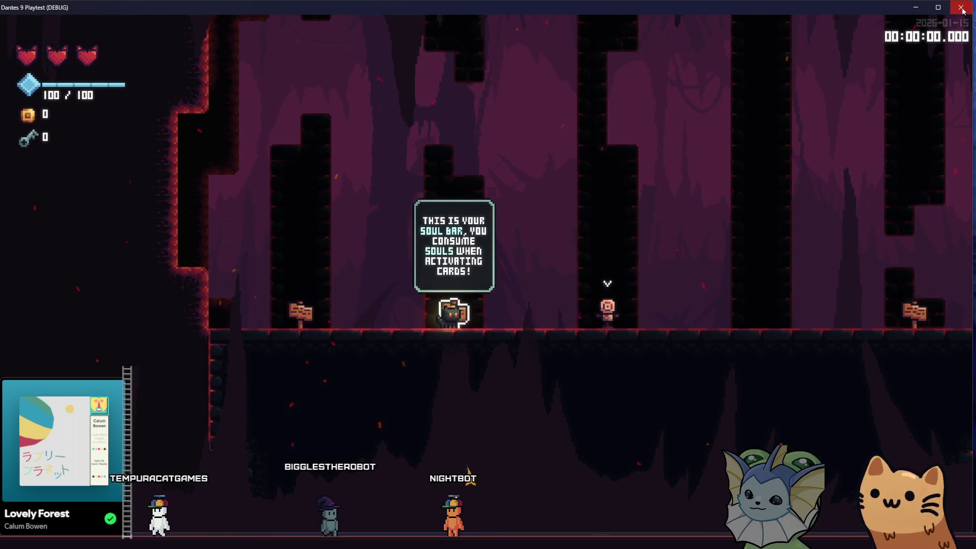
click(961, 8)
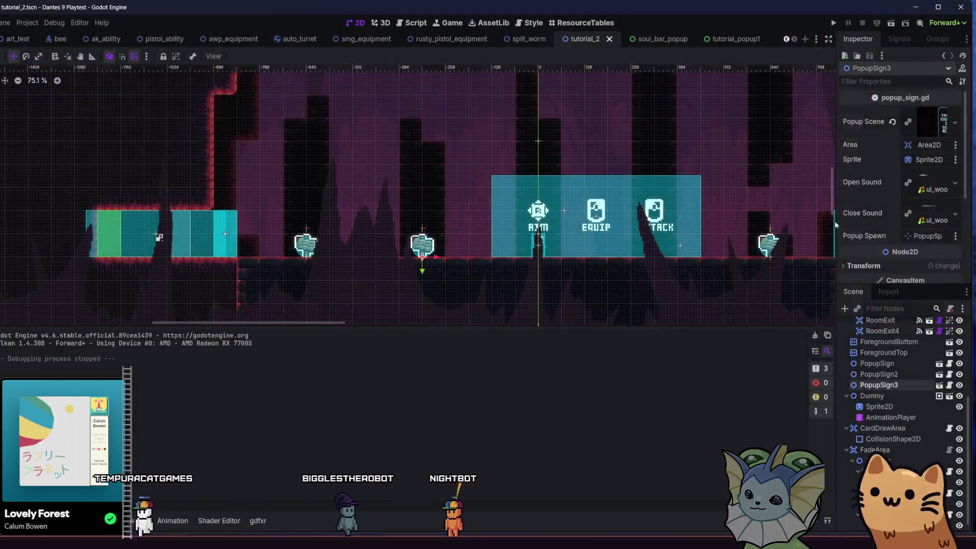
- Tint the soul bar popup's inner background Panel self-modulate to #4f8fba
click(714, 41)
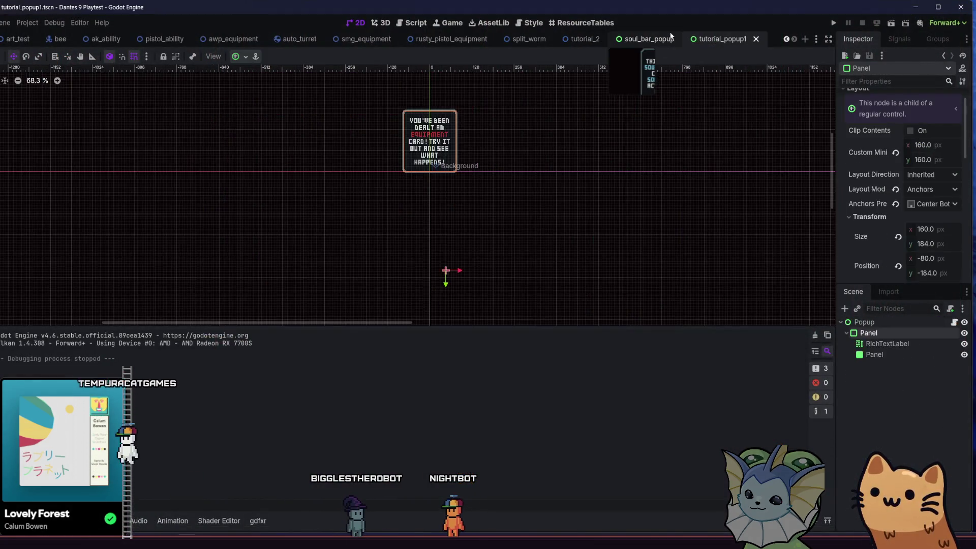
click(645, 40)
click(879, 348)
scroll(909, 193, down, 8)
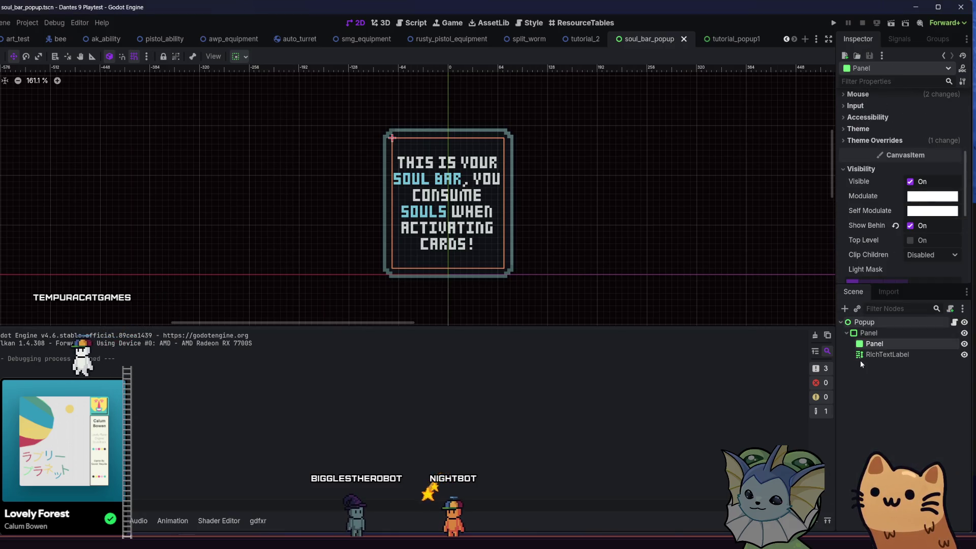
click(910, 208)
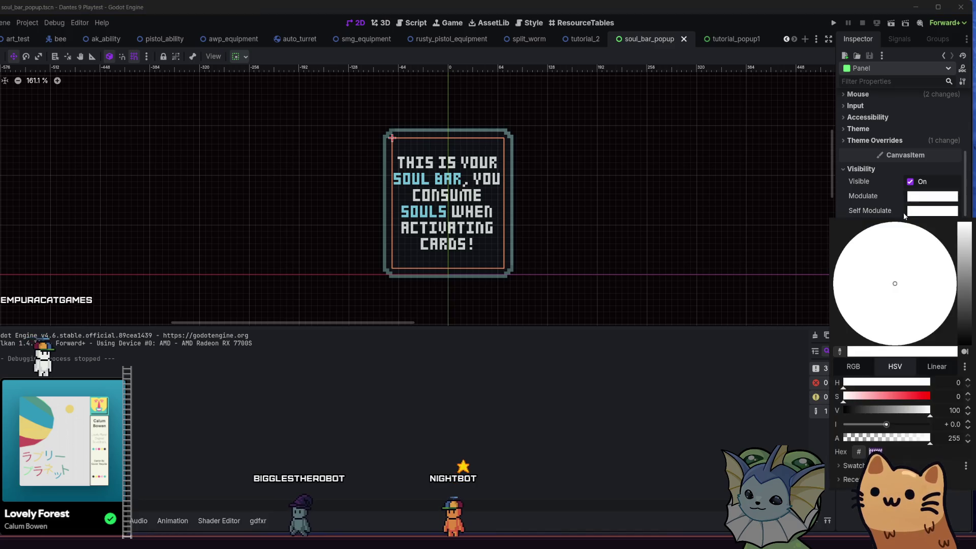
click(839, 465)
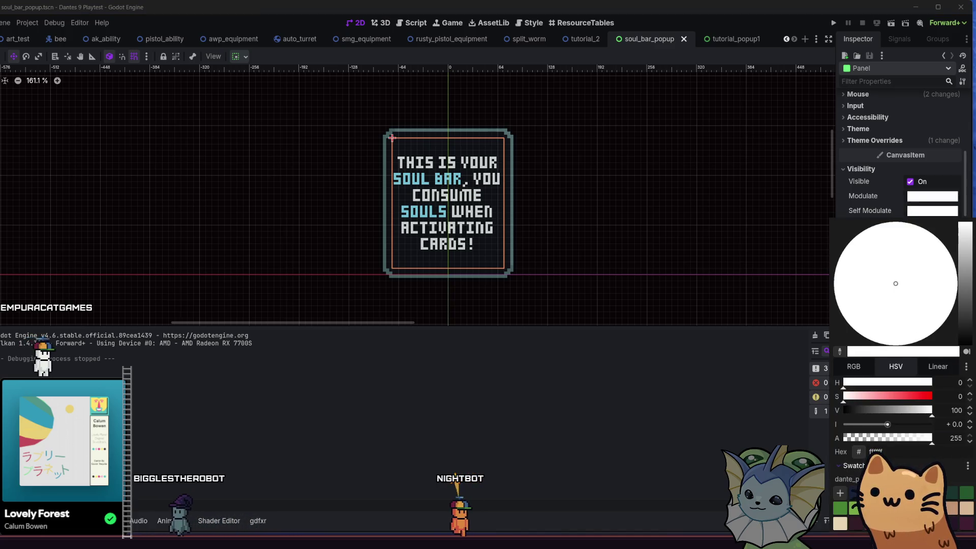
text(4f8fba)
key(Return)
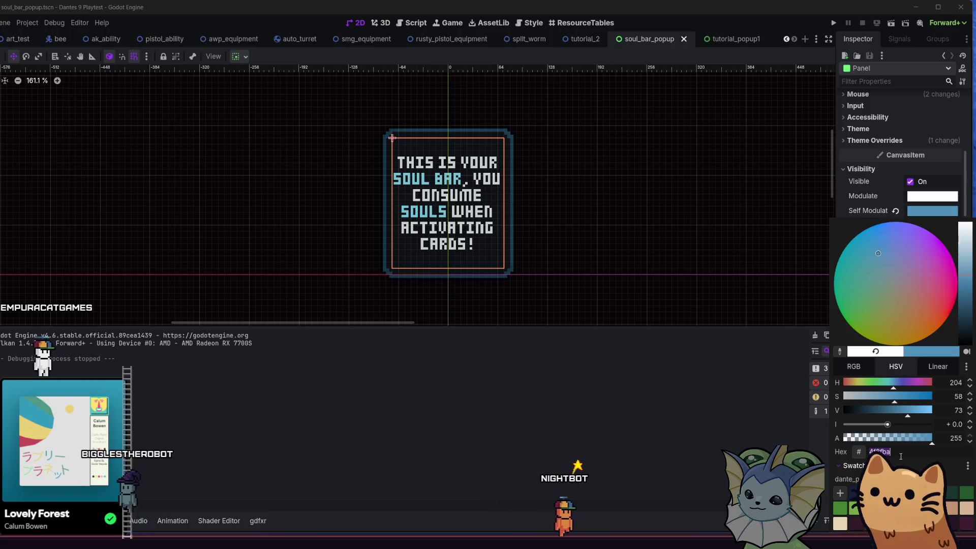
key(Escape)
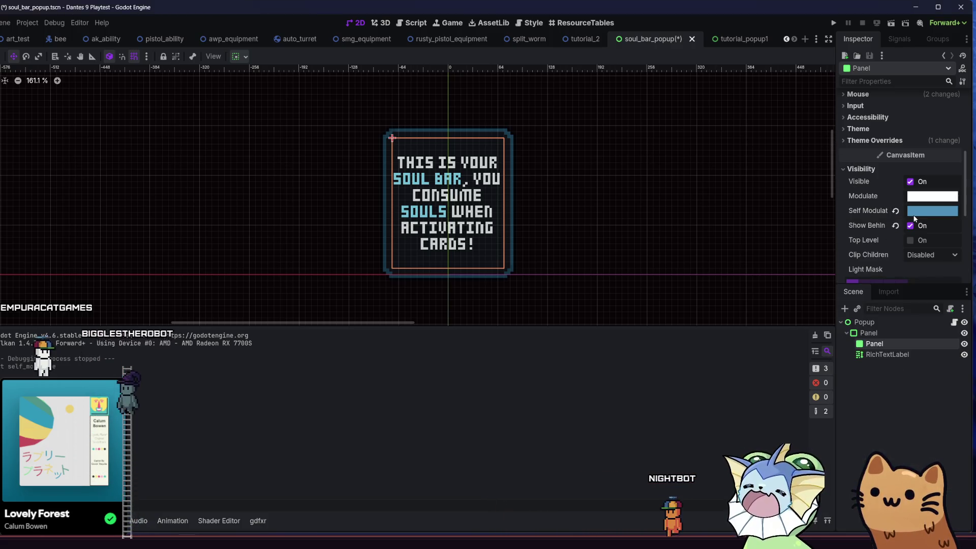
- Replace both colour codes in the RichTextLabel text with #4f8fba and save
click(872, 332)
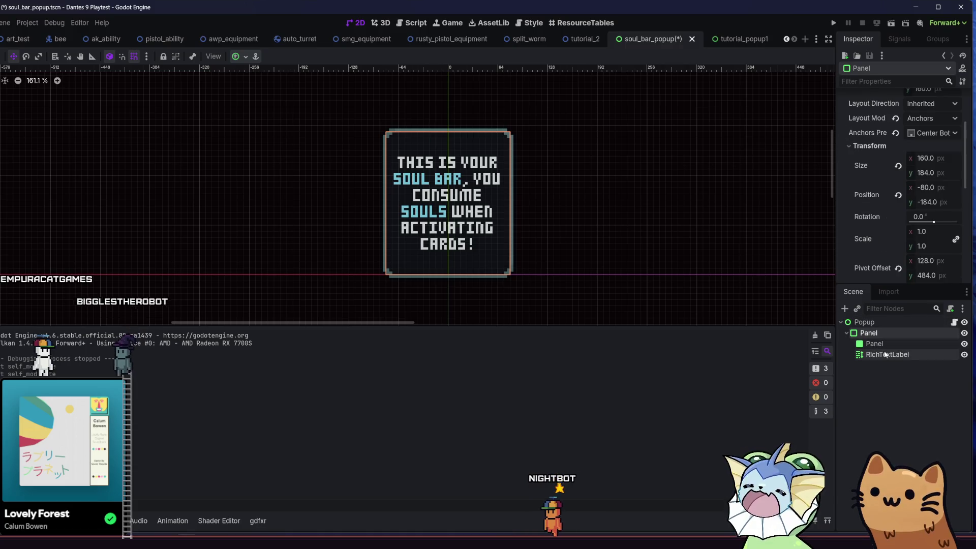
click(885, 355)
double_click(883, 154)
text(4f8fba)
double_click(879, 178)
text(4f8fba)
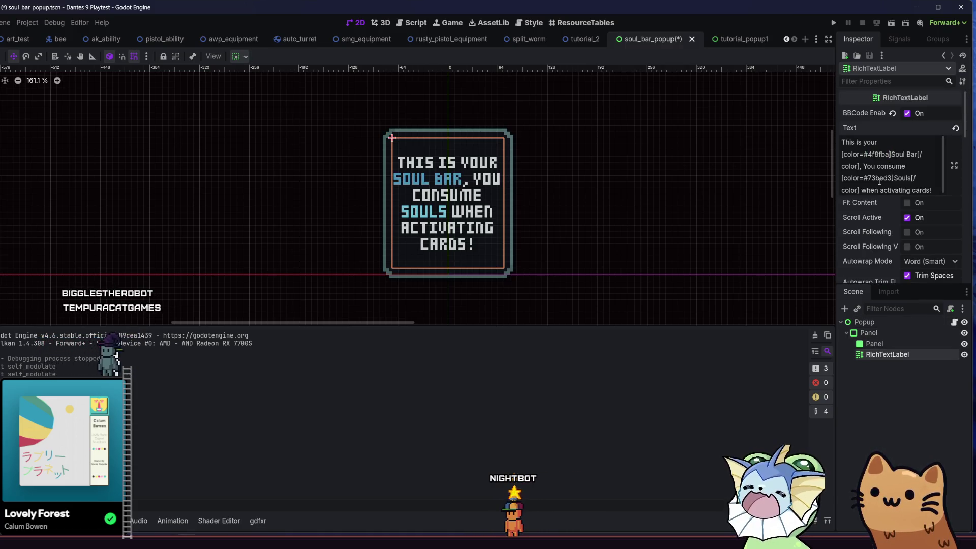
key(ctrl+s)
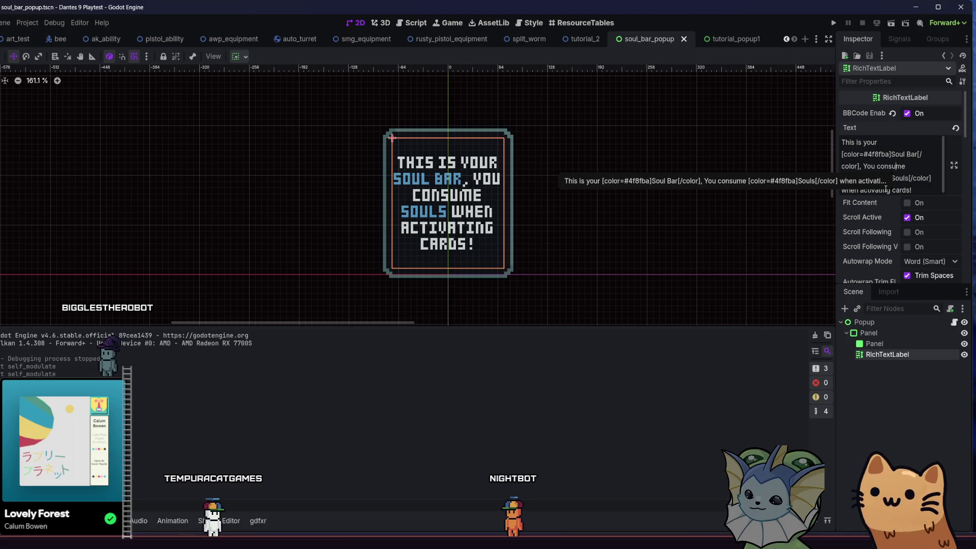
key(ctrl+s)
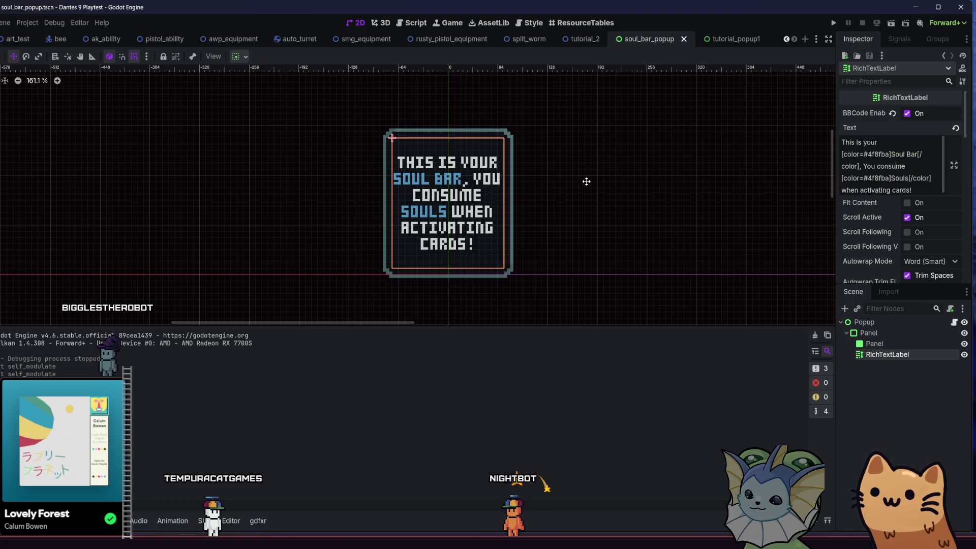
click(588, 43)
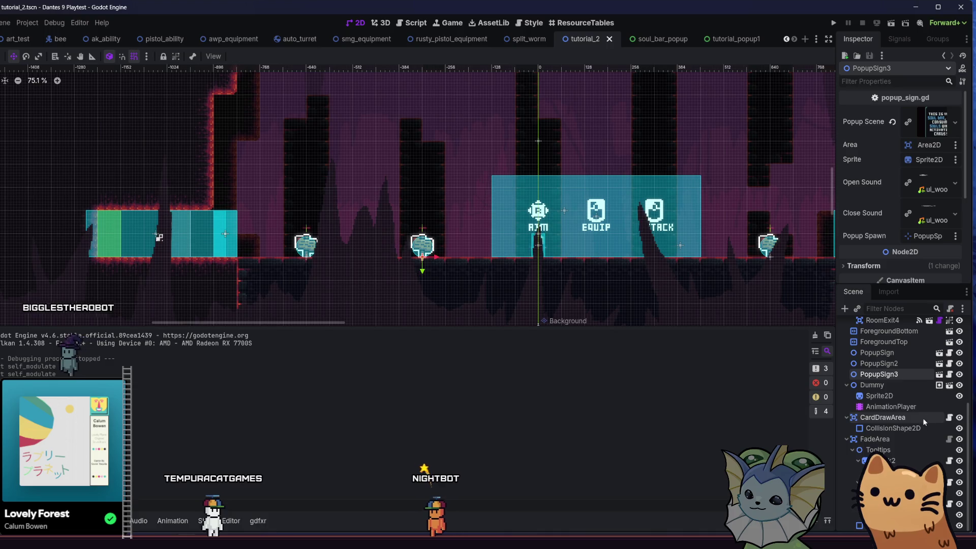
click(949, 417)
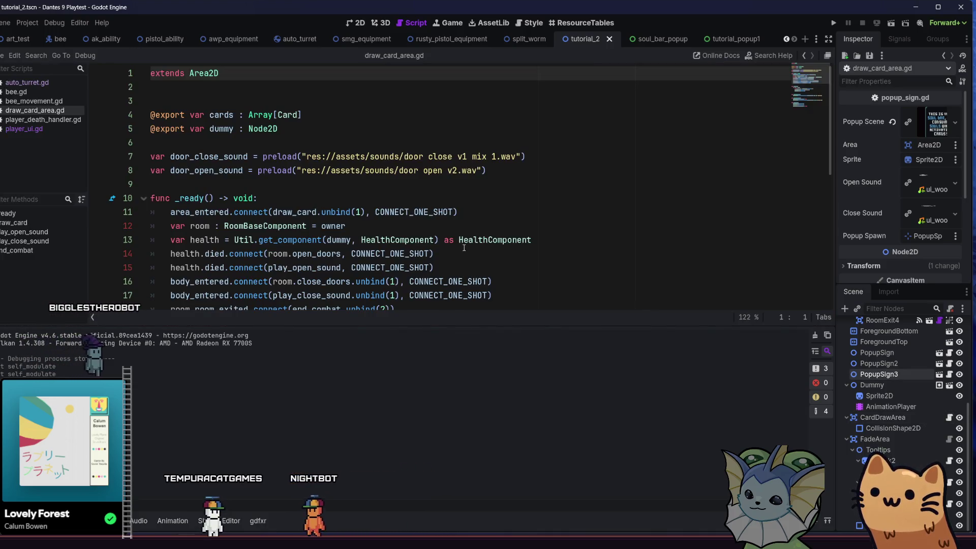
click(354, 131)
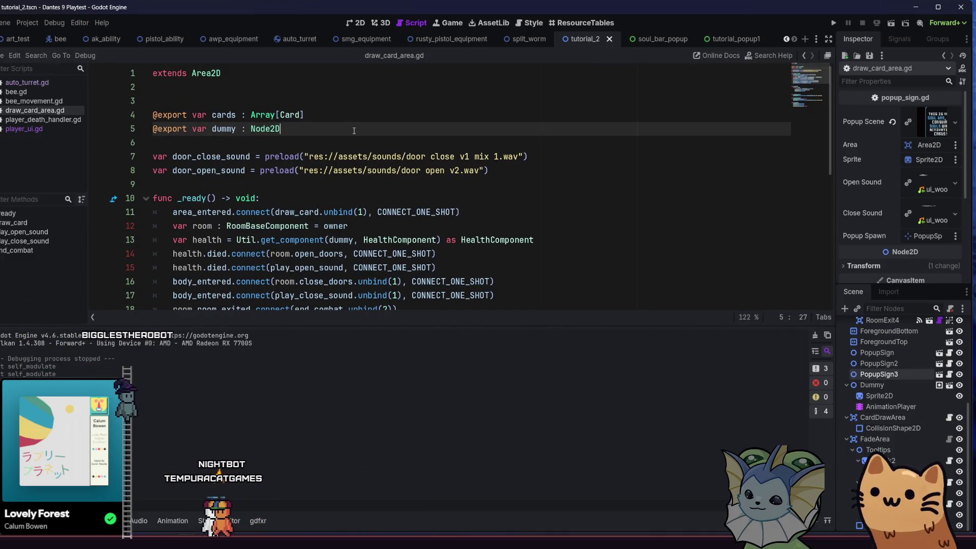
key(Return)
text(@)
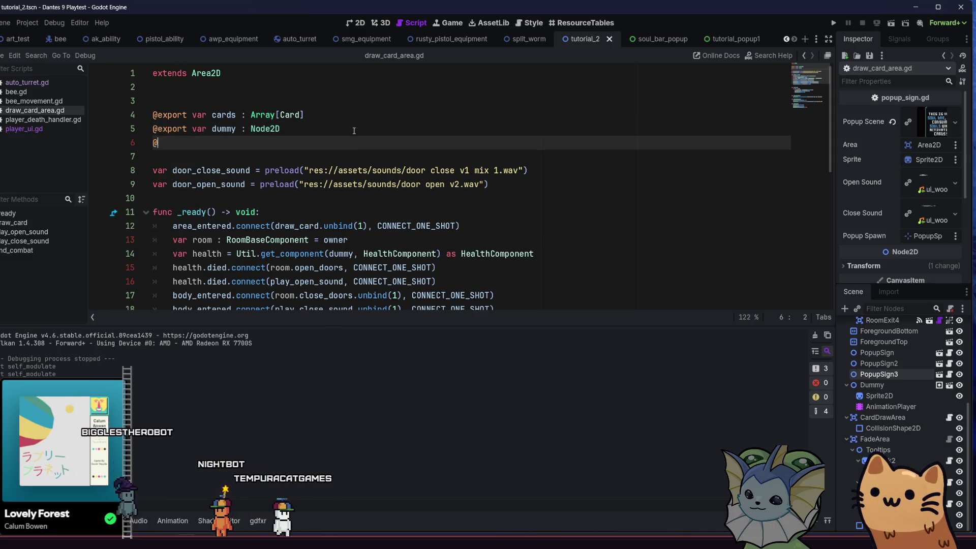
text(export var pop)
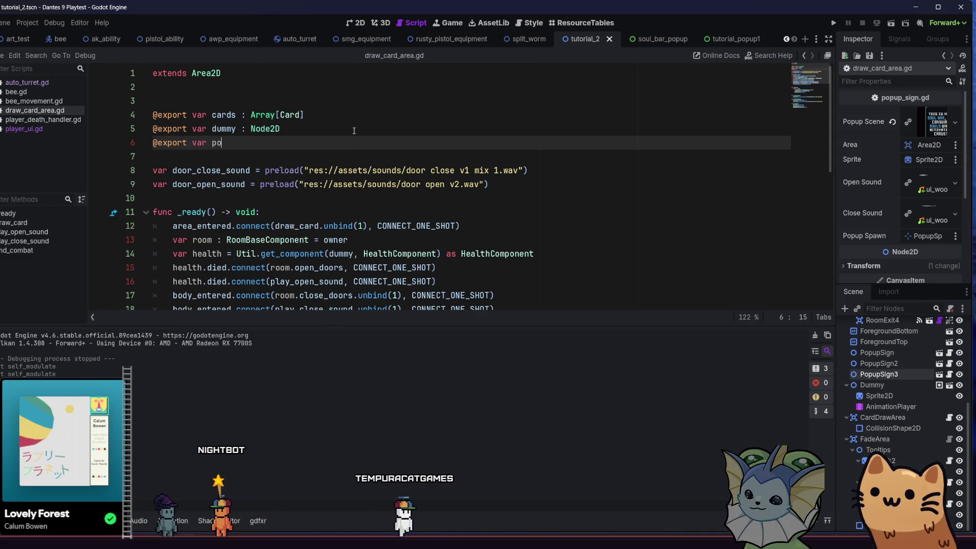
text(u)
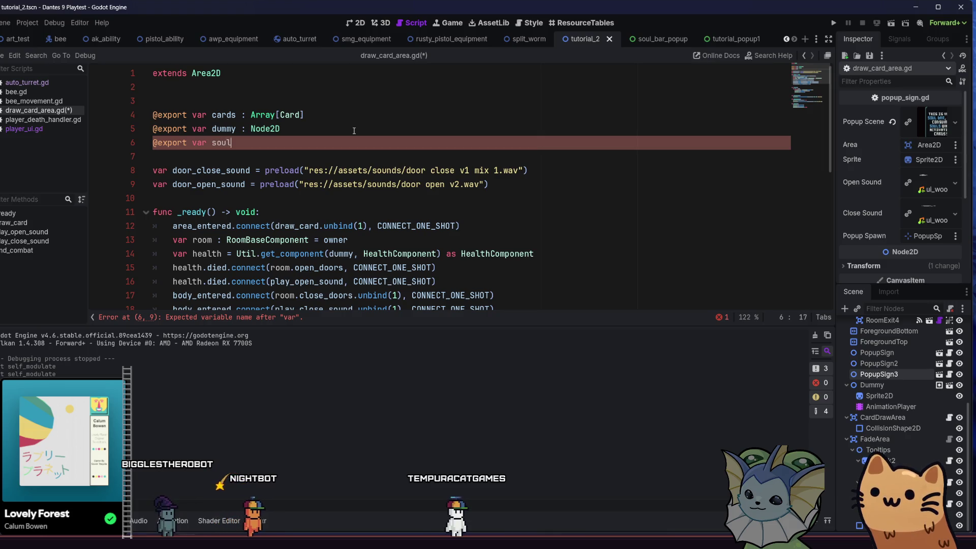
key(BackSpace)
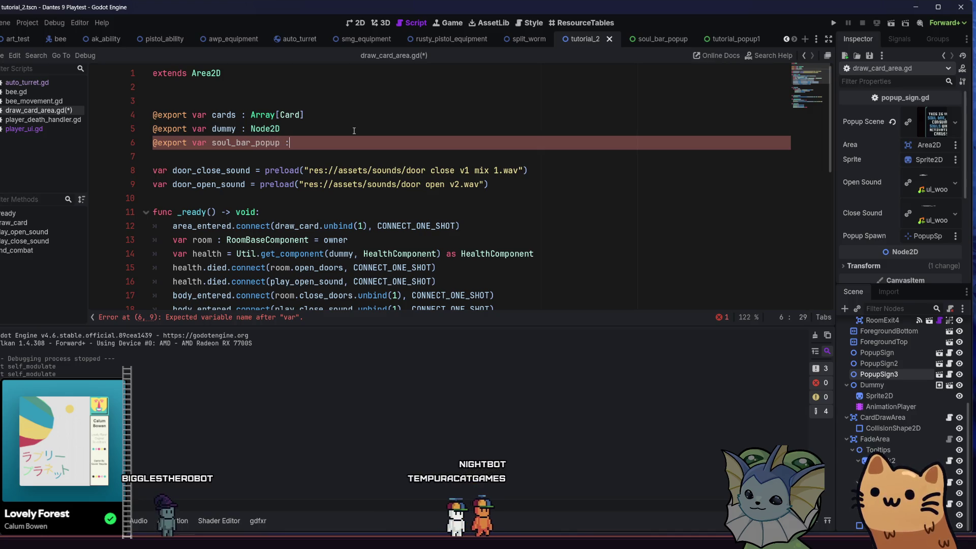
text(Area2D)
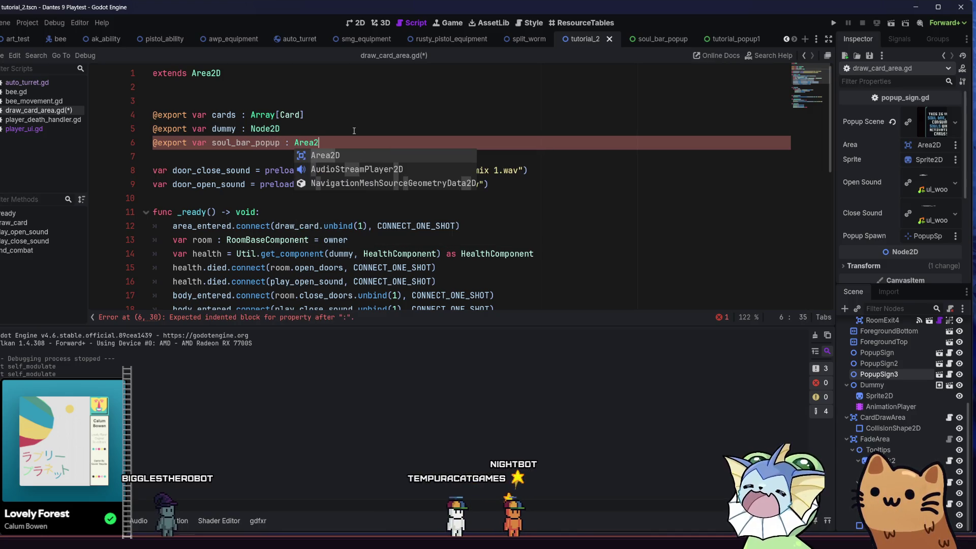
key(ctrl+s)
click(354, 131)
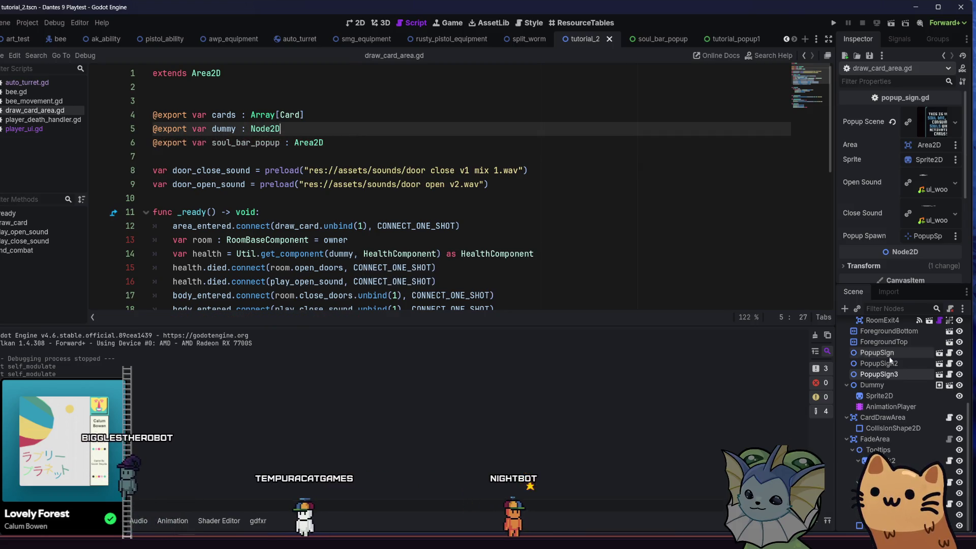
click(940, 376)
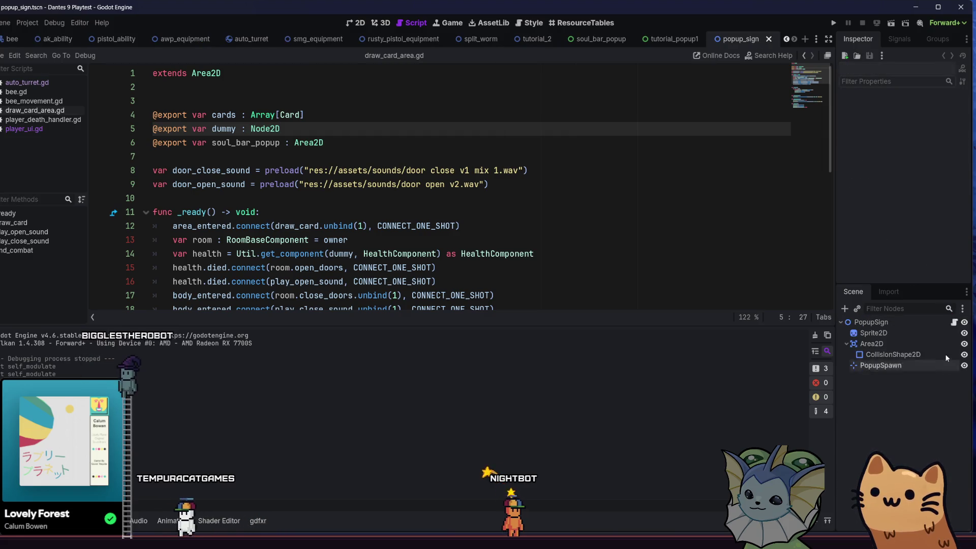
- In popup_sign.gd, add a class_name line above extends Node2D
click(955, 323)
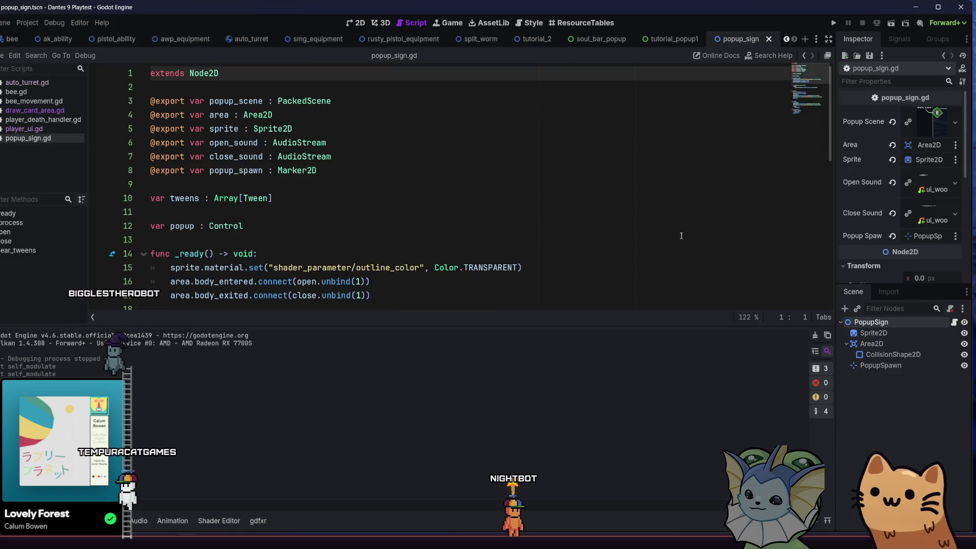
scroll(675, 234, down, 1)
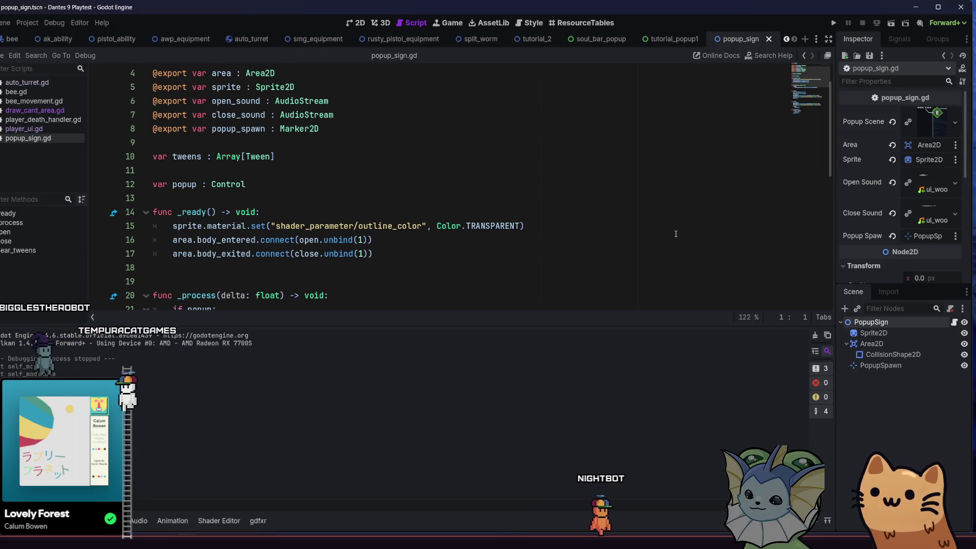
scroll(674, 232, up, 1)
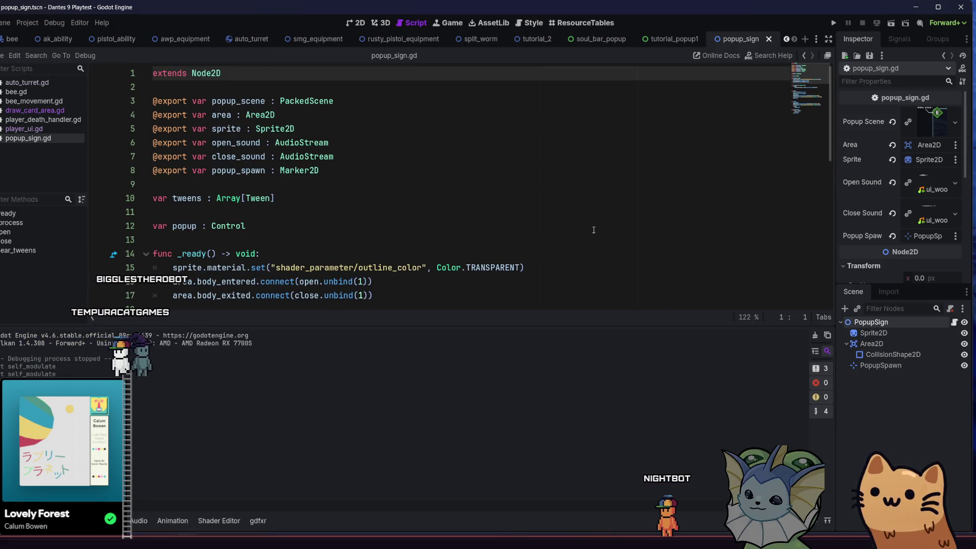
key(ctrl+shift+Return)
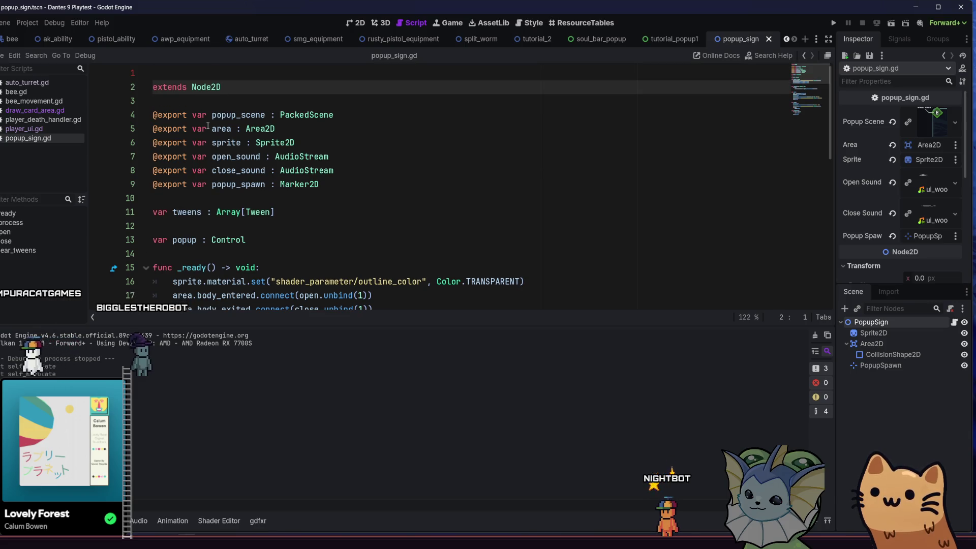
text(_name Popup)
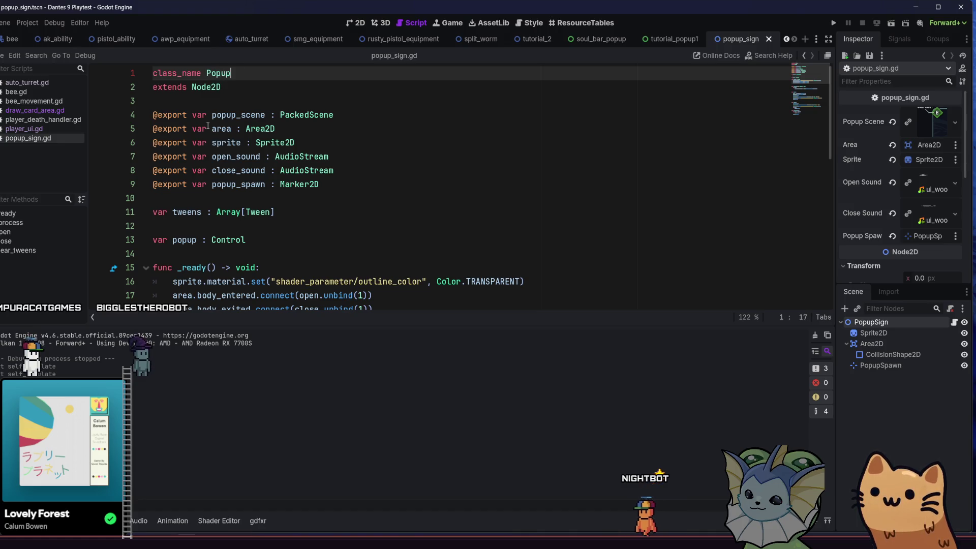
- Declare the sign_opened and sign_closed signals below the popup variable
scroll(190, 159, down, 3)
click(290, 115)
key(Return)
key(Return)
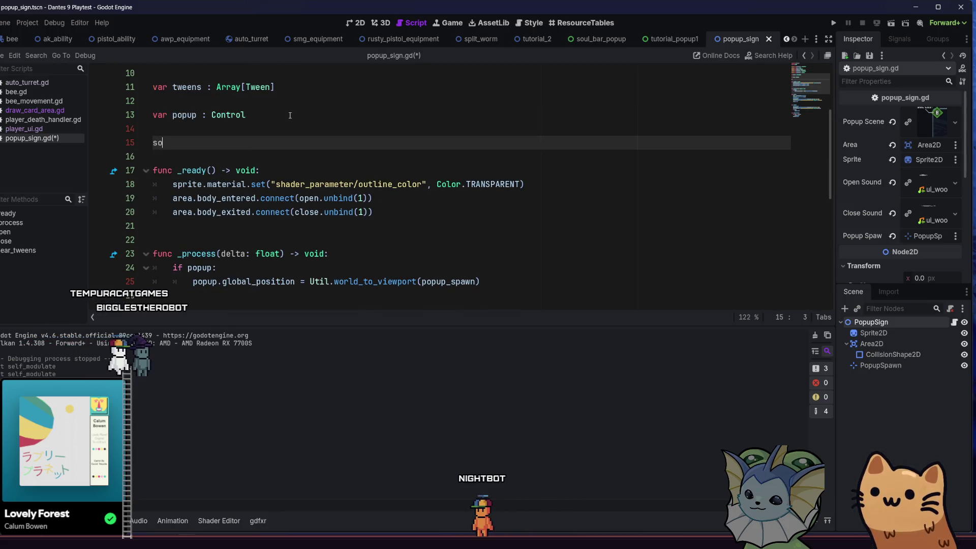
key(BackSpace)
key(BackSpace)
text(ignal )
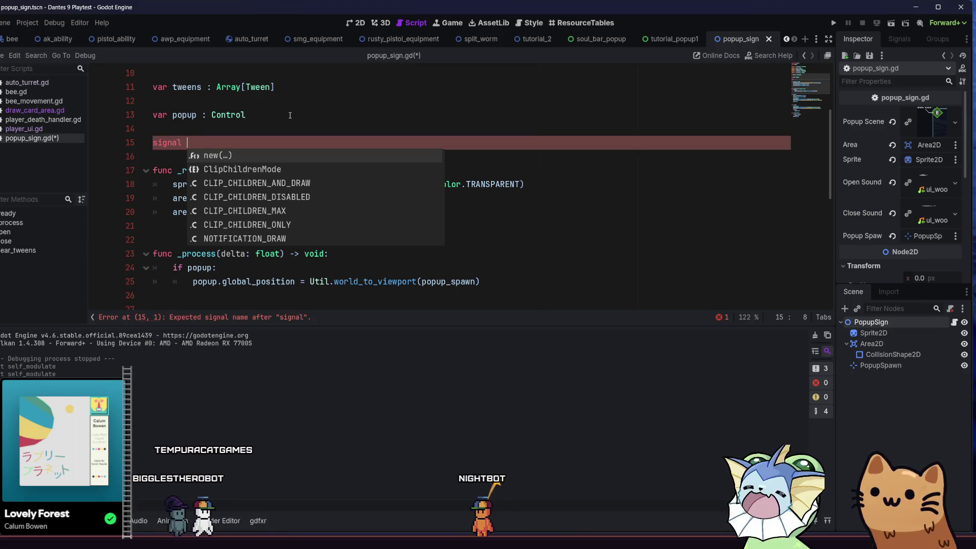
text(sign)
text(_opened)
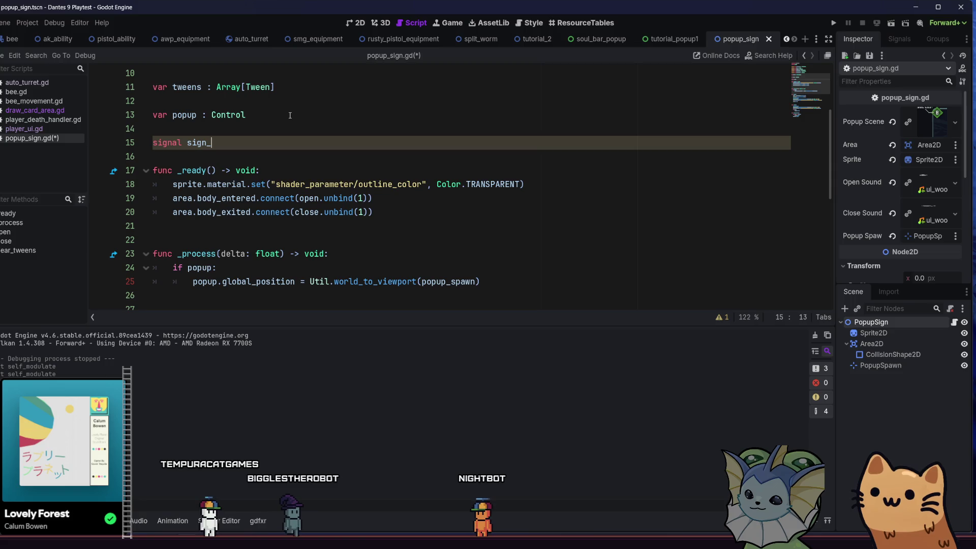
key(Return)
text(si)
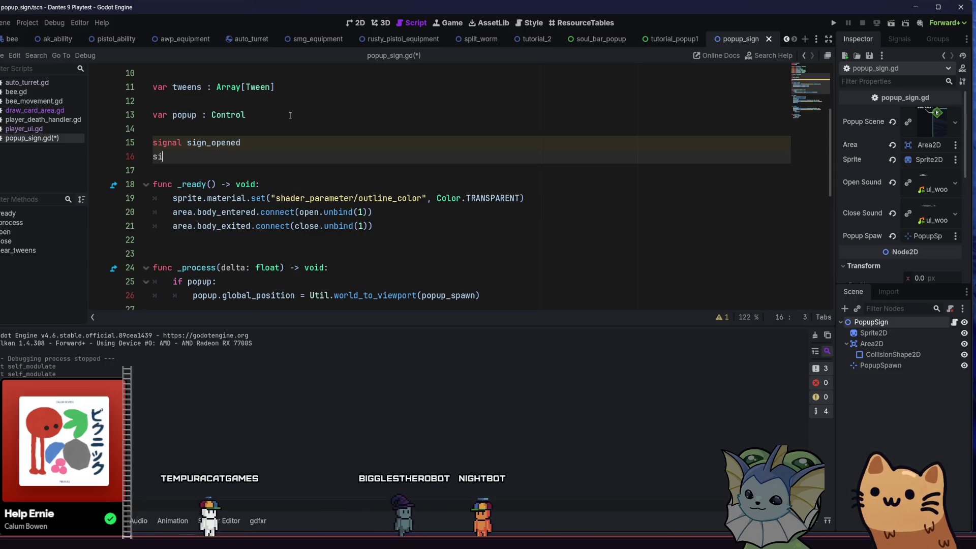
key(BackSpace)
key(BackSpace)
text(nal)
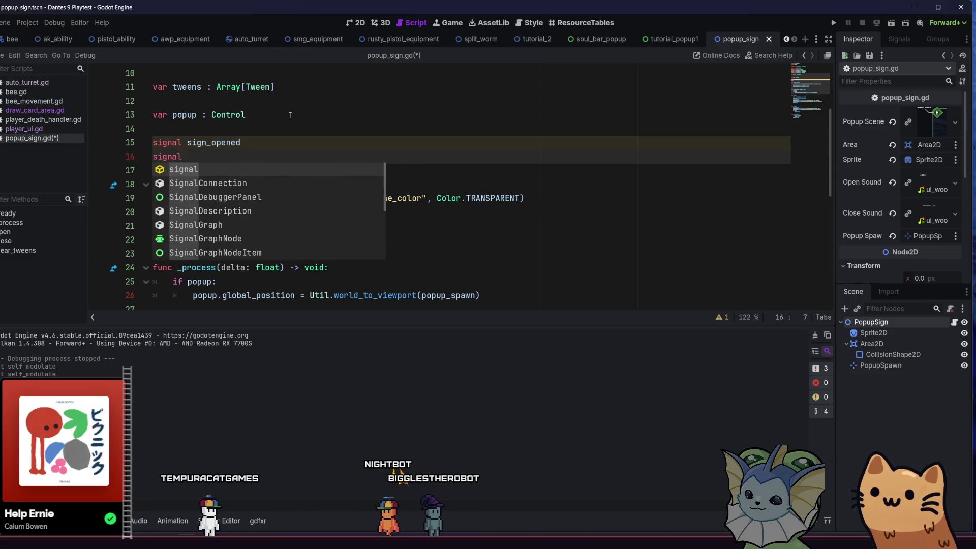
text( sign)
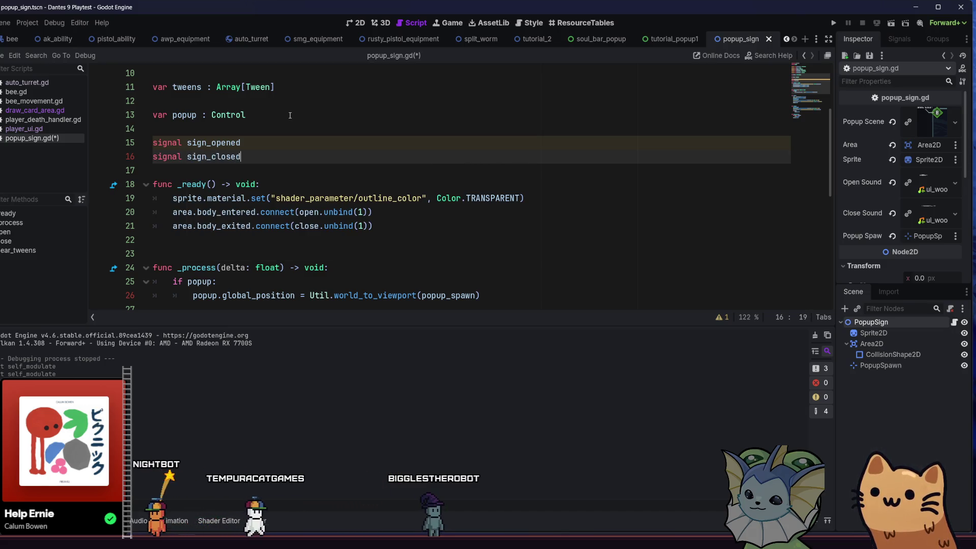
key(shift+Up)
scroll(259, 206, down, 5)
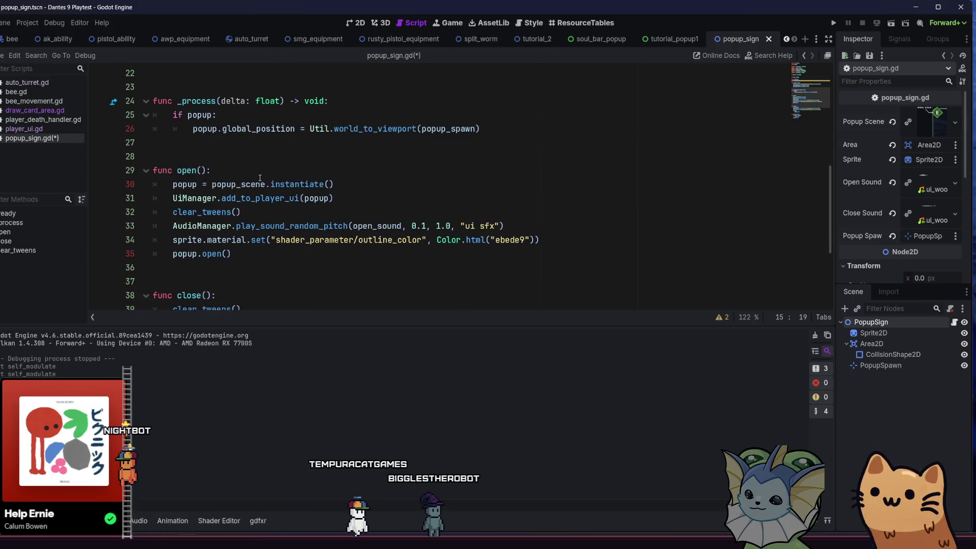
- Emit sign_opened at the start of open() and sign_closed inside close()
click(260, 218)
click(267, 143)
click(268, 131)
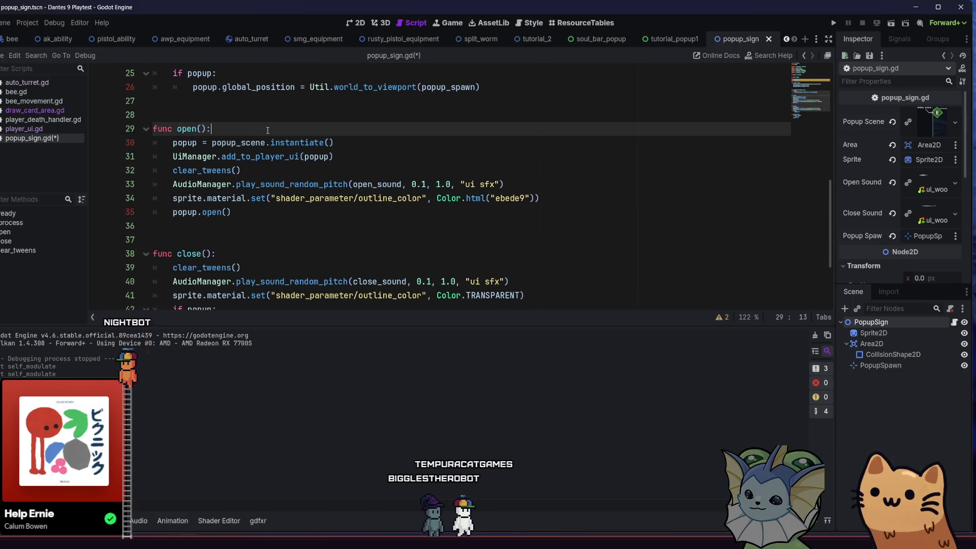
key(Return)
key(Return)
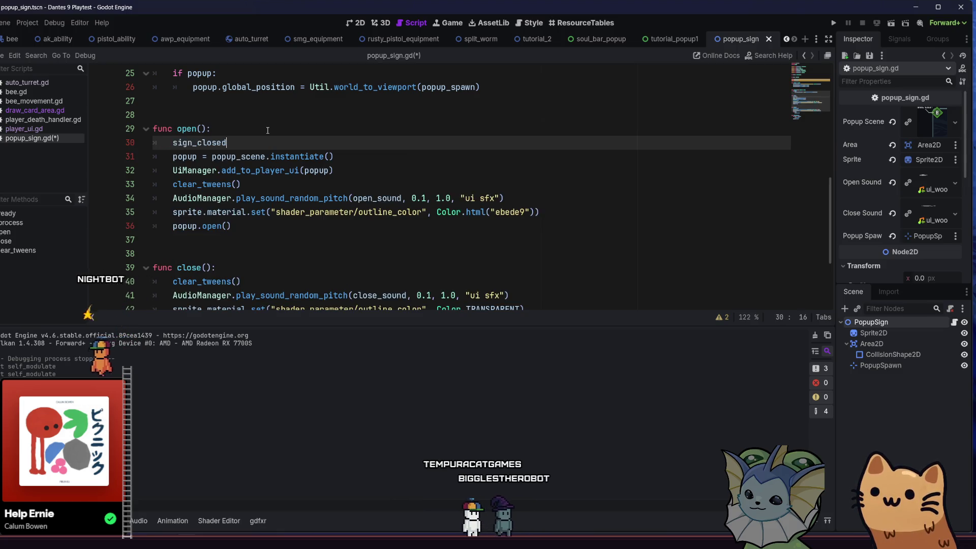
key(BackSpace)
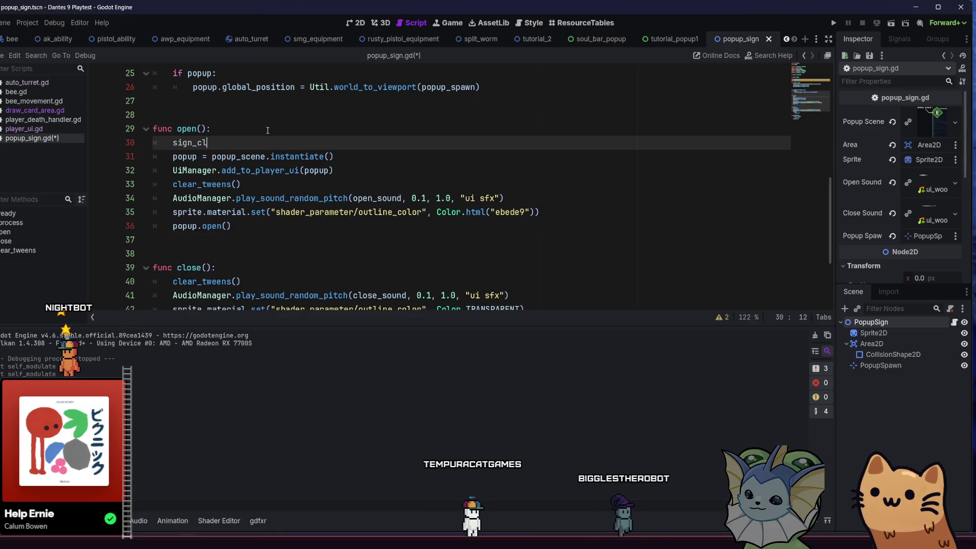
text(opened.em)
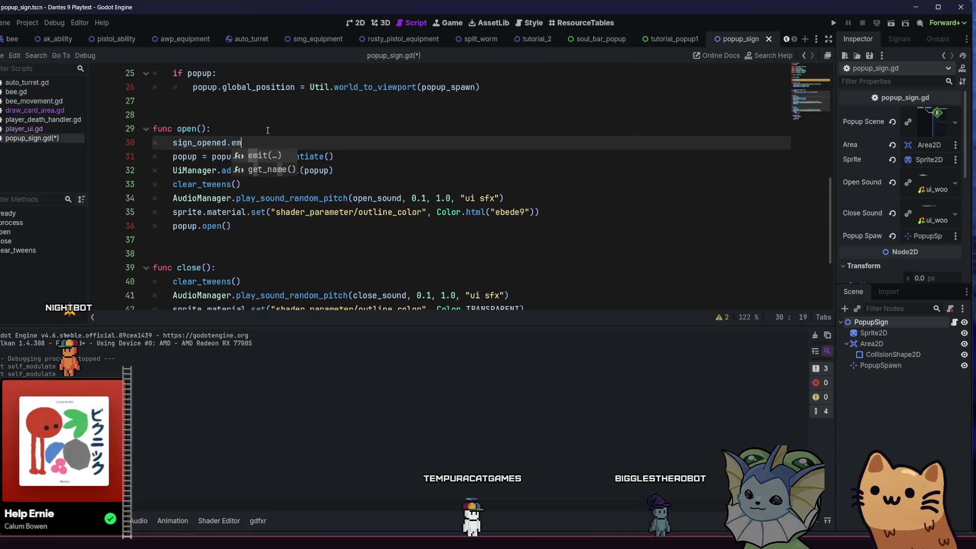
key(Return)
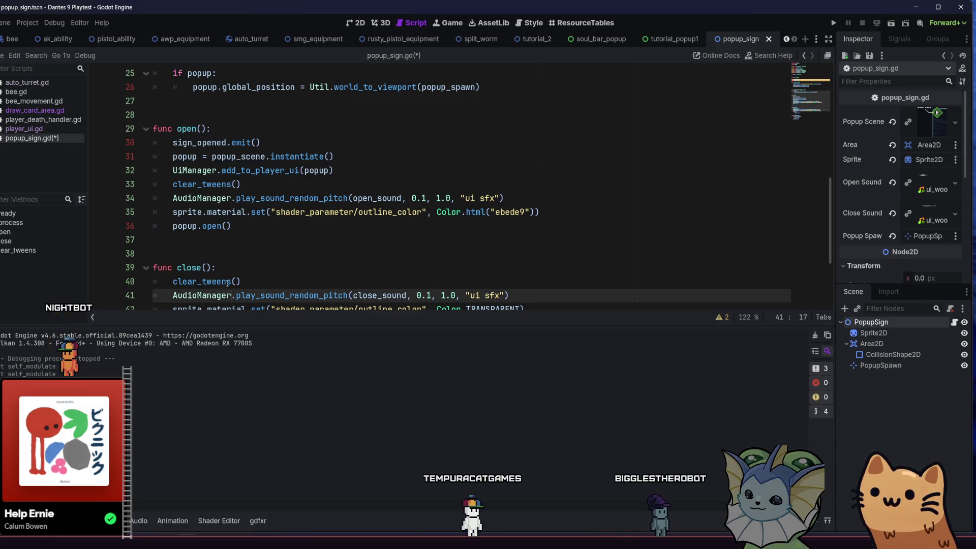
click(247, 269)
key(Return)
text(_closed.emit)
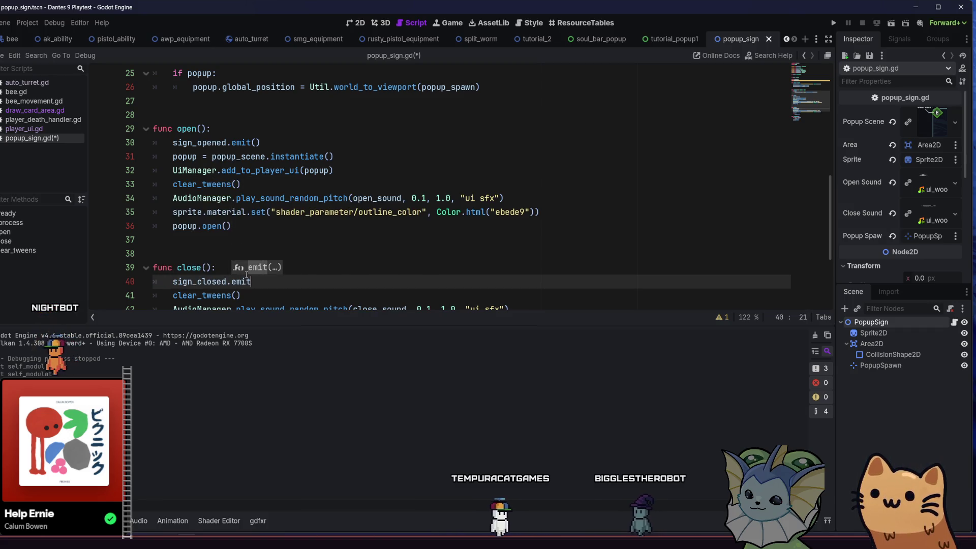
key(Return)
- Save popup_sign.gd and return to the tutorial_2 scene
key(ctrl+s)
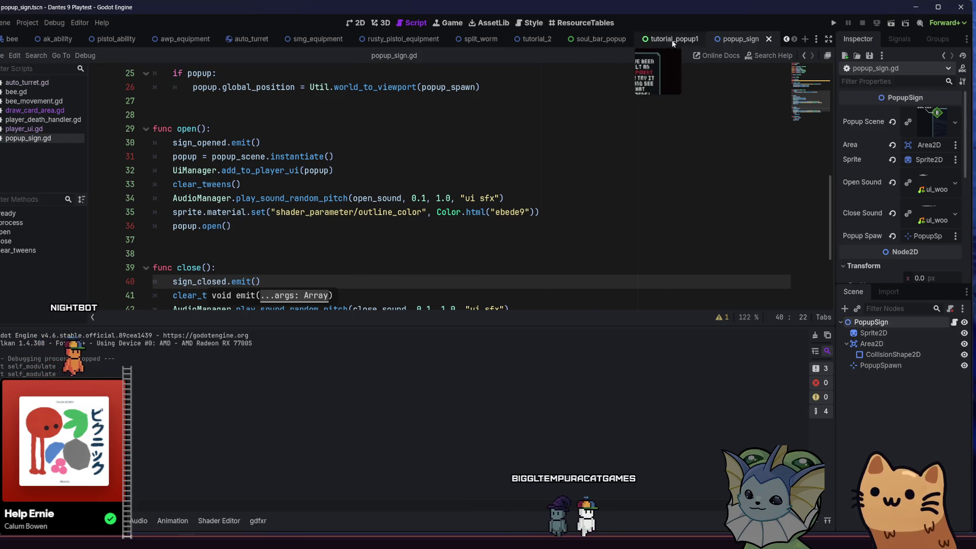
click(533, 39)
scroll(891, 427, down, 3)
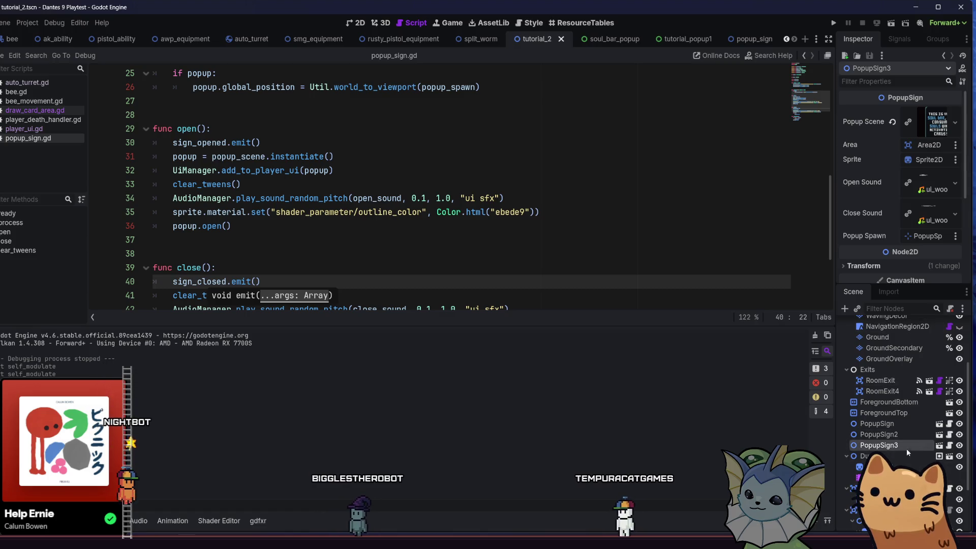
- Open CardDrawArea's draw_card_area.gd and change soul_bar_popup's type from Area2D to PopupSign
click(894, 488)
click(948, 489)
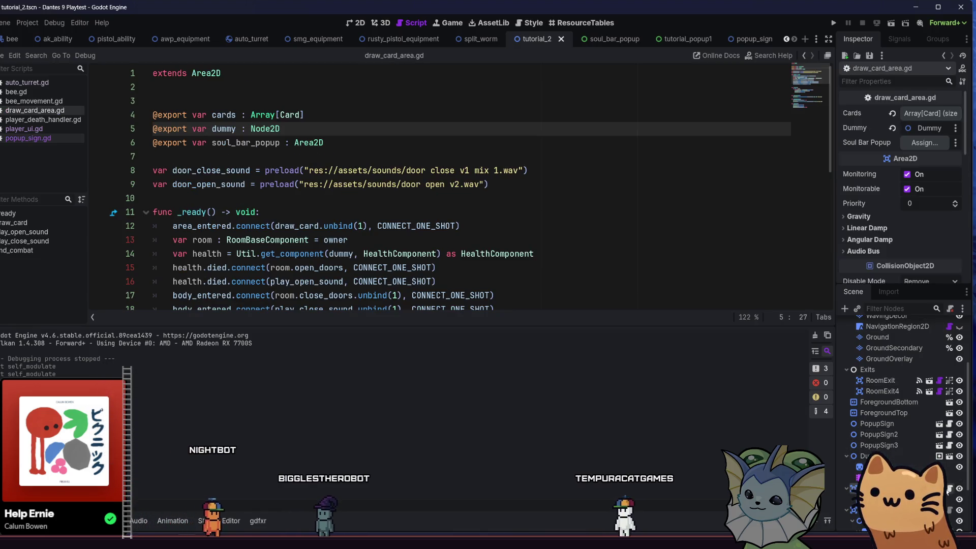
click(319, 144)
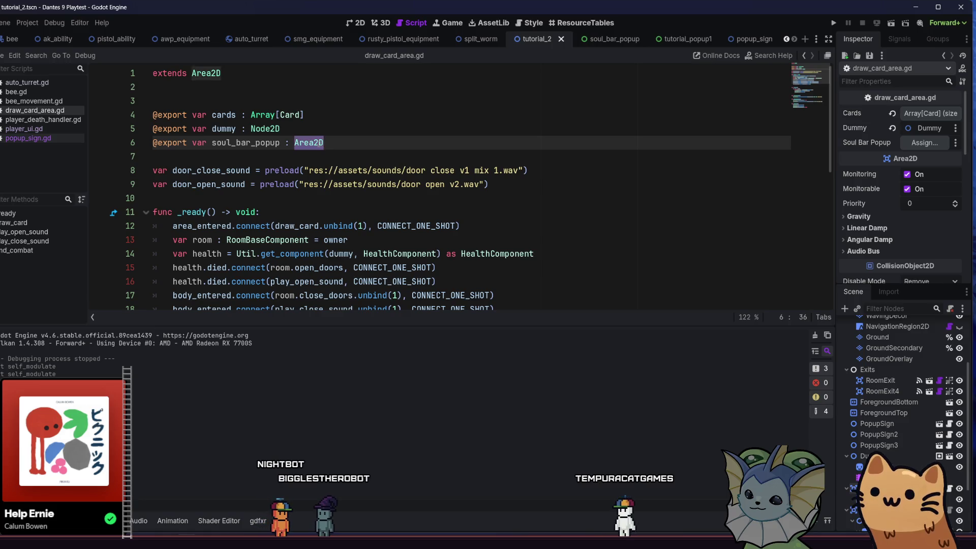
key(BackSpace)
text(Pop)
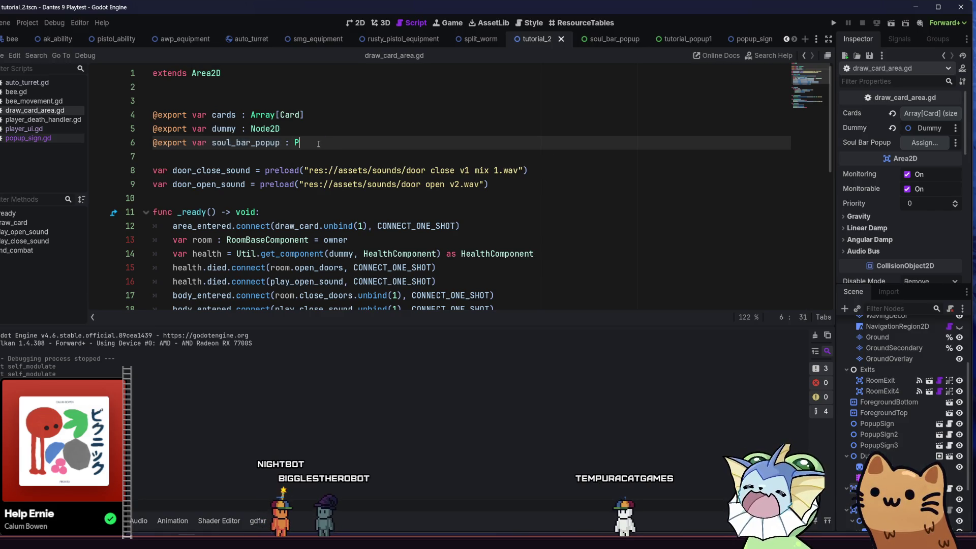
key(Return)
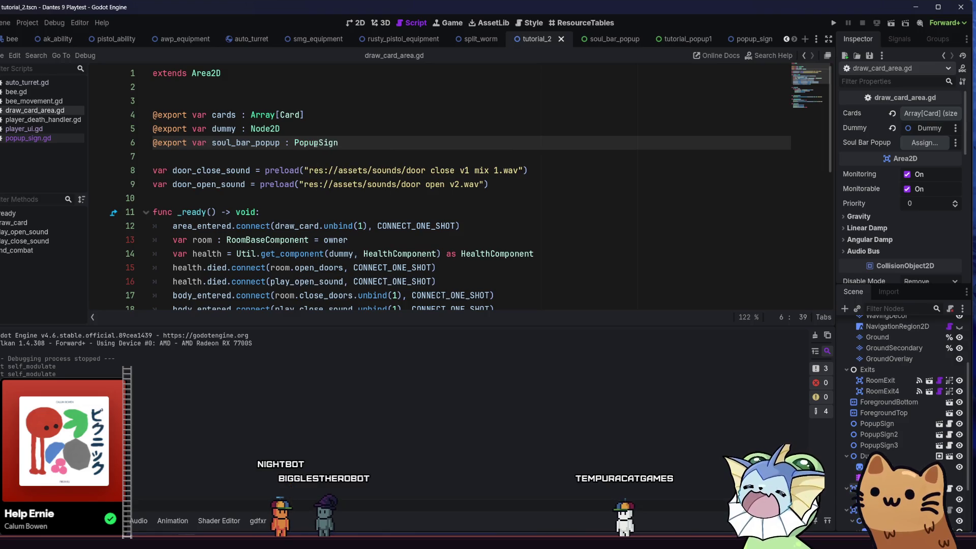
- Add a highlight_bar() stub containing pass below end_combat
scroll(321, 144, down, 3)
scroll(320, 144, down, 4)
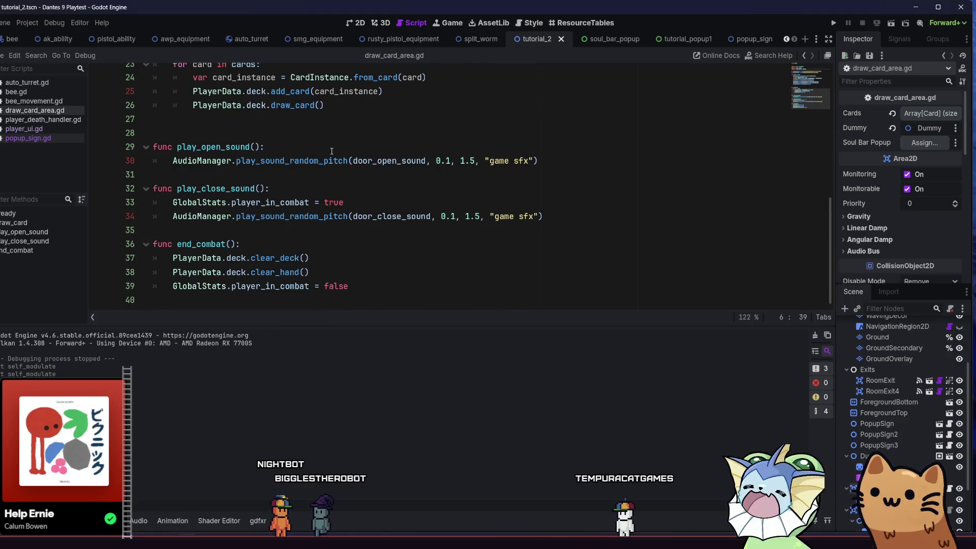
scroll(332, 151, up, 3)
scroll(332, 150, down, 3)
click(389, 275)
key(Down)
key(Down)
key(Return)
key(Return)
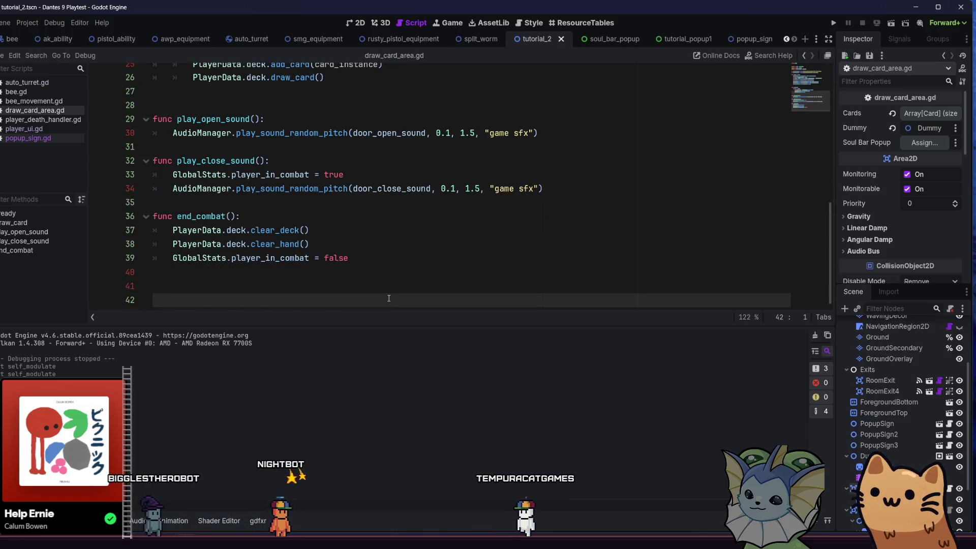
text(highlight_)
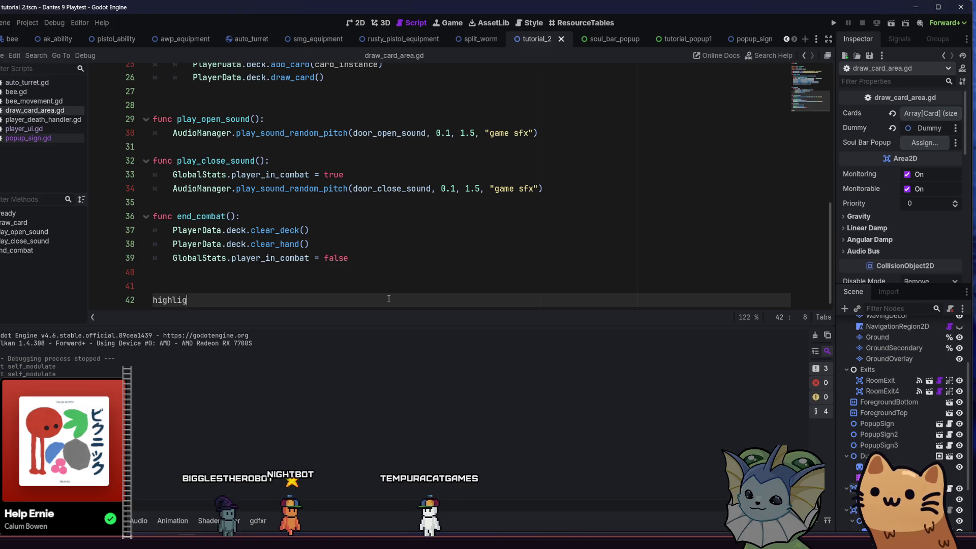
text(bar():)
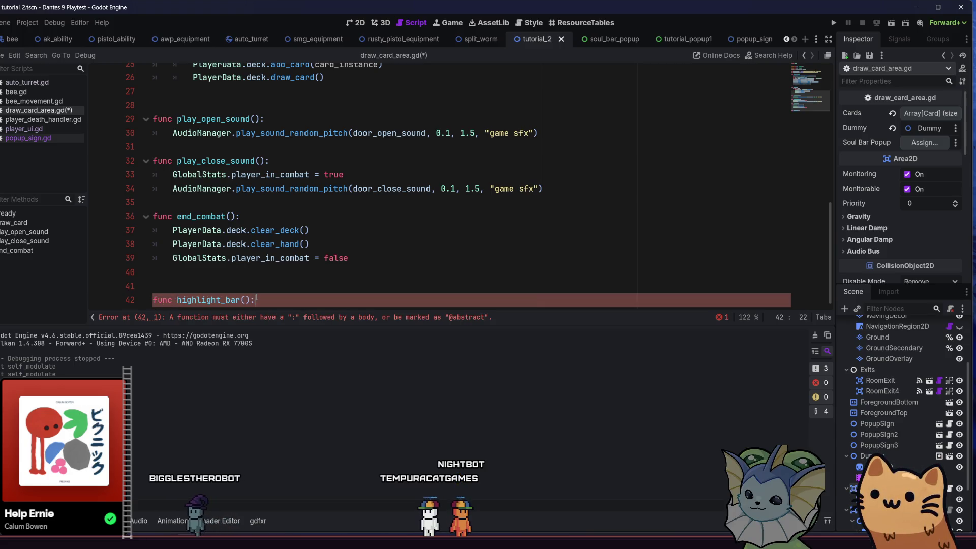
key(Return)
text(pass)
key(Return)
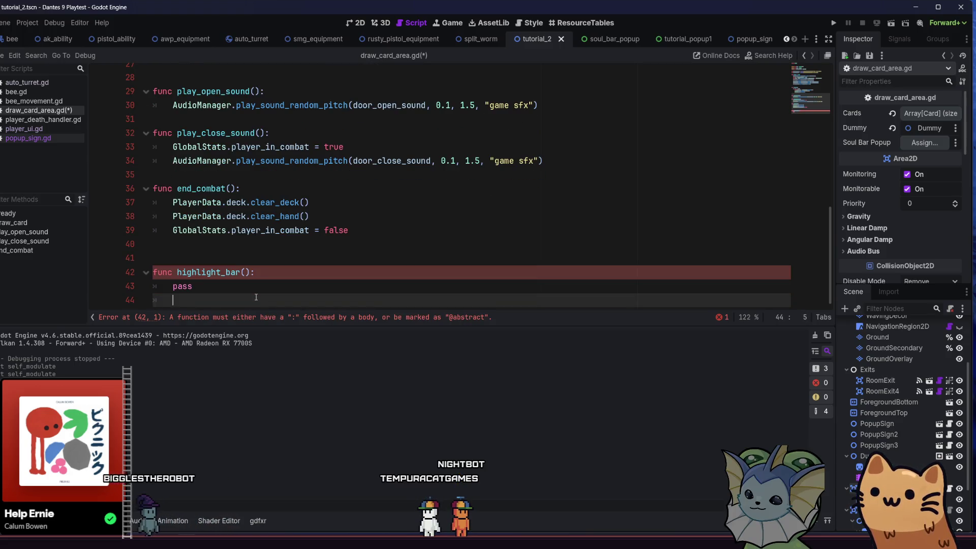
- Start an unhighlight_bar() function below highlight_bar
key(Return)
text(func )
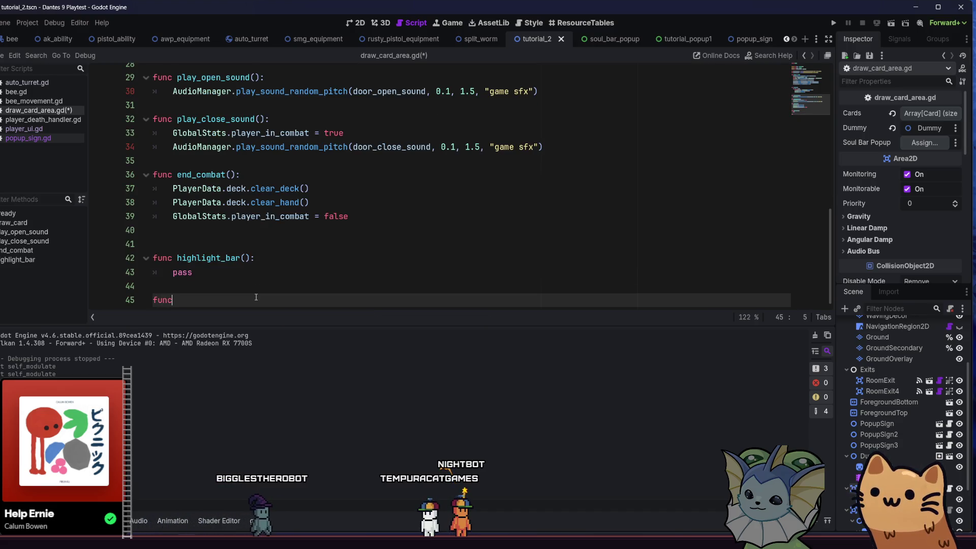
text(unhighlight_bar():)
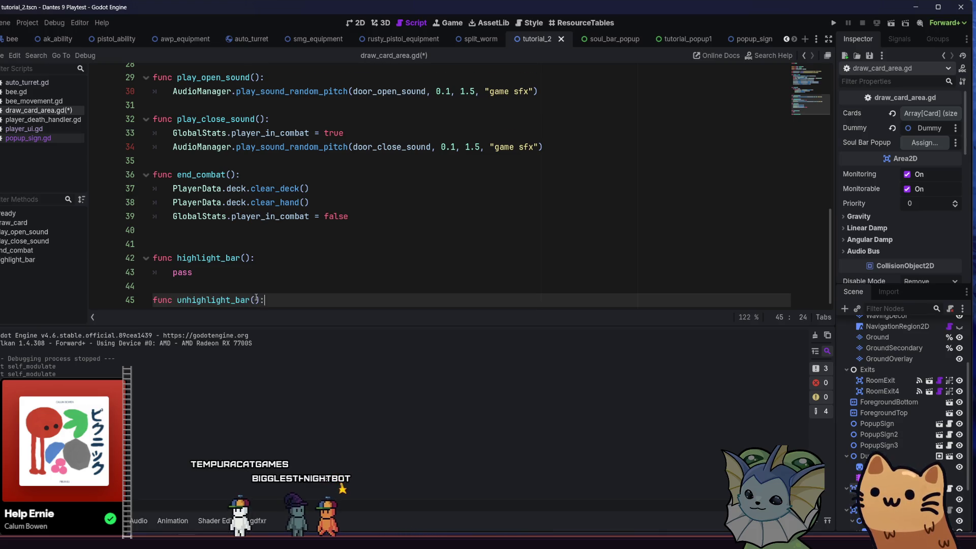
key(Return)
text([)
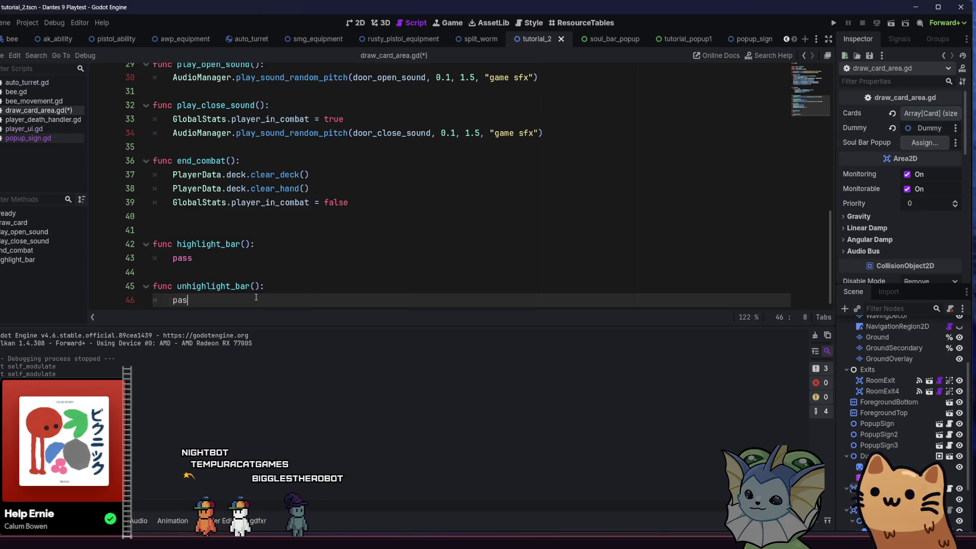
- Add a new empty line at the end of _ready
scroll(256, 297, up, 6)
click(402, 177)
key(Return)
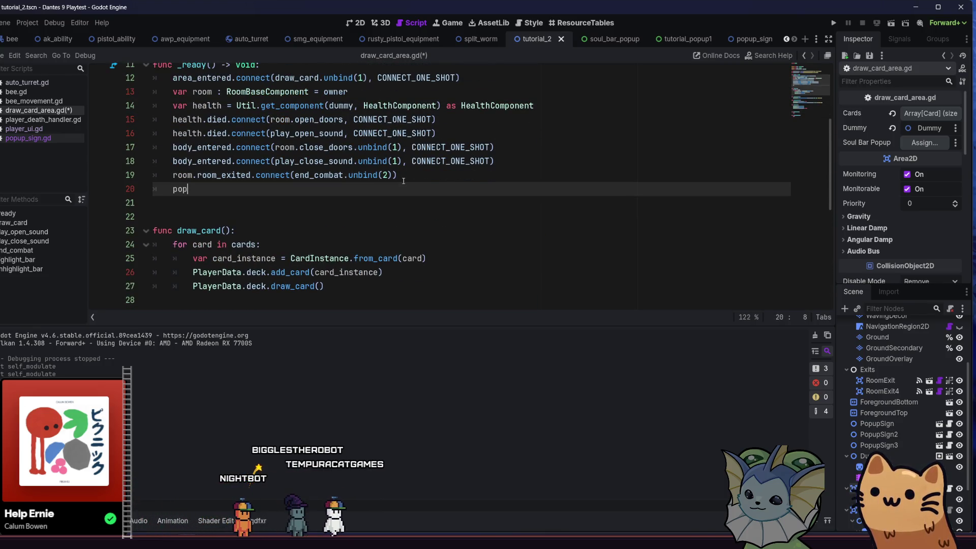
key(Return)
key(BackSpace)
key(BackSpace)
key(BackSpace)
key(BackSpace)
key(BackSpace)
key(BackSpace)
- In _ready, connect soul_bar_popup.sign_opened to highlight_bar
text(pop)
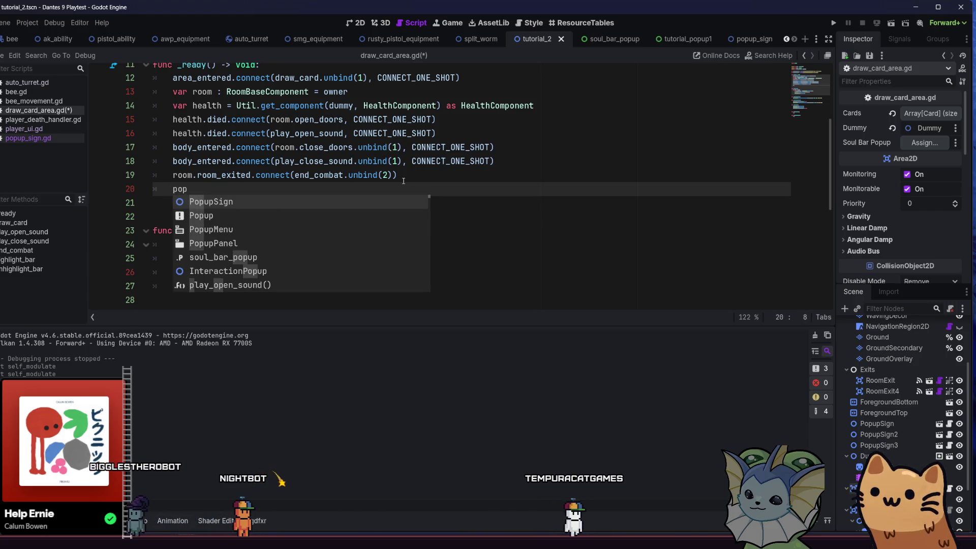
key(Down)
key(Down)
key(Down)
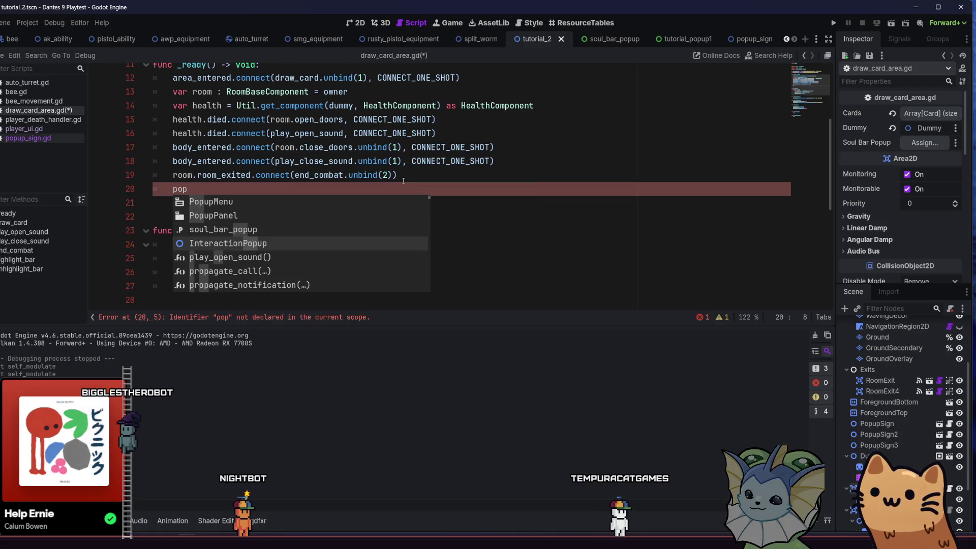
key(Up)
key(Up)
key(Return)
text(.o)
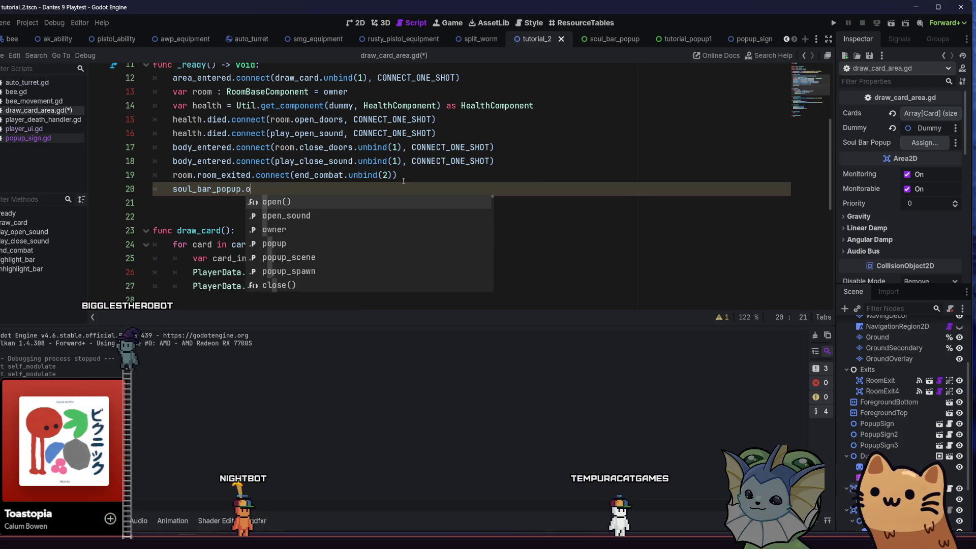
key(BackSpace)
text(si)
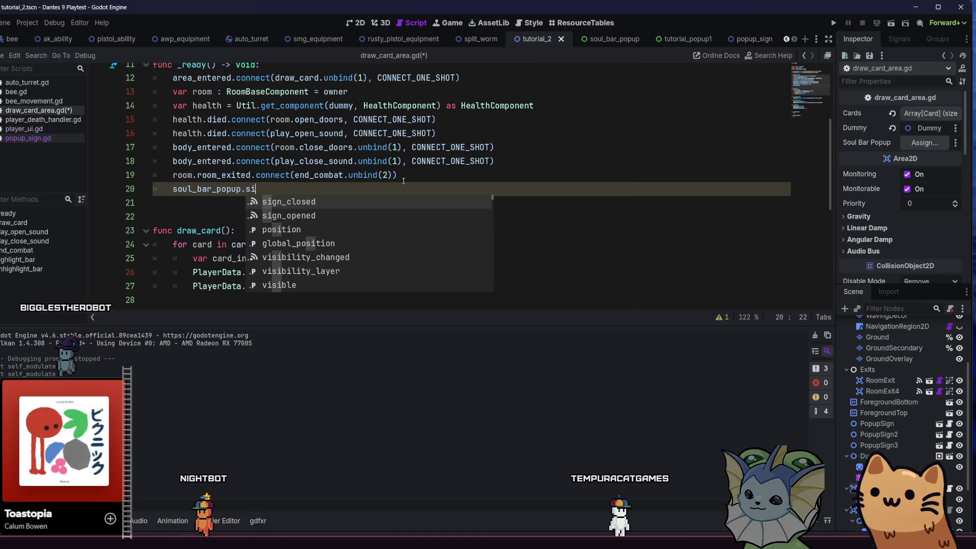
key(Down)
key(Return)
text(.con)
key(Return)
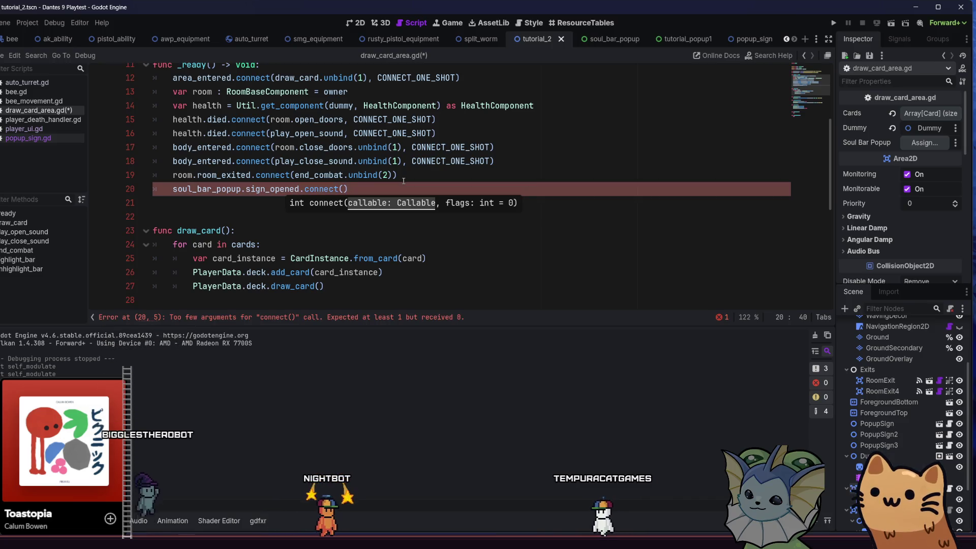
text(hig)
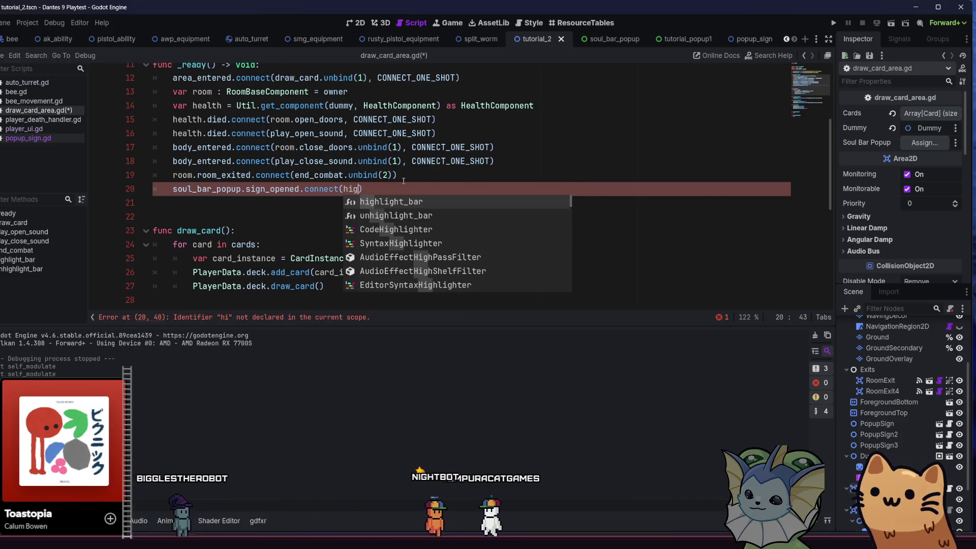
key(Return)
key(End)
- Connect soul_bar_popup.sign_closed to unhighlight_bar and save draw_card_area.gd
key(Return)
text(spi)
key(BackSpace)
key(BackSpace)
text(ou)
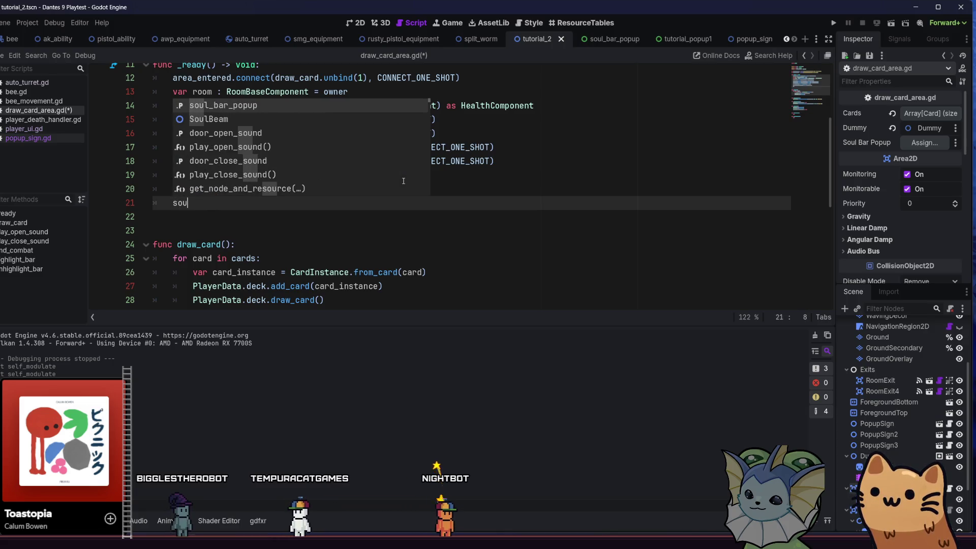
key(Return)
text(sig)
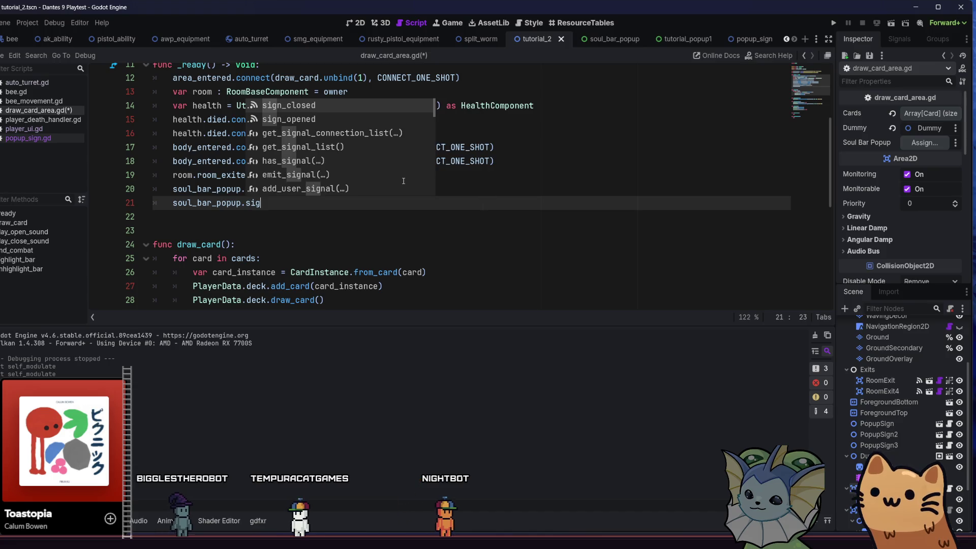
key(Return)
text(.c)
key(Return)
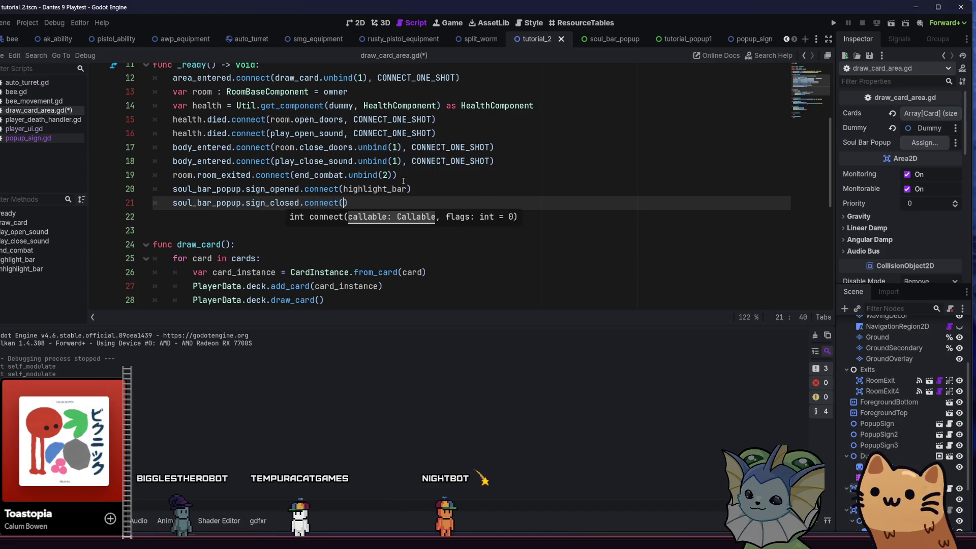
text(h)
key(Return)
key(ctrl+s)
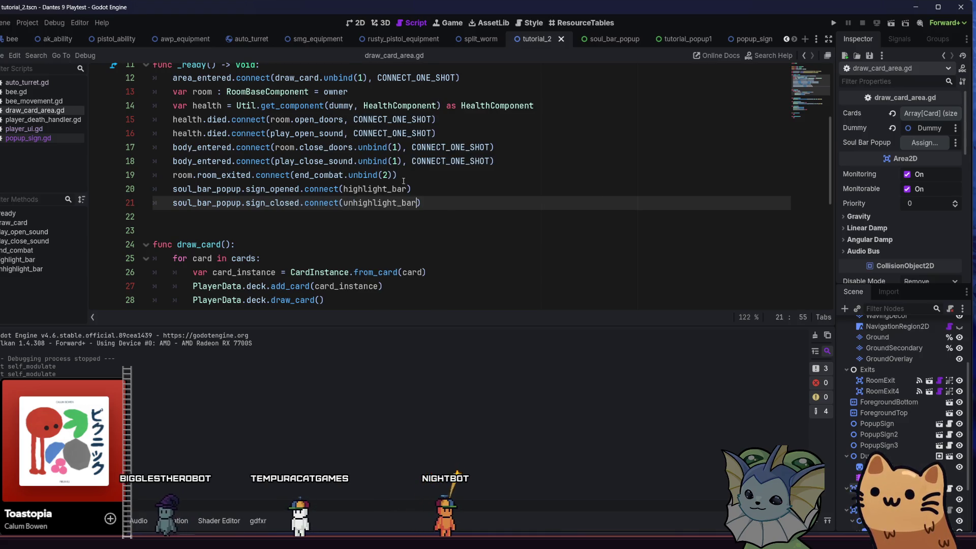
scroll(384, 194, down, 7)
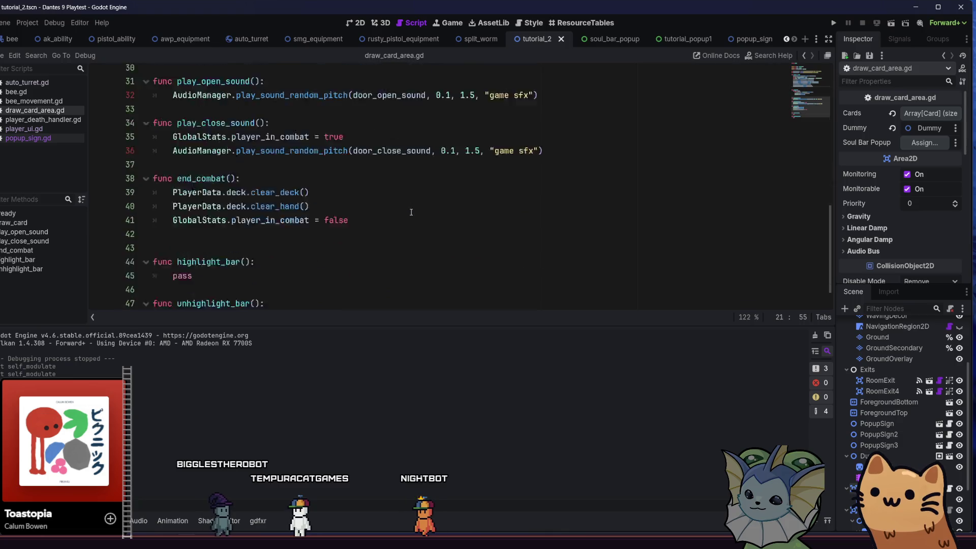
- Replace pass in highlight_bar, trying a PlayerUi reference before clearing it
double_click(210, 244)
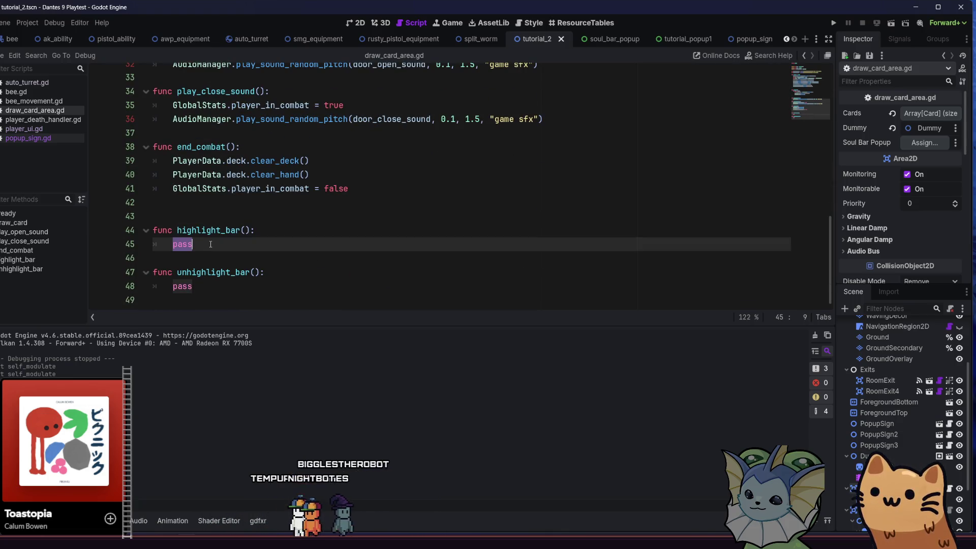
text(PlayerUi)
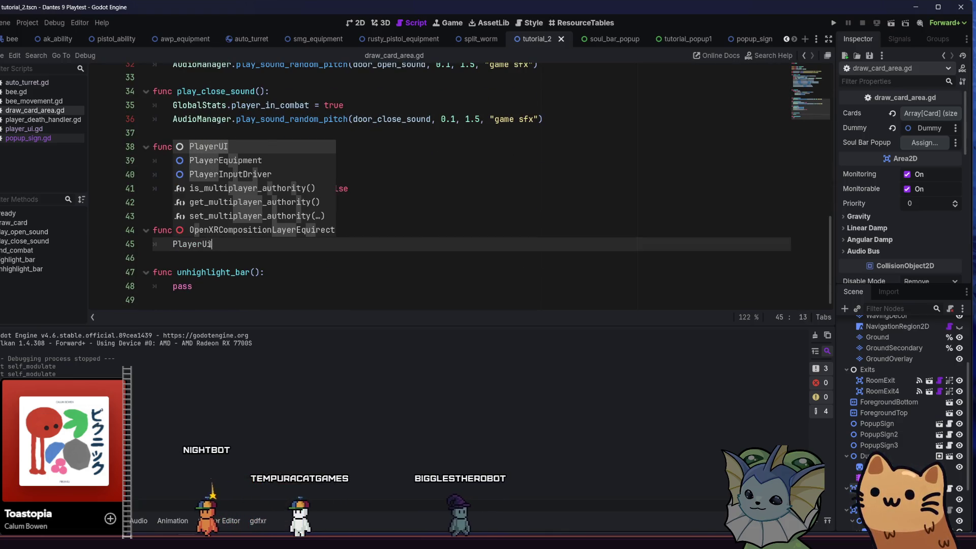
key(Return)
text(.)
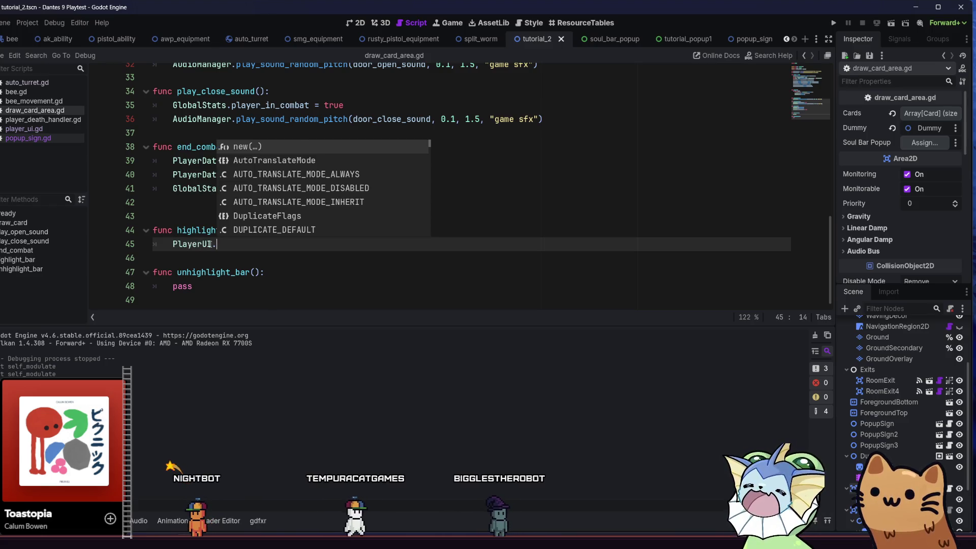
text(so)
key(BackSpace)
key(BackSpace)
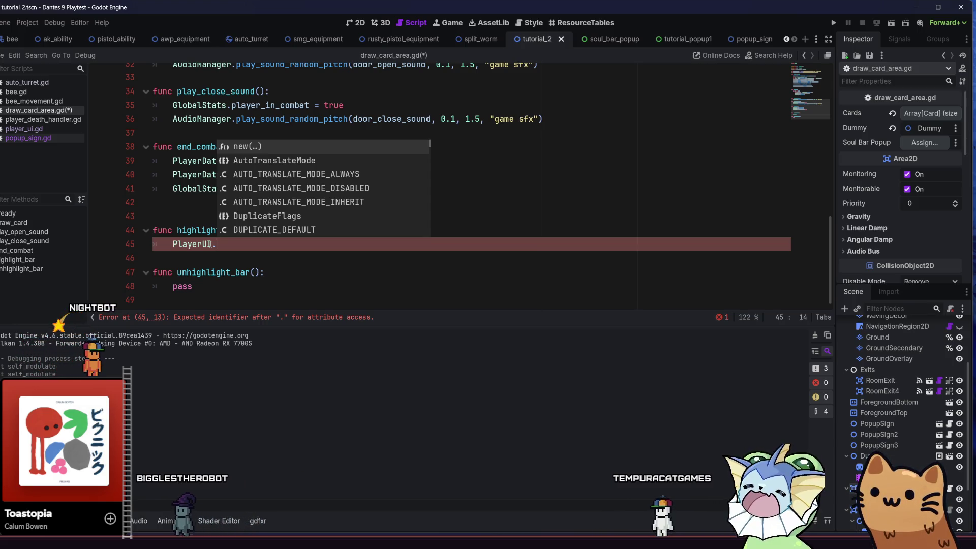
text(h)
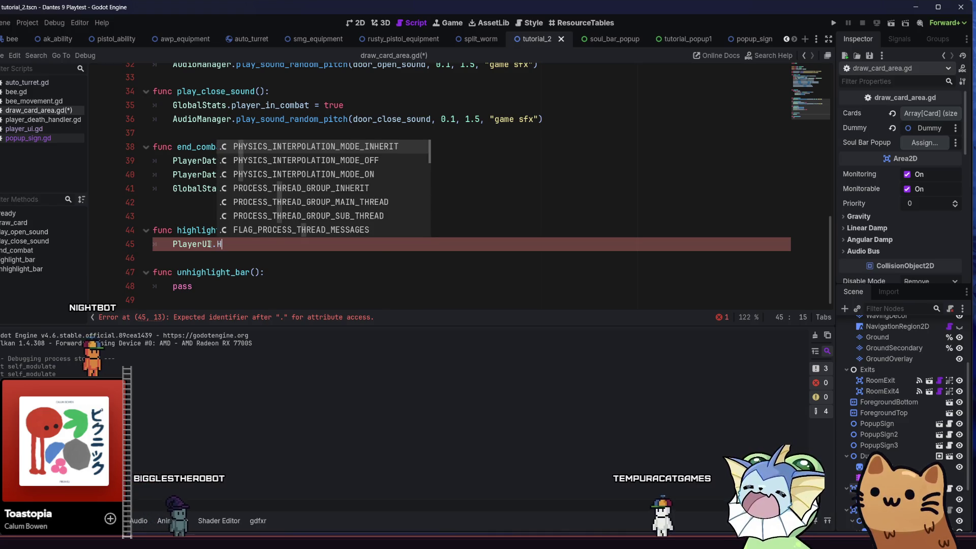
key(BackSpace)
key(BackSpace)
key(BackSpace)
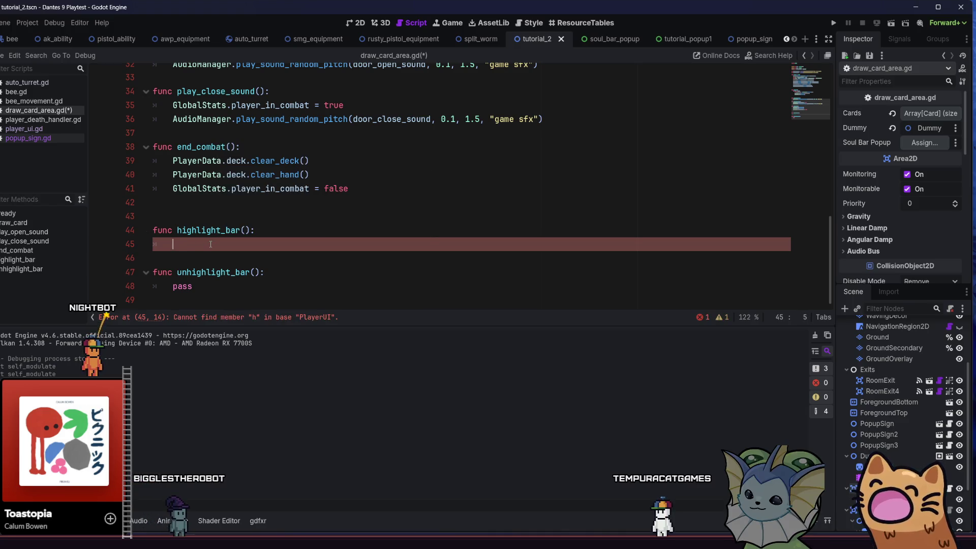
- Write UiManager.player_ui.highlight_ui("PlayerManaBar") in highlight_bar and save the script
text(UiManager,)
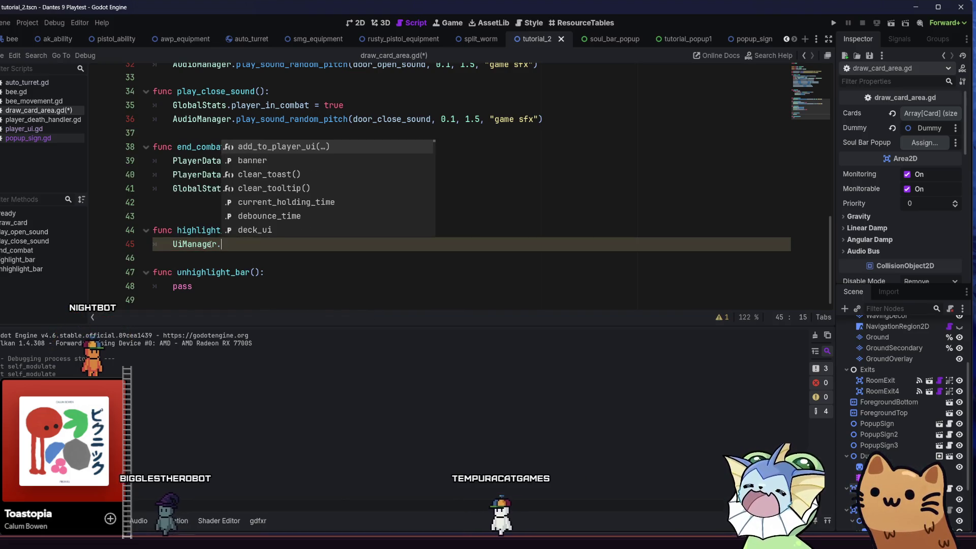
text(pla)
key(Return)
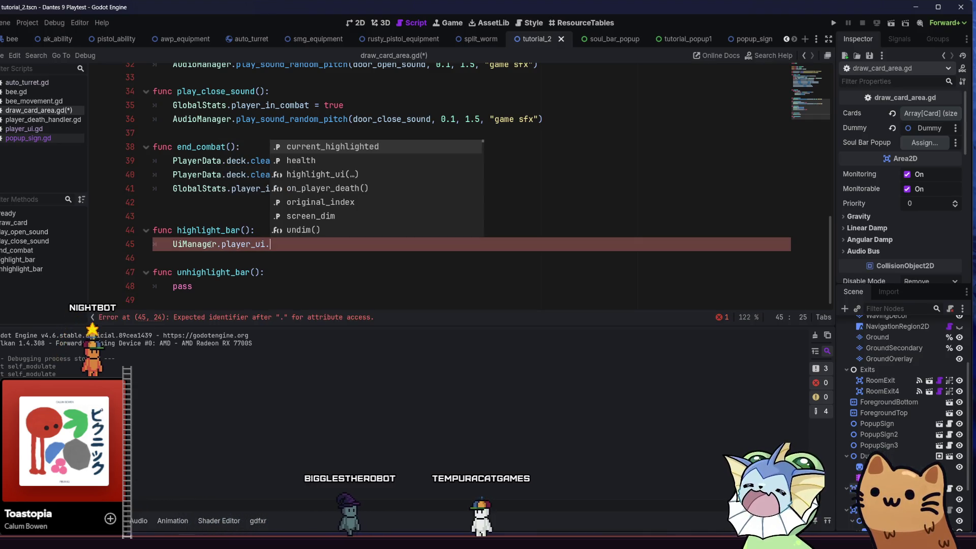
key(Down)
key(Down)
key(Return)
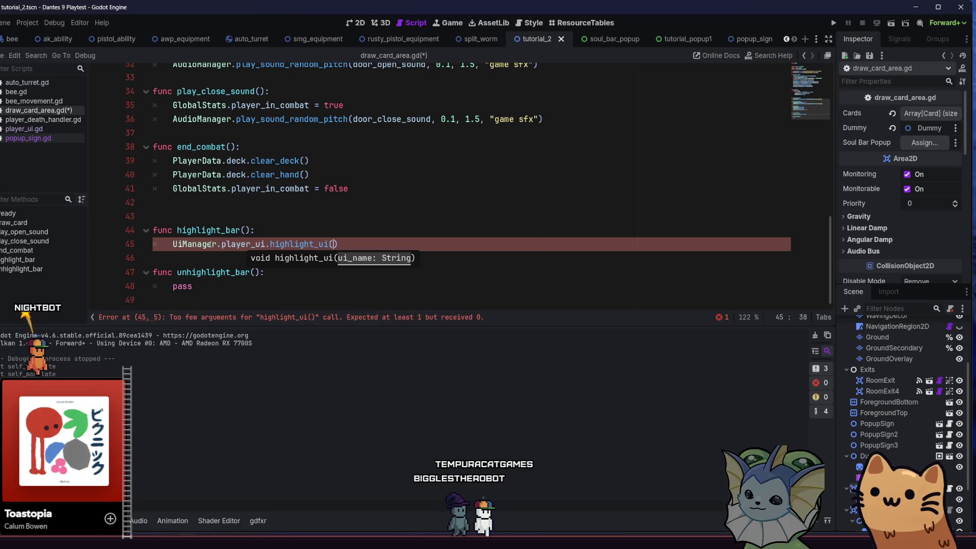
text(")
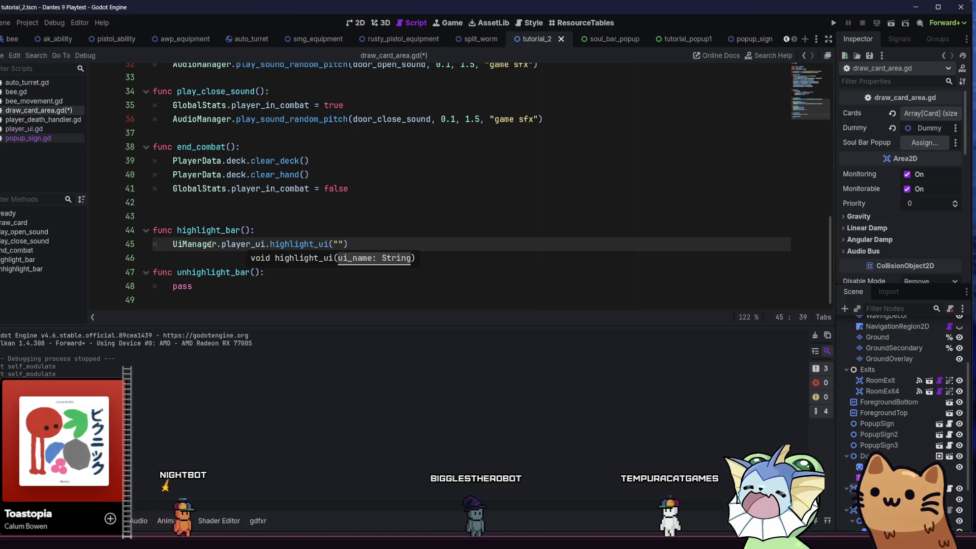
text(rM)
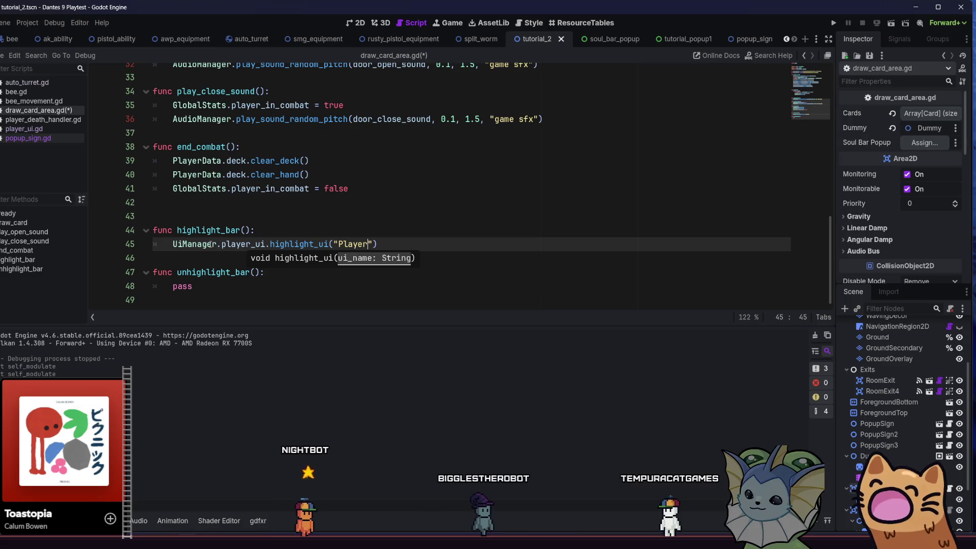
text(anaBar)
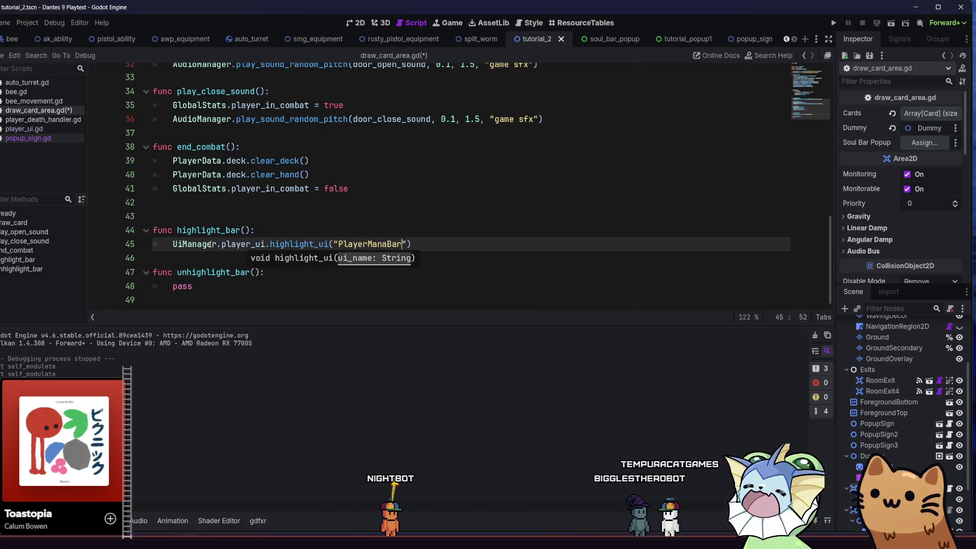
key(ctrl+s)
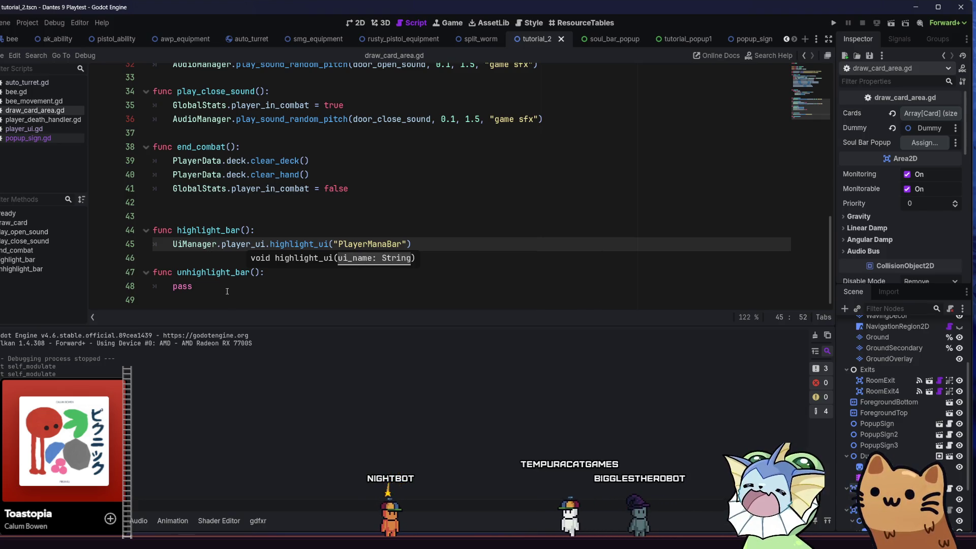
double_click(216, 291)
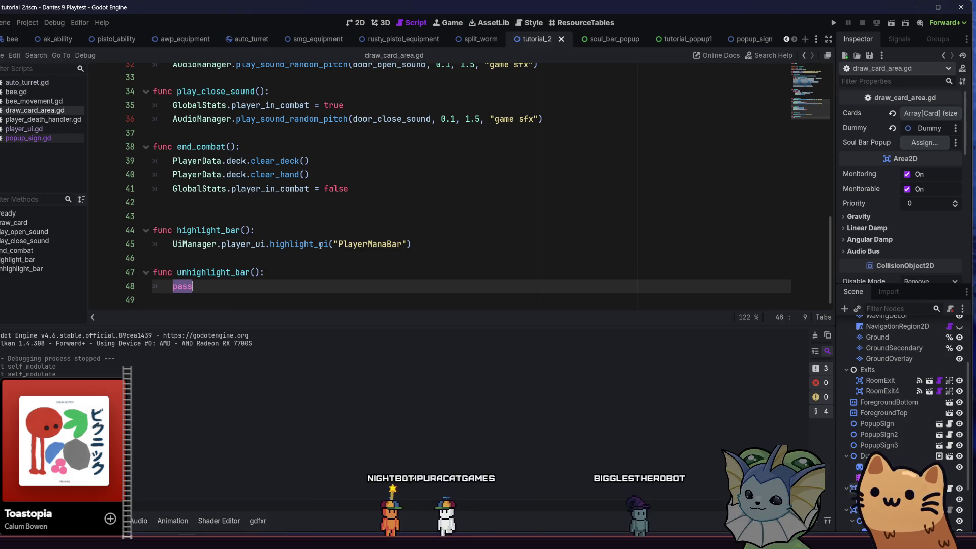
- Copy the highlight_ui call line over pass in unhighlight_bar
triple_click(321, 244)
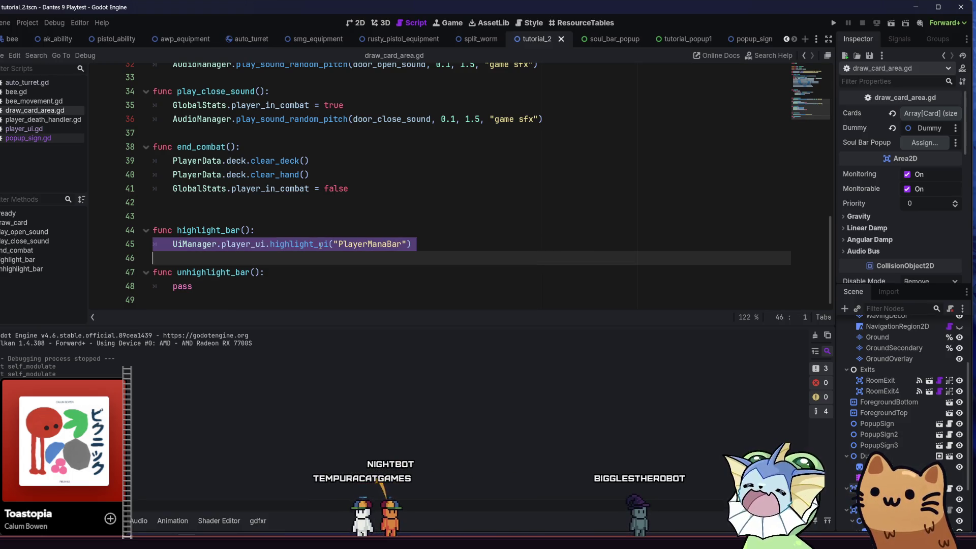
click(321, 243)
triple_click(169, 242)
key(ctrl+c)
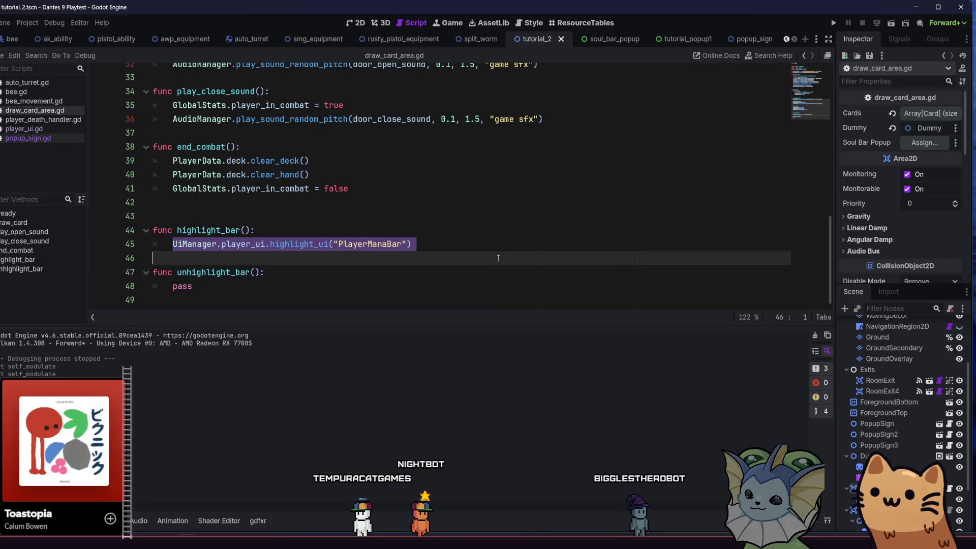
click(200, 281)
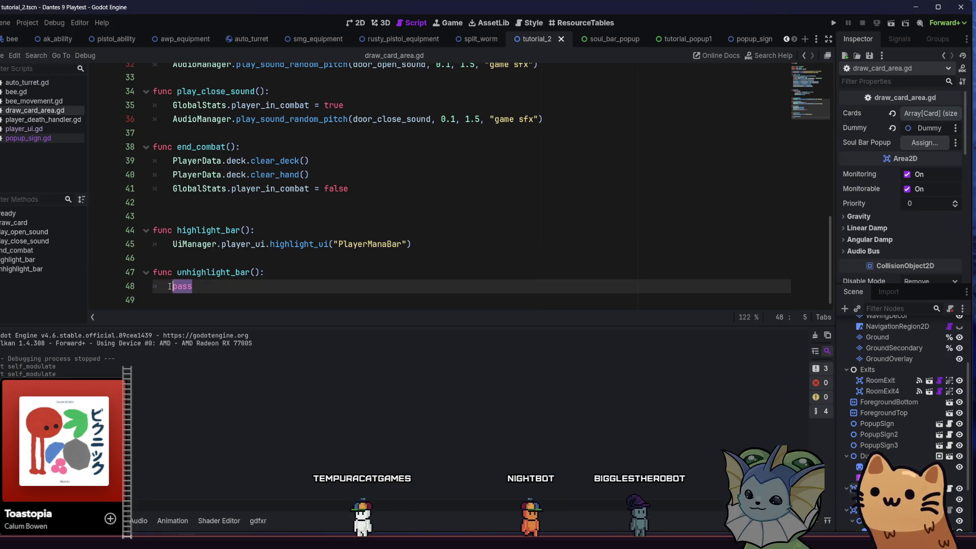
key(ctrl+v)
click(261, 274)
- Change the copied call to UiManager.player_ui.undim() with no arguments and save
click(313, 286)
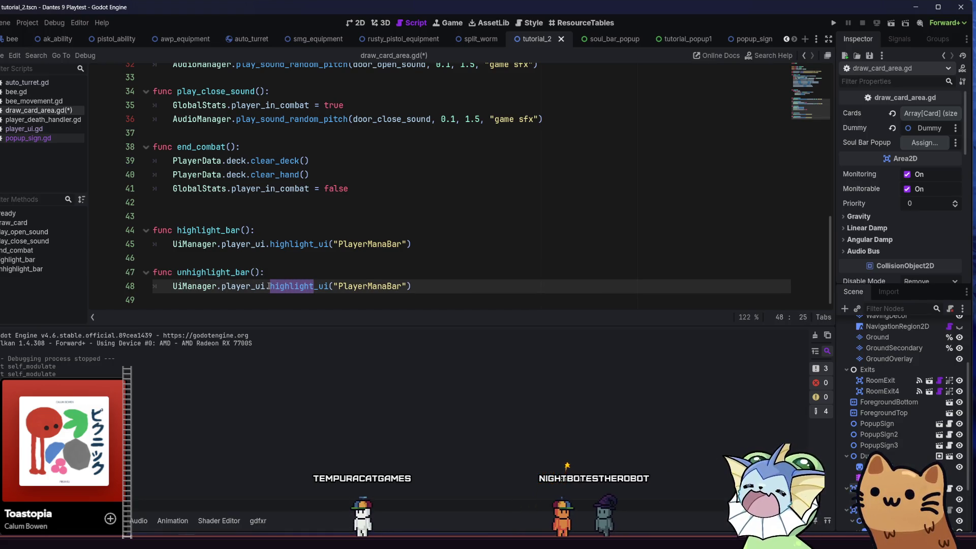
text(und)
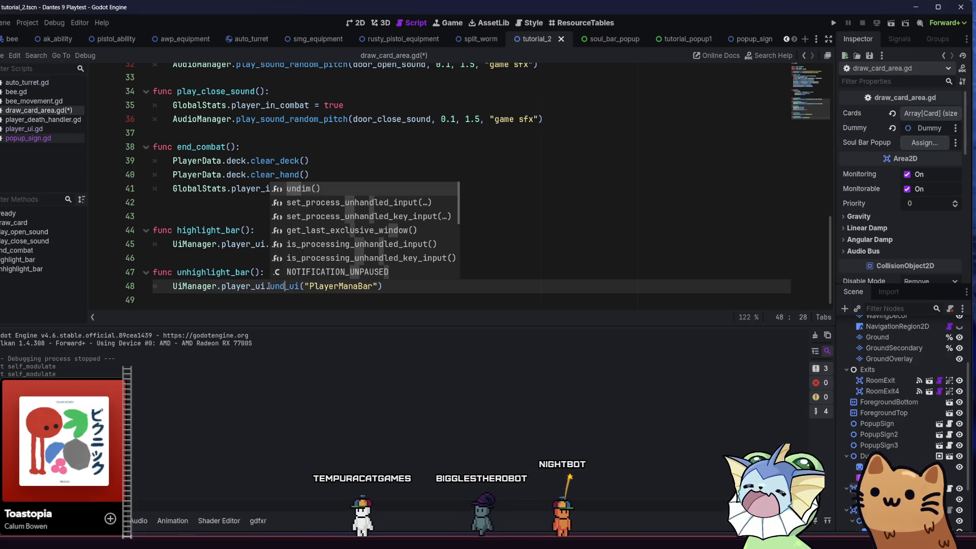
key(Tab)
key(Down)
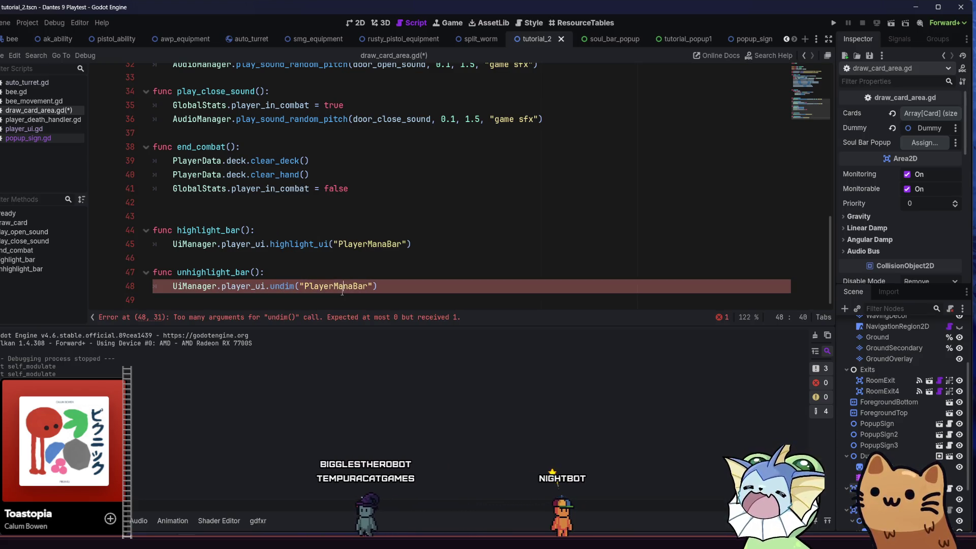
key(Up)
key(End)
key(Left)
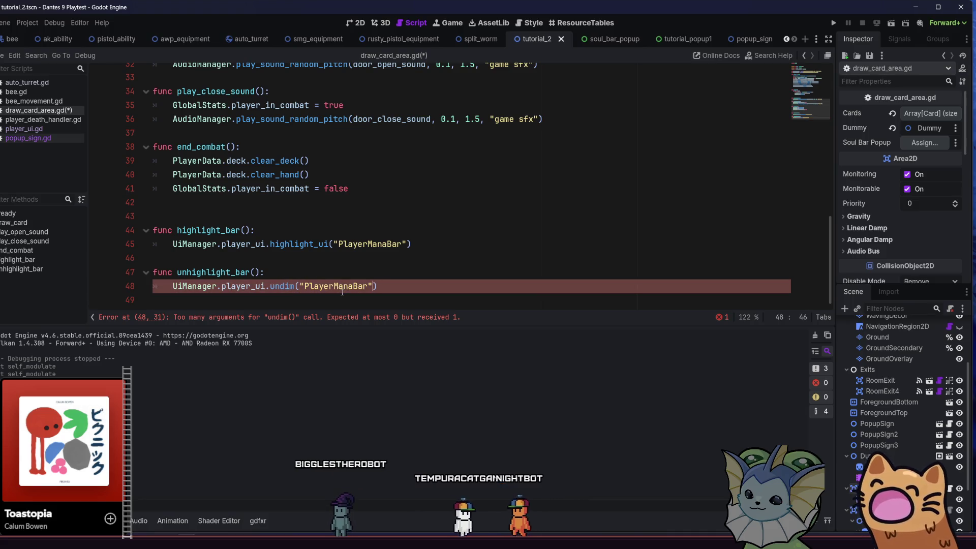
key(BackSpace)
key(BackSpace)
key(BackSpace)
key(BackSpace)
key(BackSpace)
key(BackSpace)
key(End)
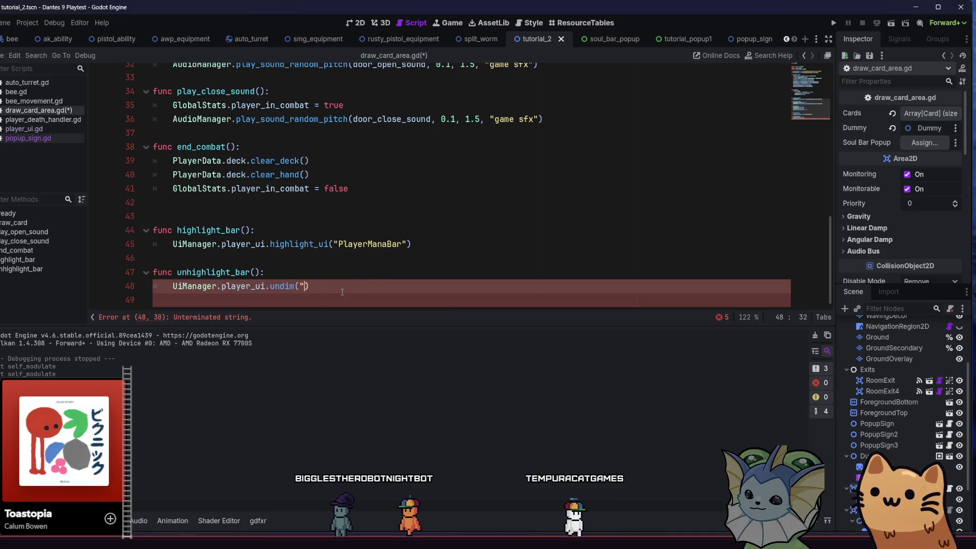
key(ctrl+s)
click(341, 274)
key(Down)
key(End)
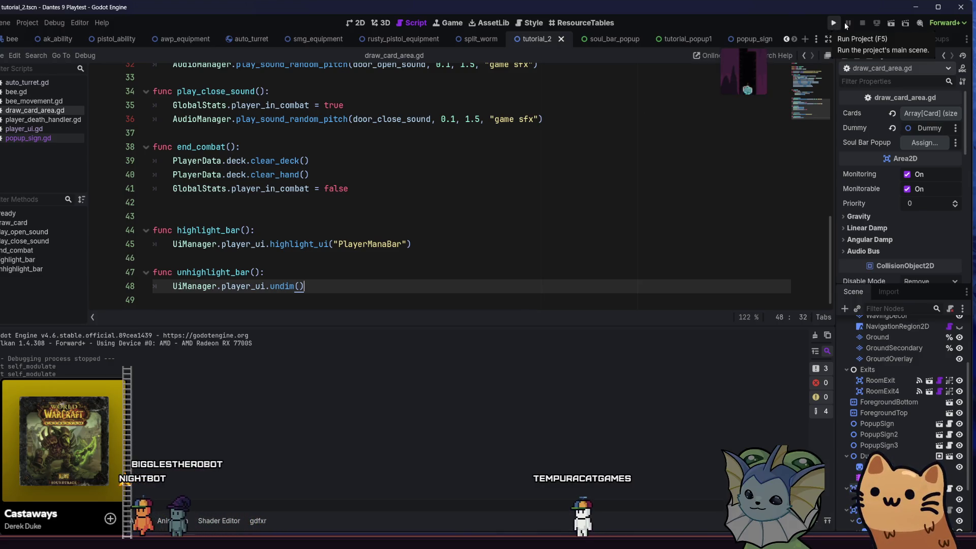
- Run the scene, assign a PopupSign node to Soul Bar Popup, and relaunch the game
key(F6)
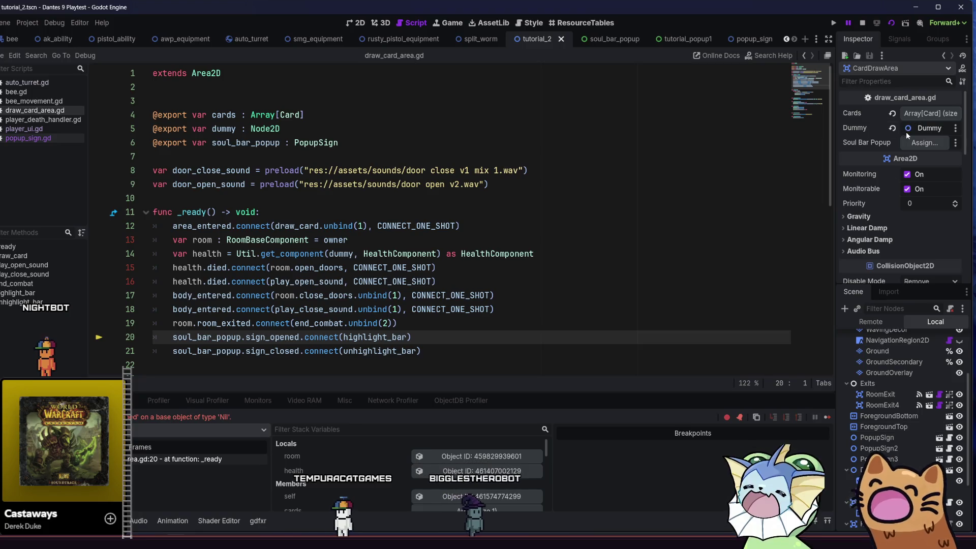
click(924, 143)
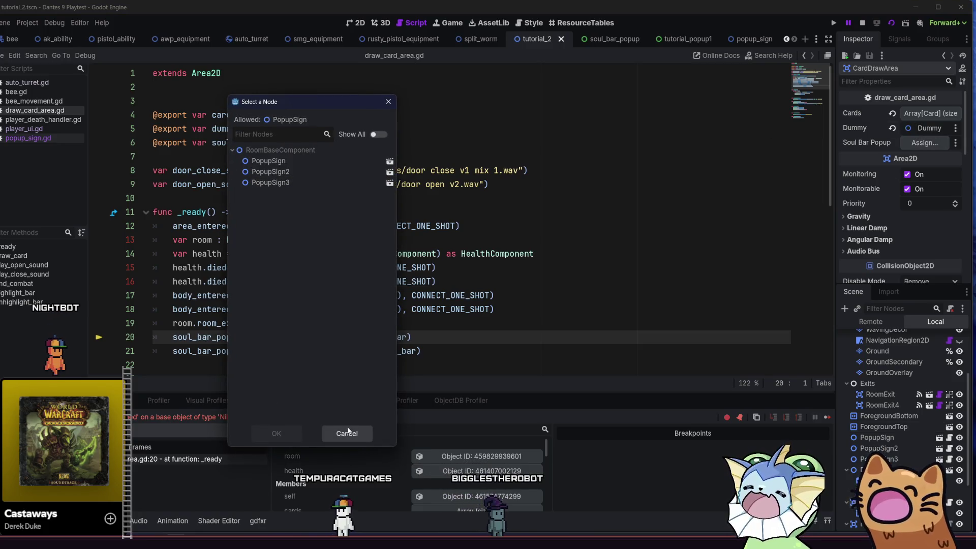
click(347, 433)
click(912, 145)
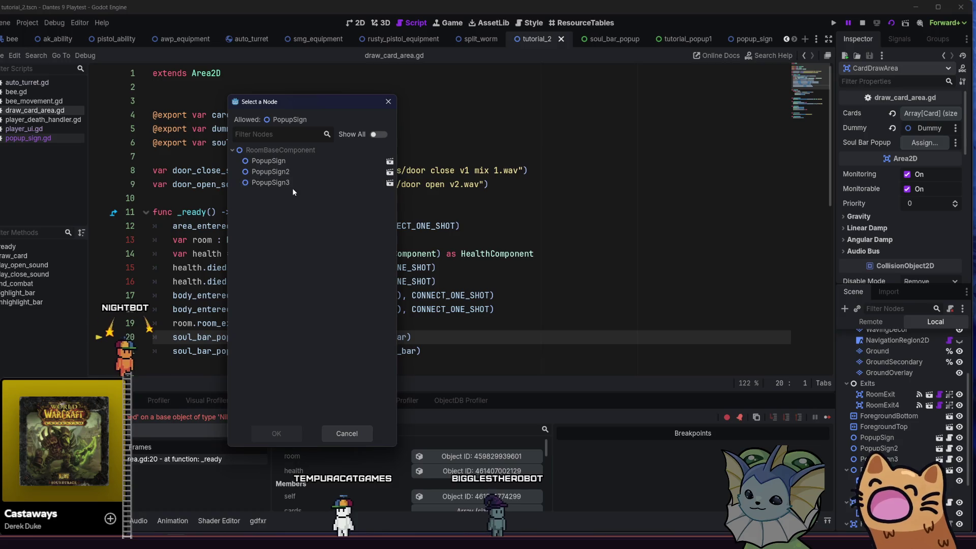
double_click(290, 182)
click(895, 22)
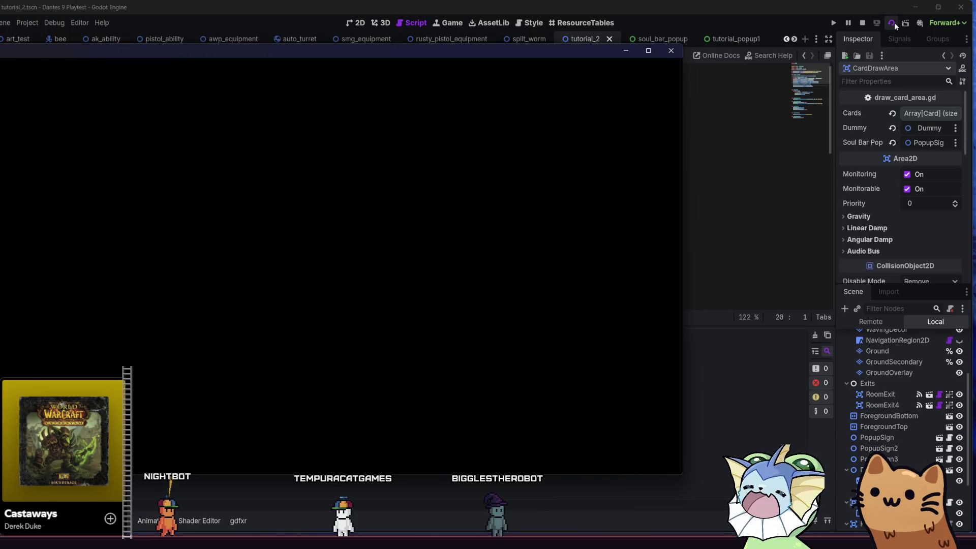
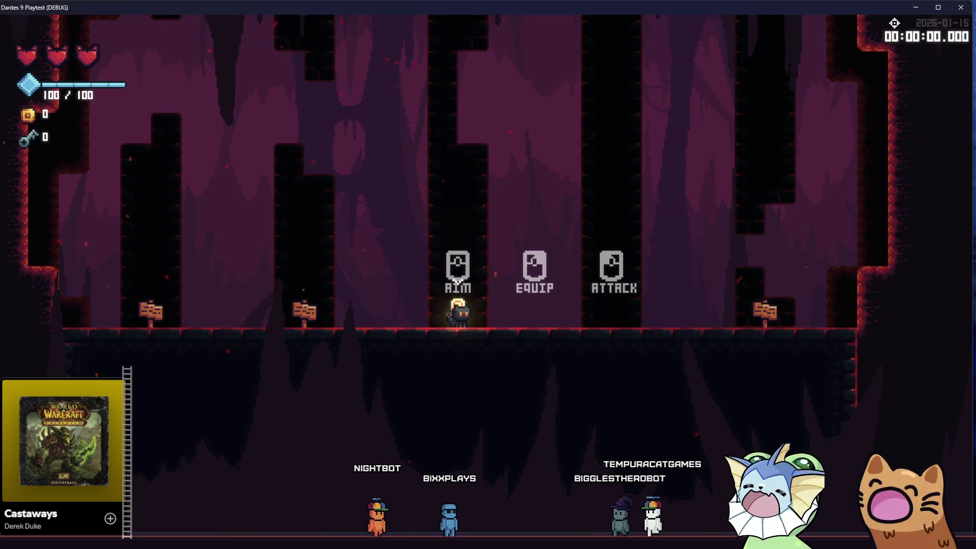
- Walk the player onto the soul-bar sign, stepping off and back to retrigger its popup
key(a)
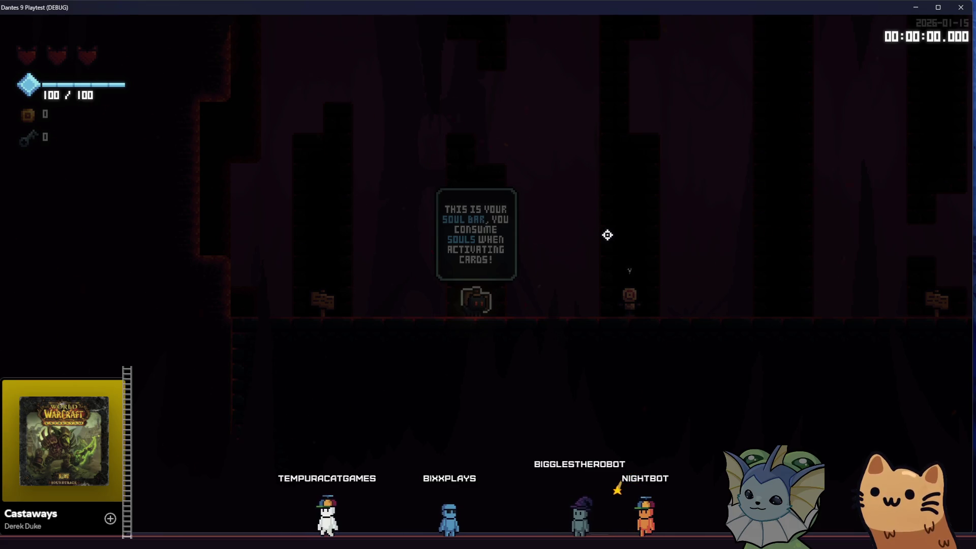
key(a)
key(d)
key(d)
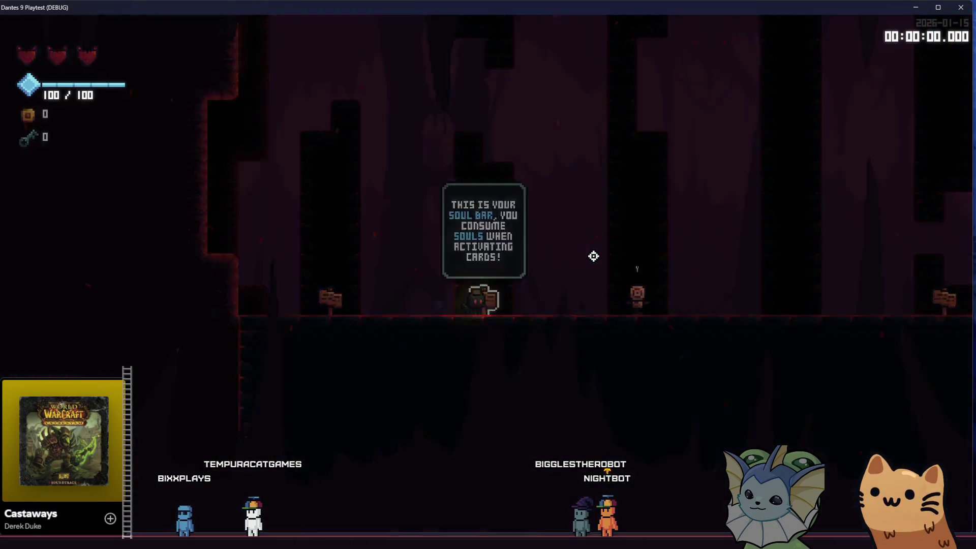
key(a)
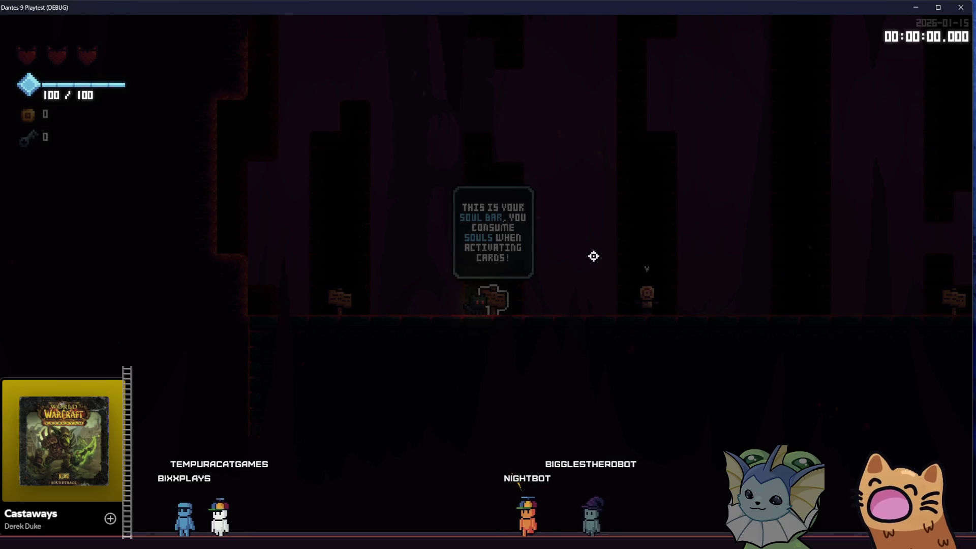
key(a)
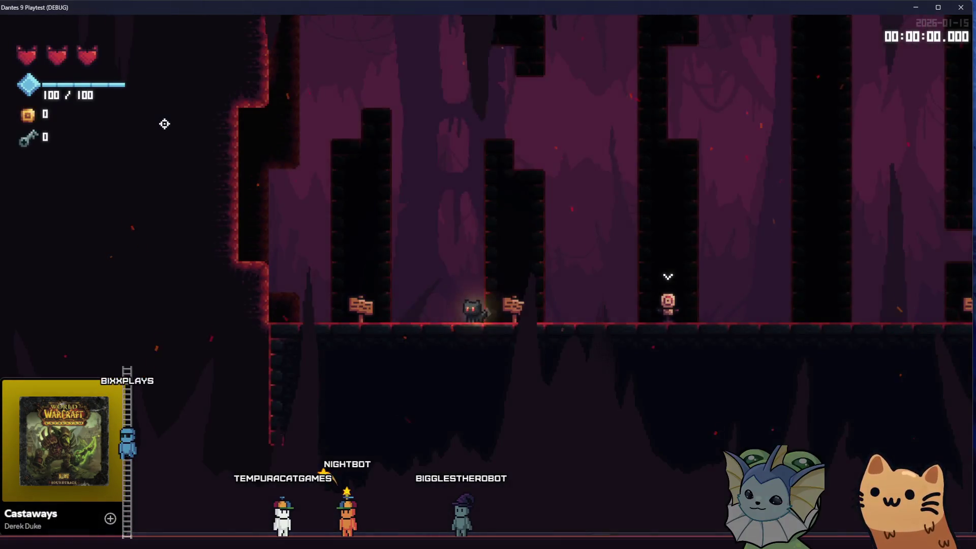
key(d)
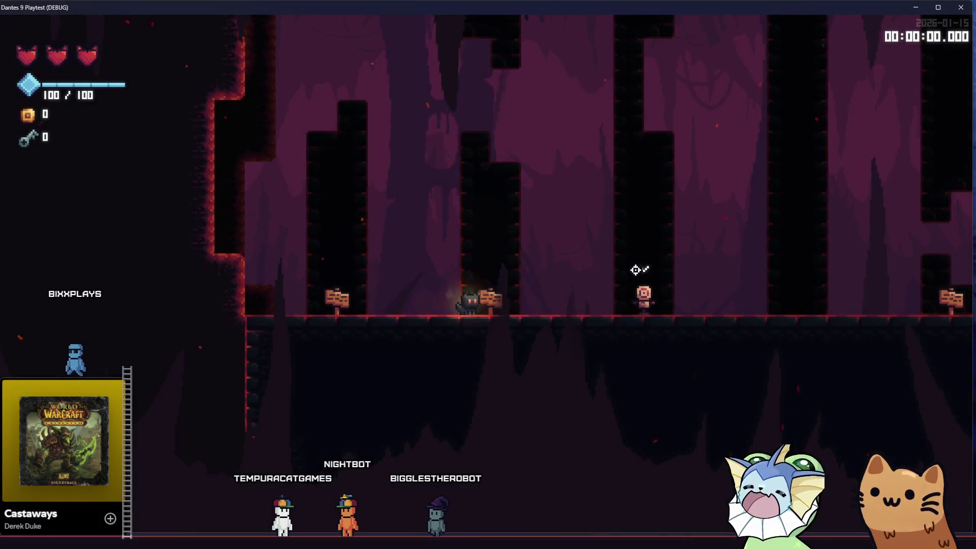
key(d)
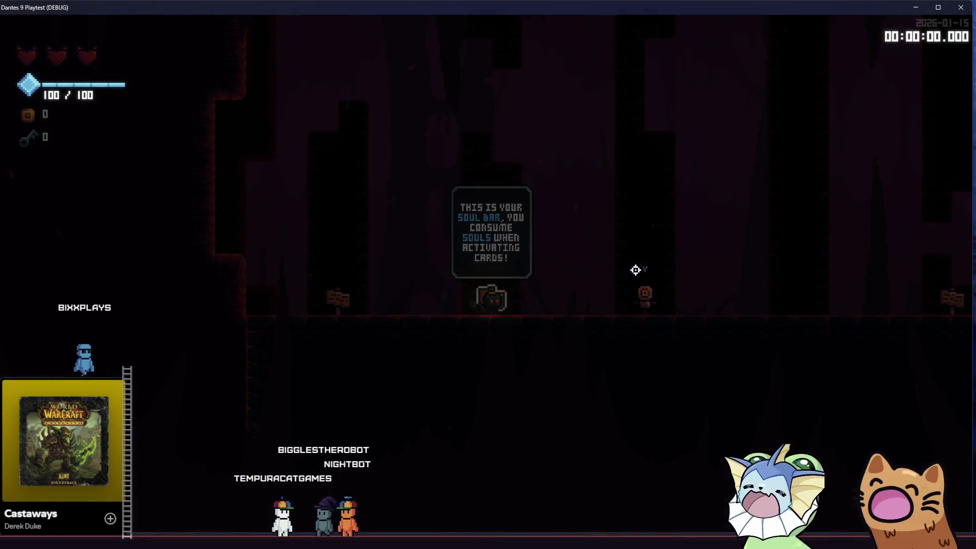
- Open and close the deck, step back under the tutorial box, then stop the game with F8
key(Tab)
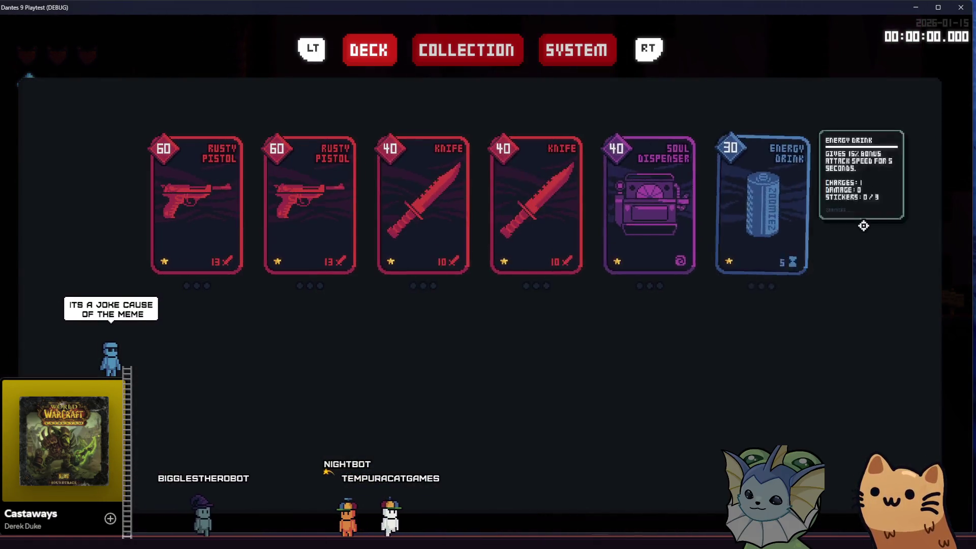
key(Tab)
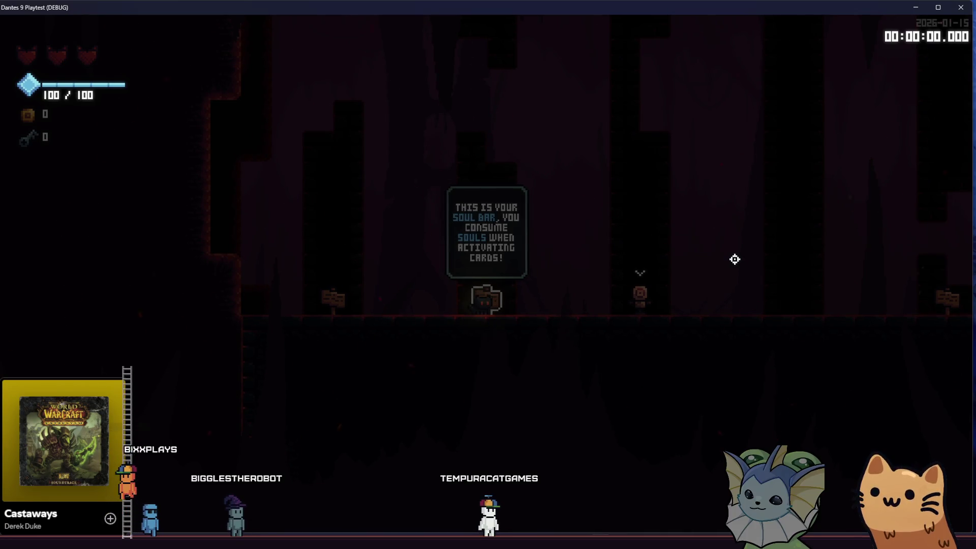
key(a)
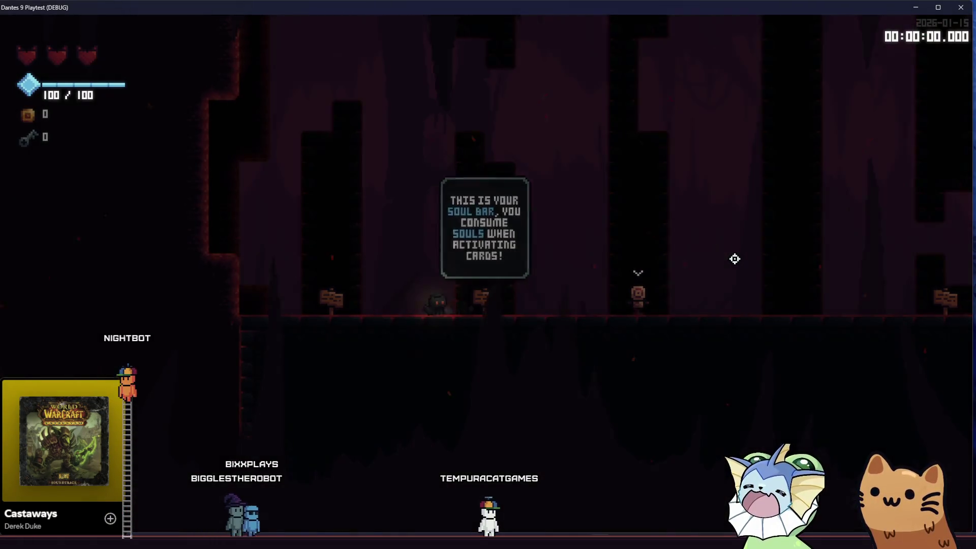
key(d)
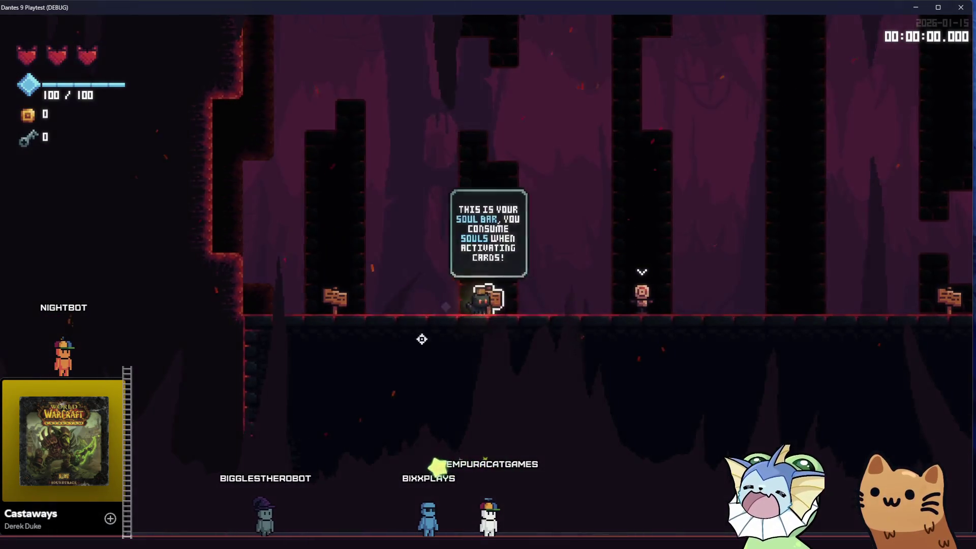
key(F8)
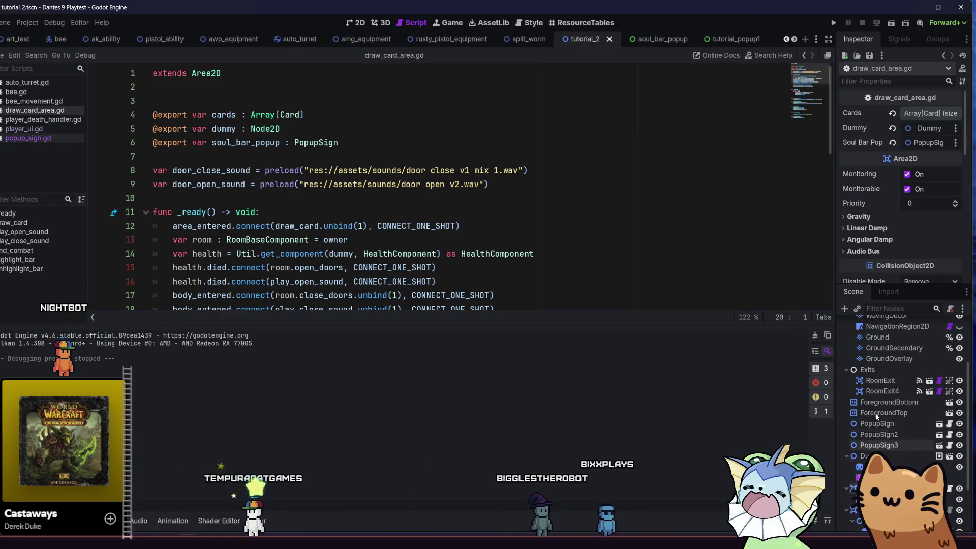
- Jump to the highlight_ui definition in player_ui.gd and read through its body
scroll(625, 227, down, 10)
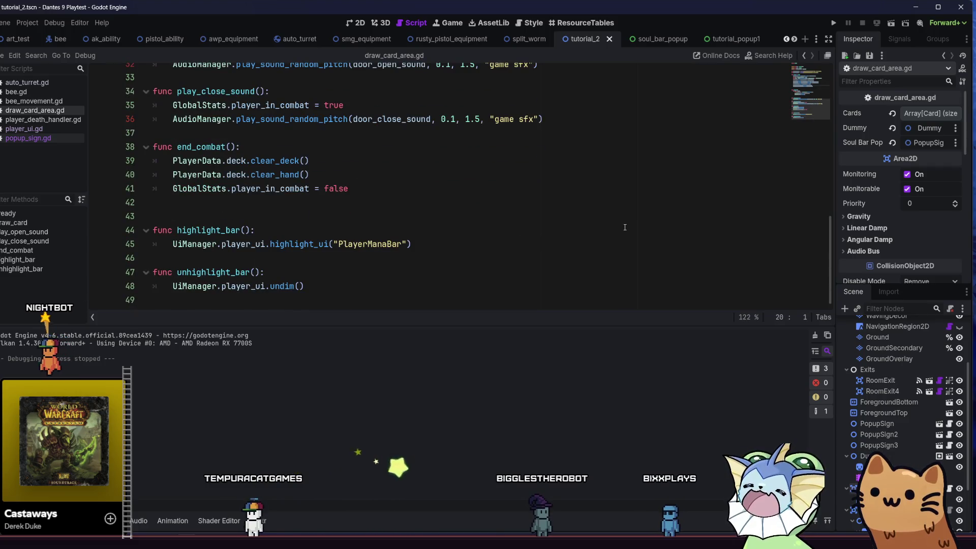
ctrl+click(299, 244)
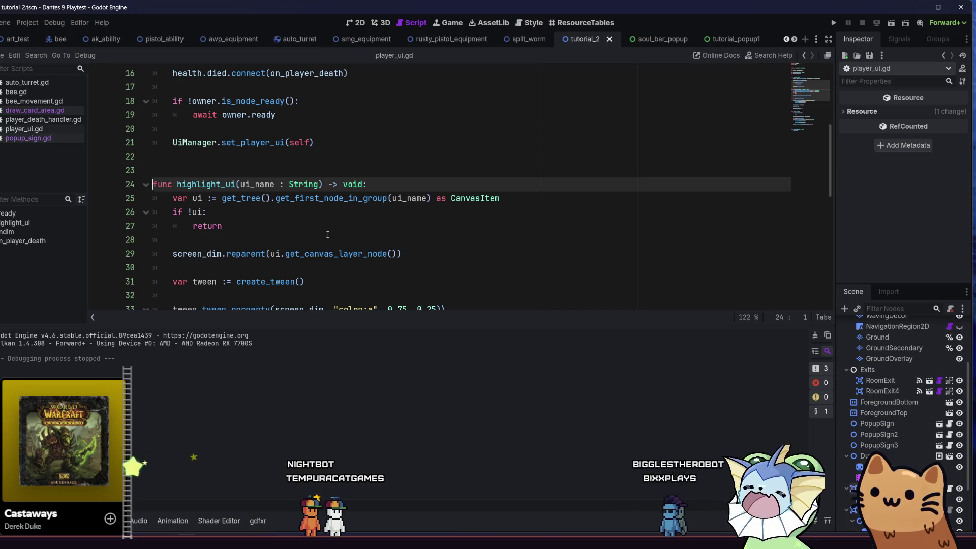
scroll(328, 234, down, 2)
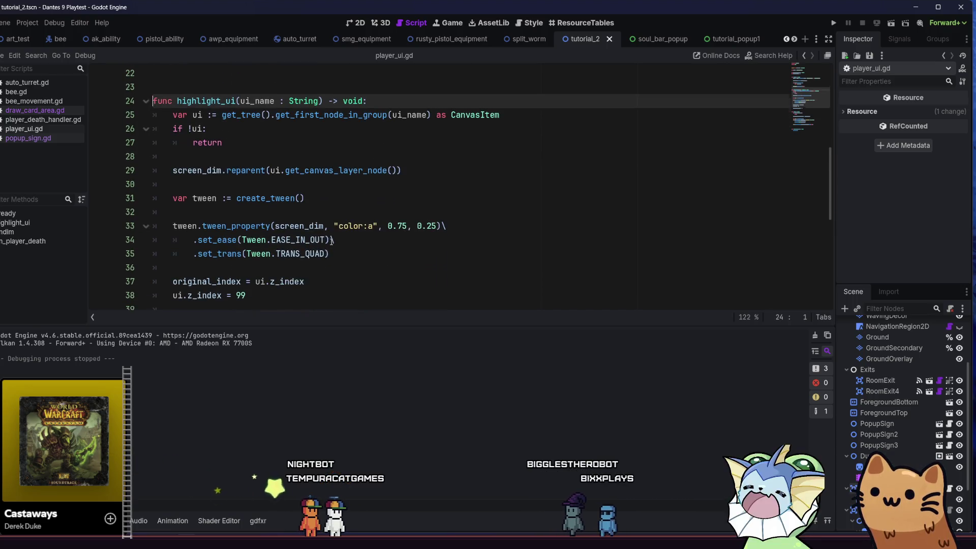
scroll(333, 244, down, 2)
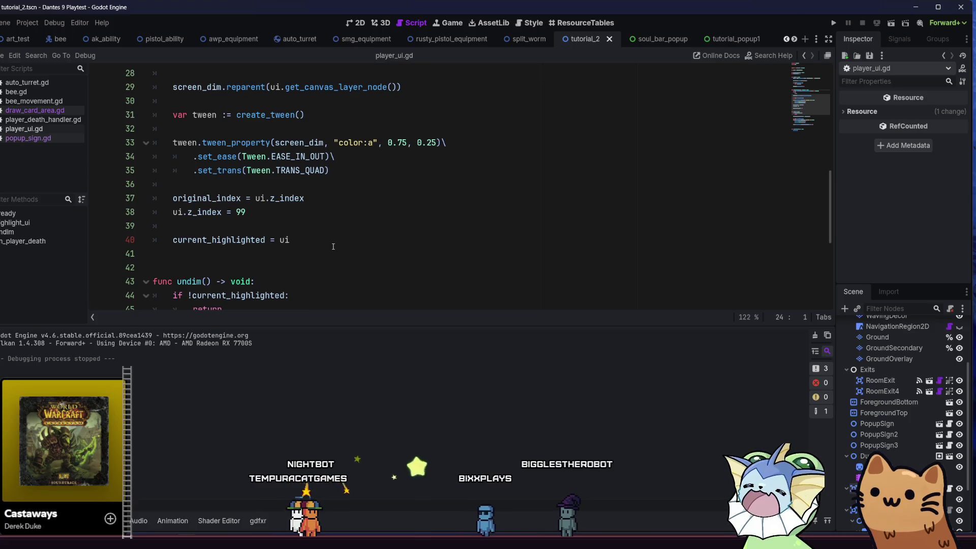
click(804, 56)
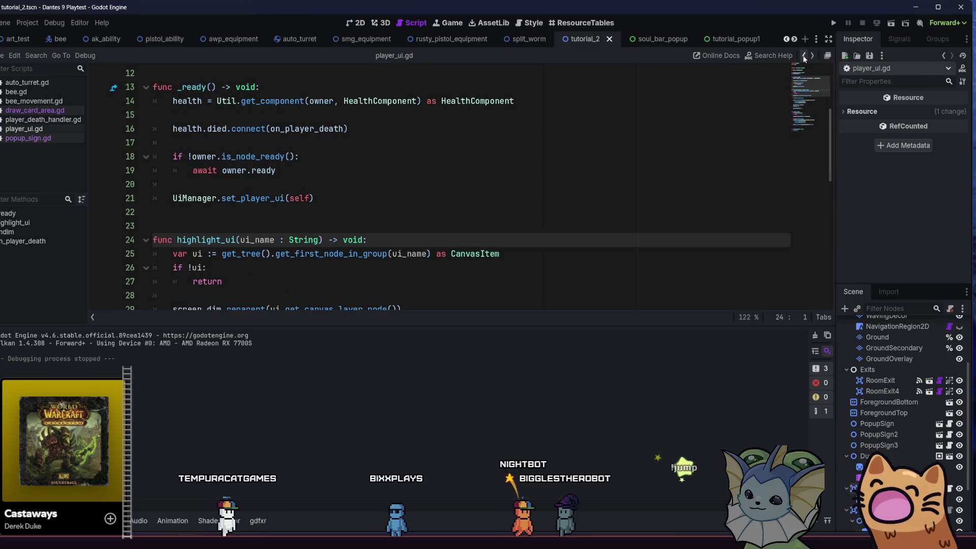
click(805, 101)
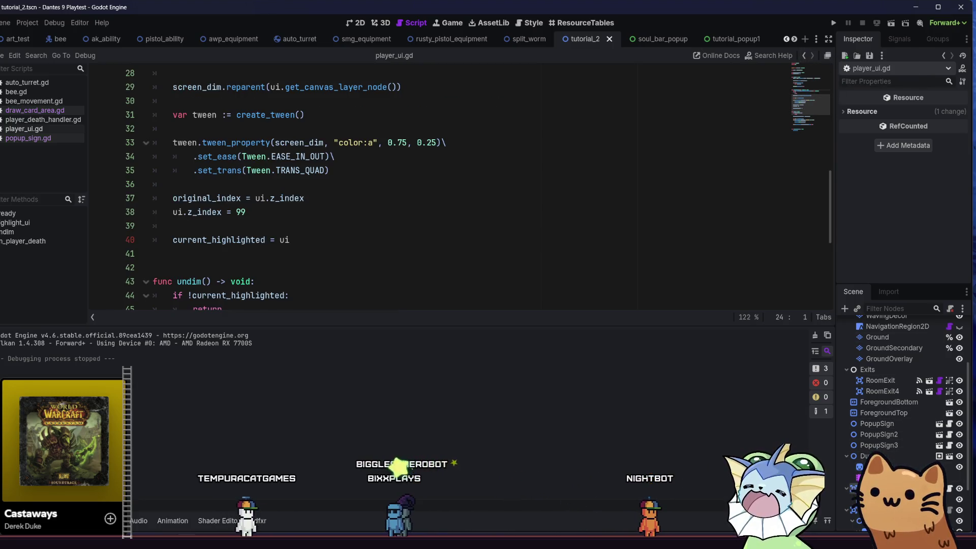
- Return to draw_card_area.gd and launch another playtest run
key(alt+Left)
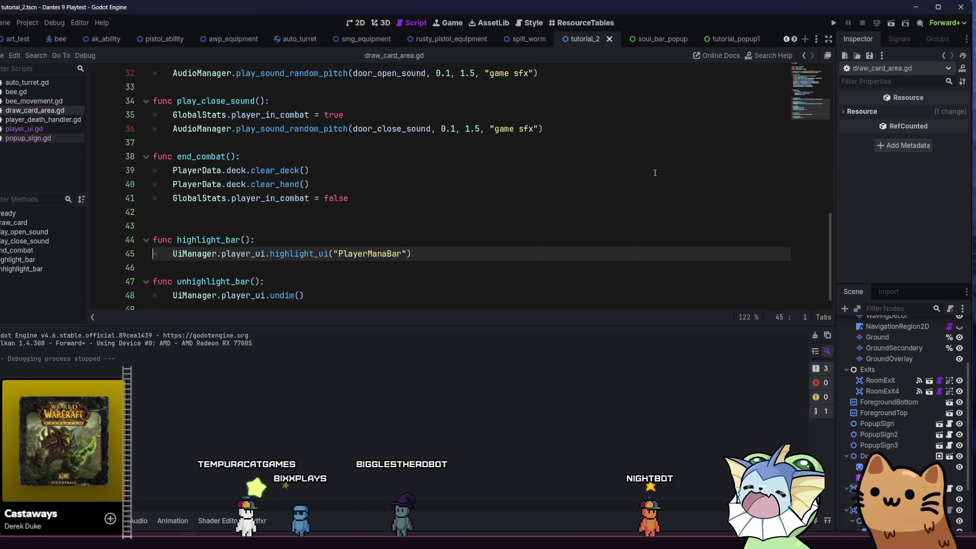
click(655, 173)
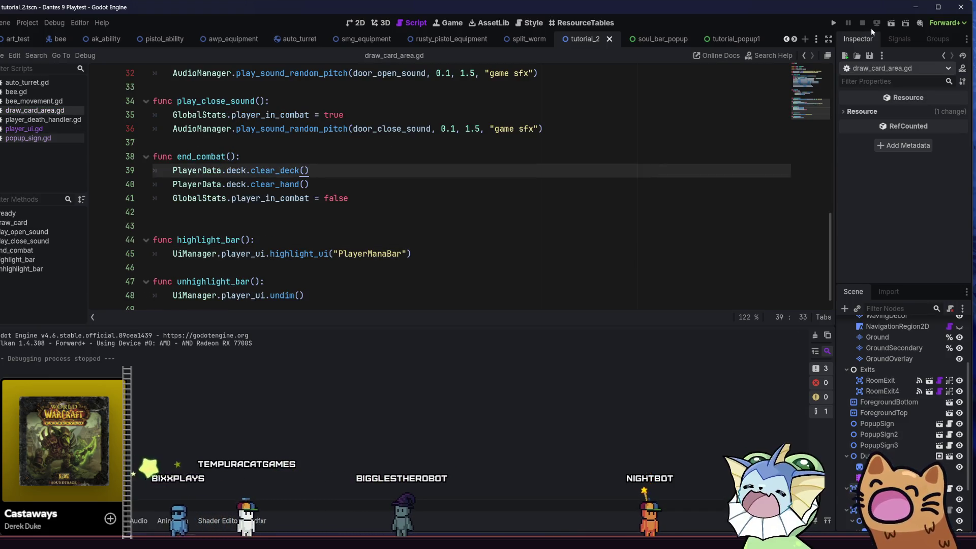
click(889, 24)
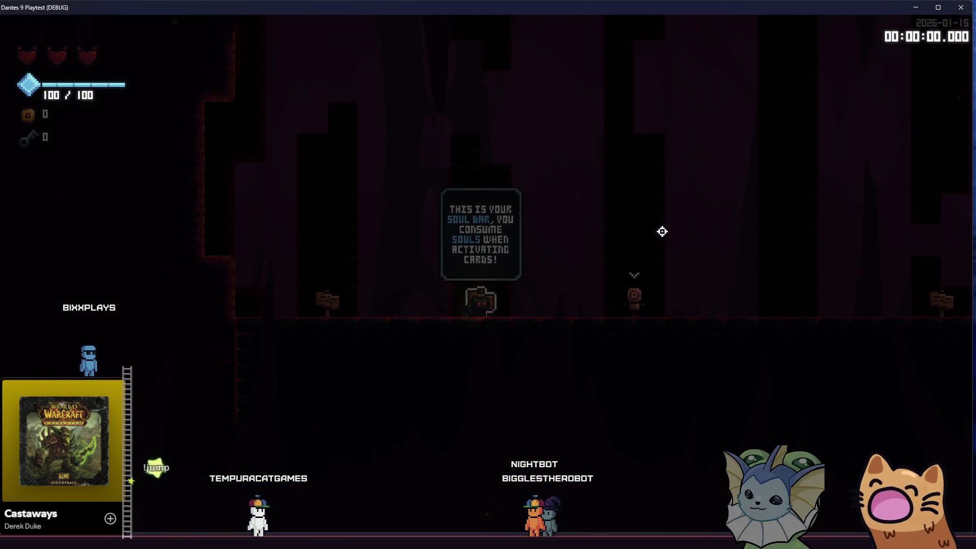
- Walk the cat right, stepping on and off the soul-bar sign to retrigger its popup
key(Right)
key(Left)
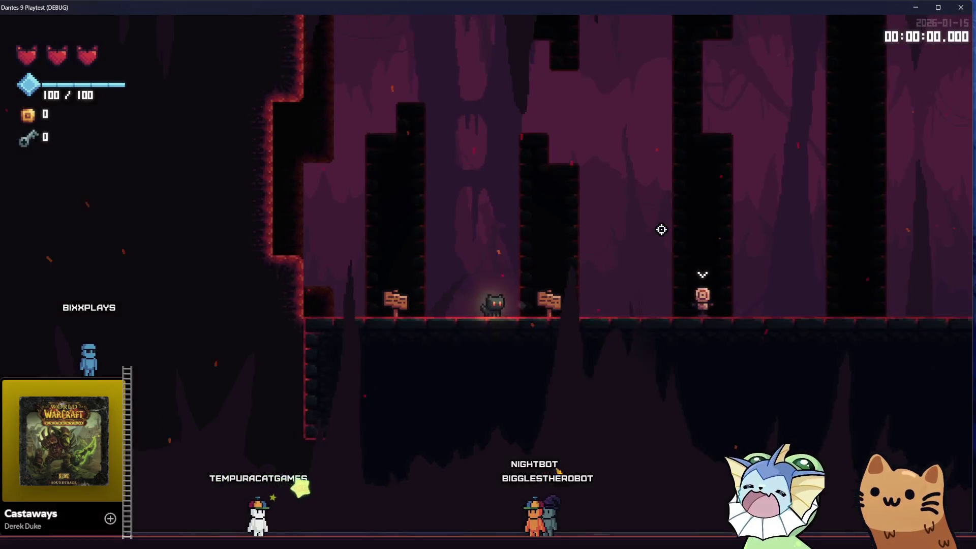
key(Right)
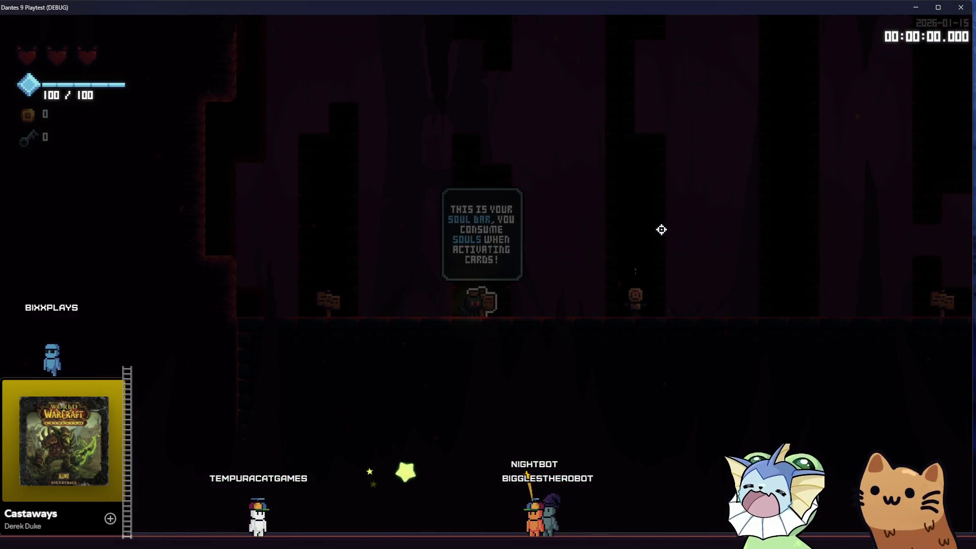
key(Right)
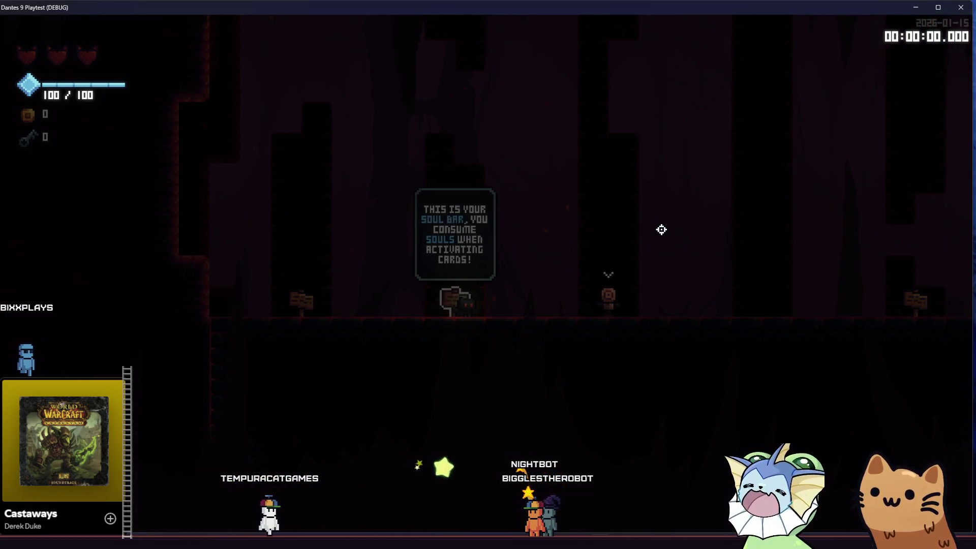
key(Left)
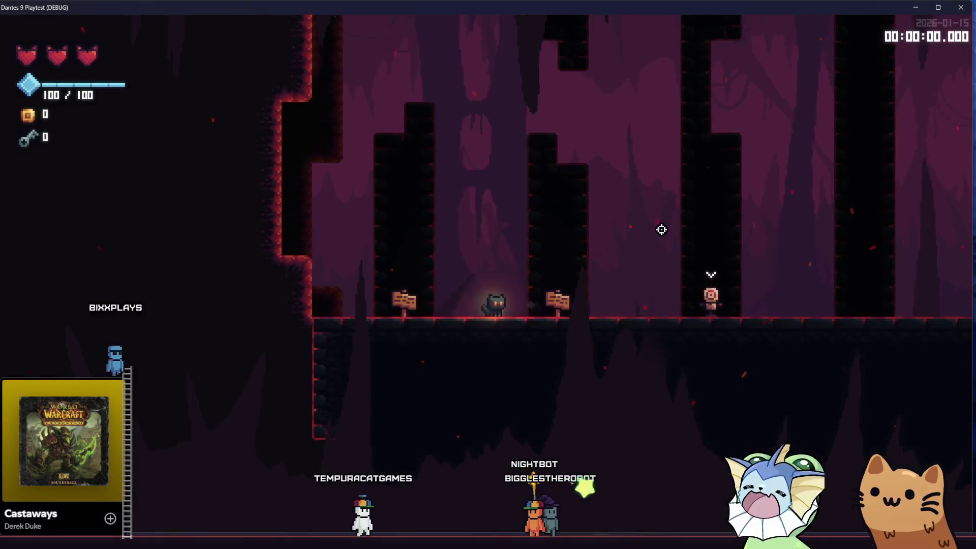
key(Right)
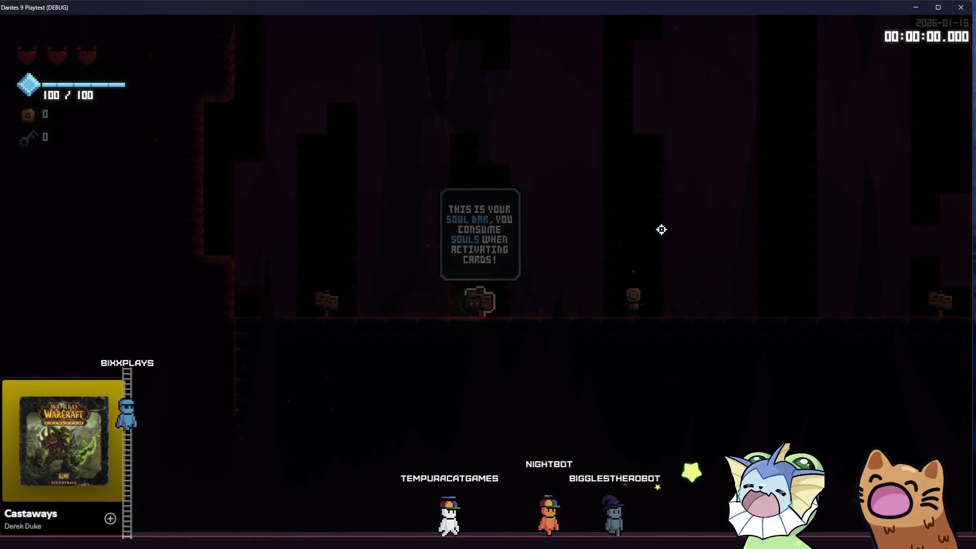
key(Right)
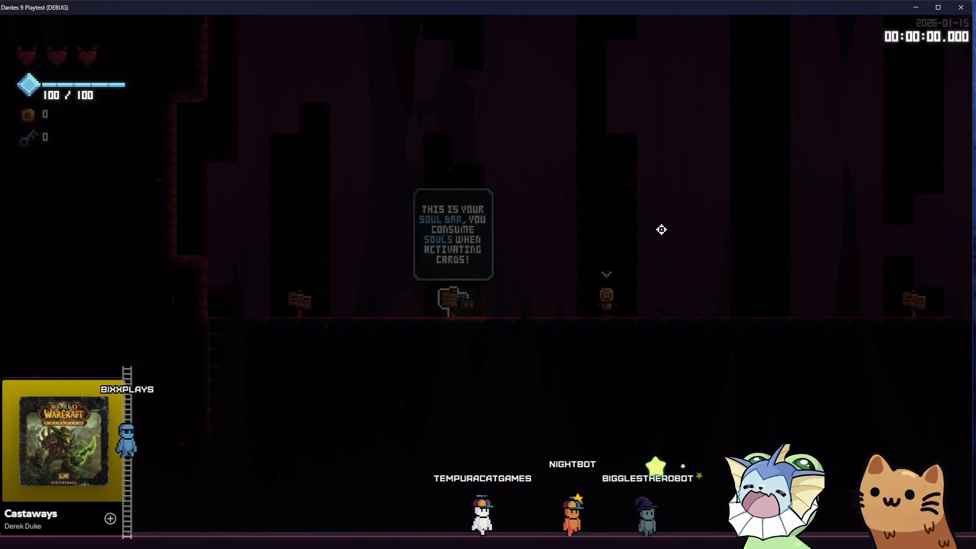
key(Right)
key(Left)
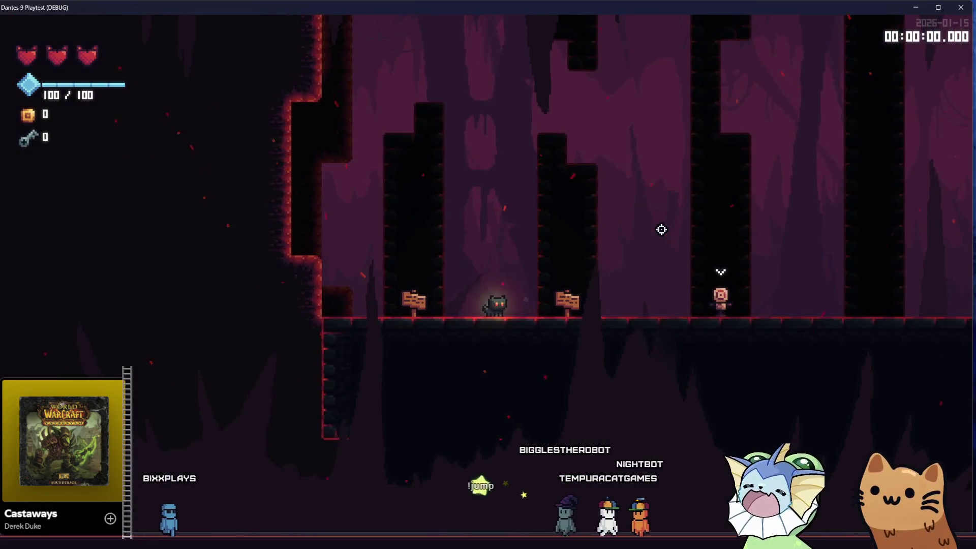
key(Right)
key(Right)
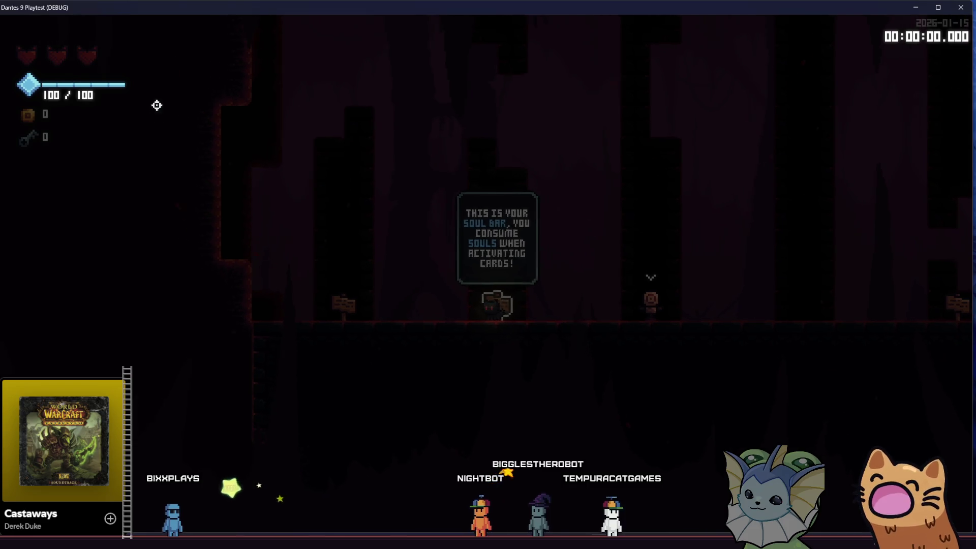
key(Left)
key(Right)
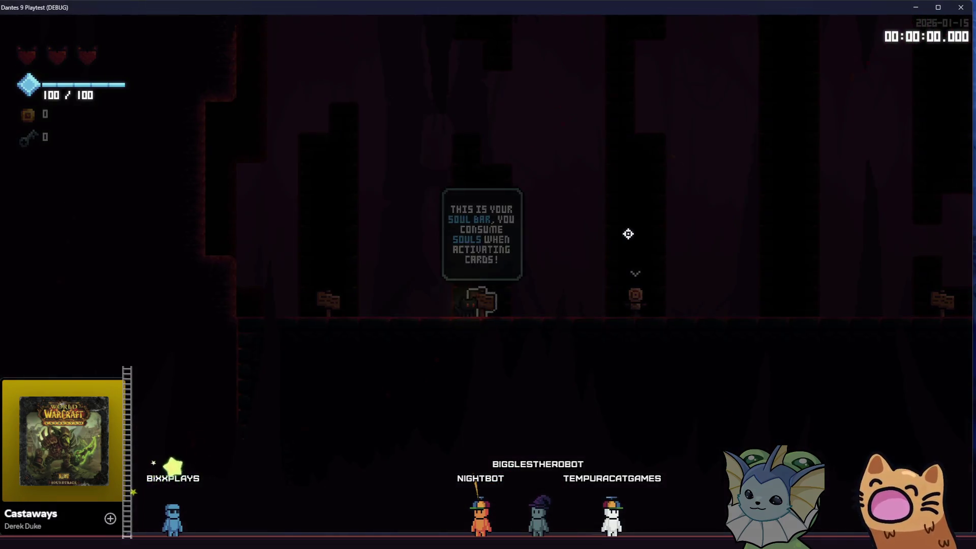
- Continue right to the AIM/EQUIP/ATTACK prompts, then close the playtest window
key(Left)
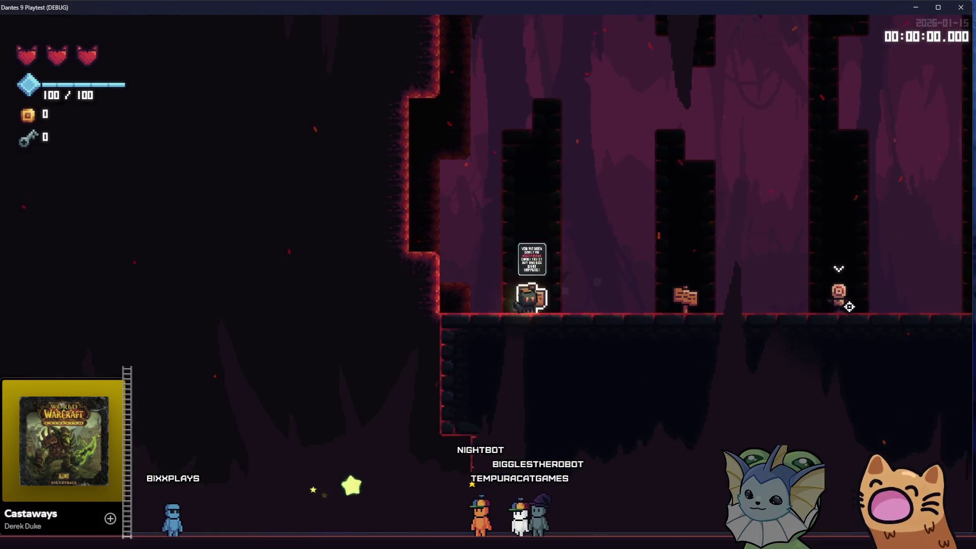
key(Right)
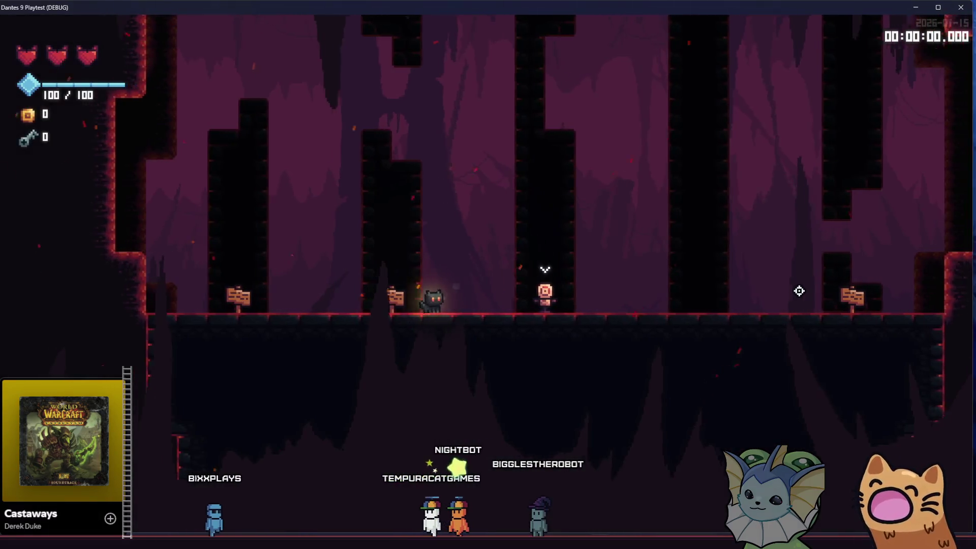
key(Left)
key(Right)
key(Left)
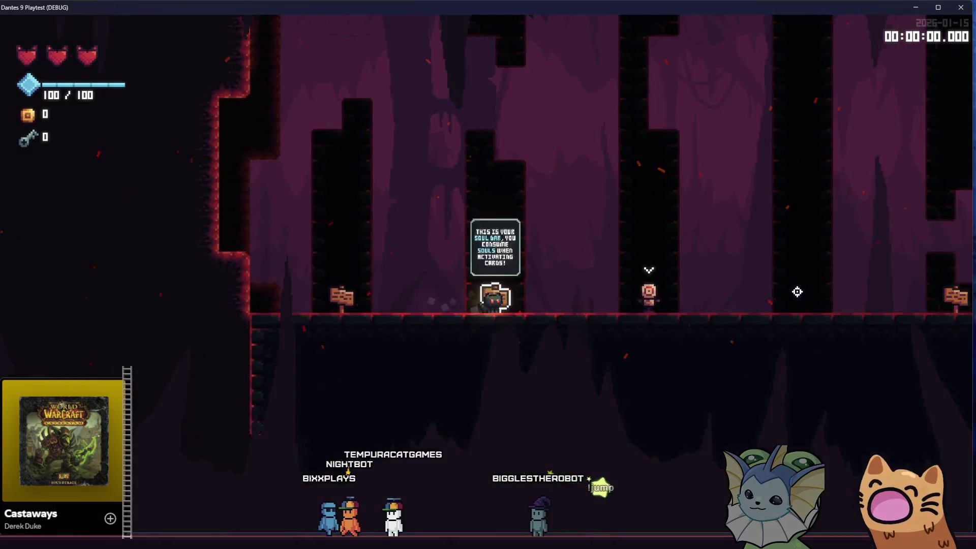
key(Right)
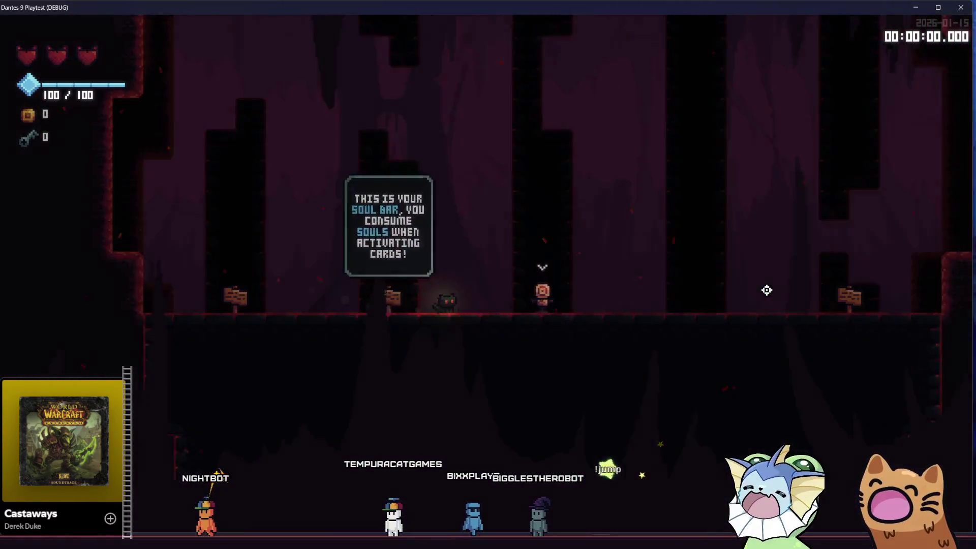
key(Right)
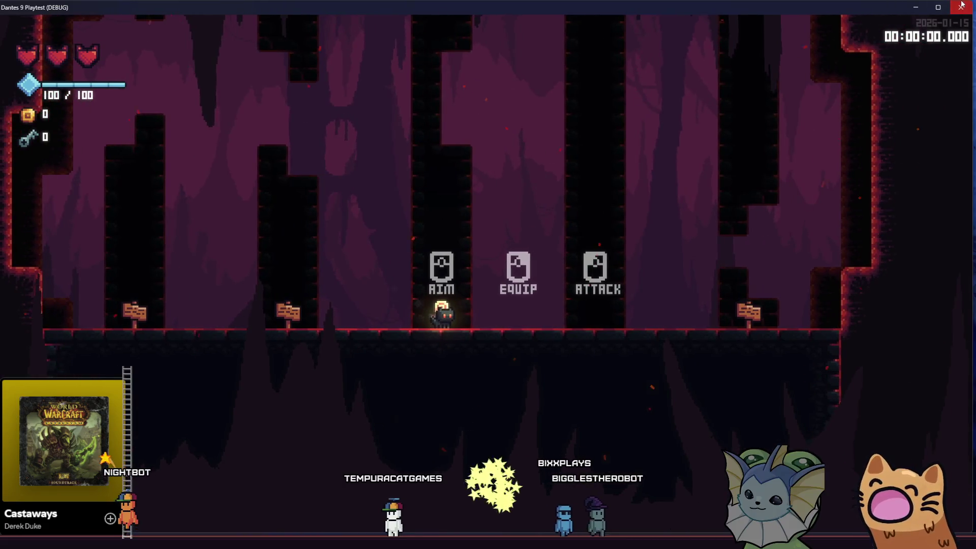
click(962, 5)
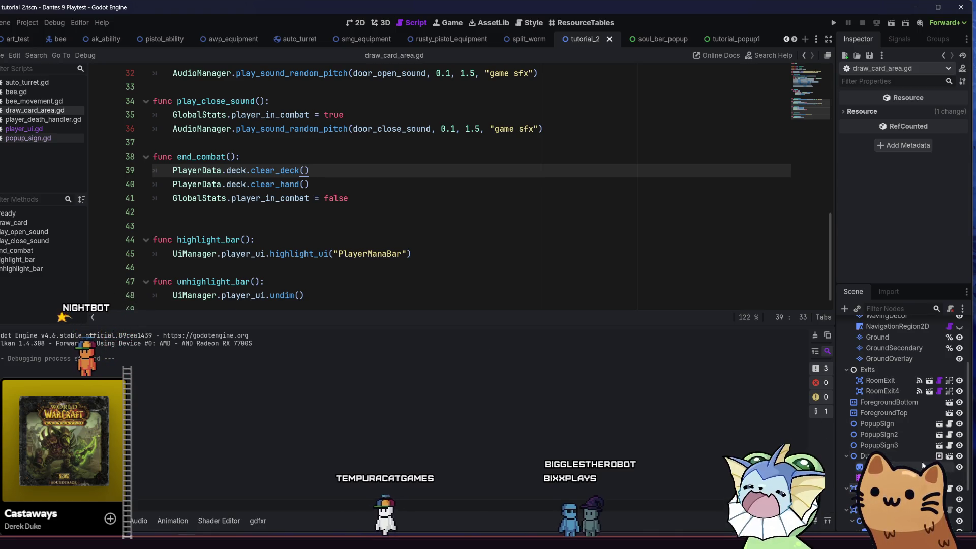
- Insert UiManager.set_simple_tooltip("") on line 46, then view the soul_bar_popup scene's text
click(423, 259)
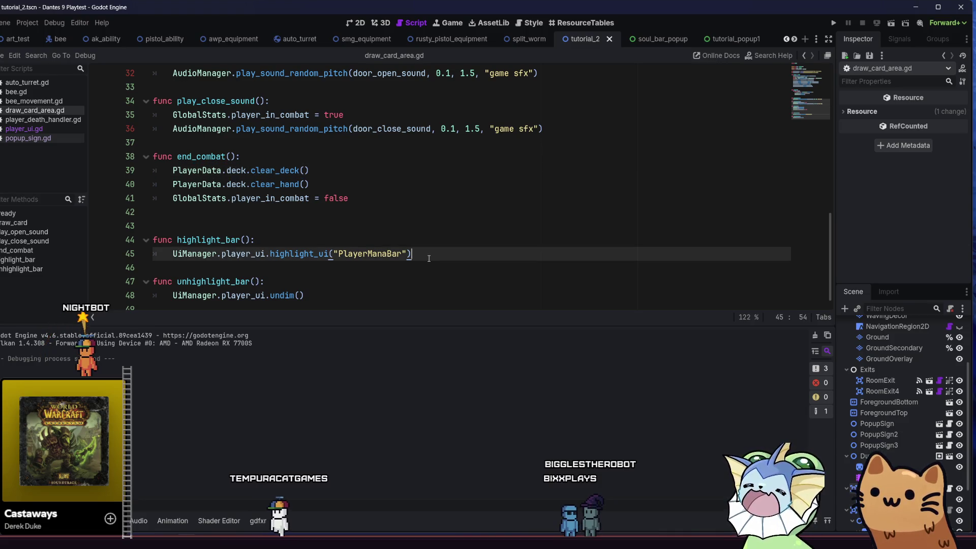
key(Return)
text(im)
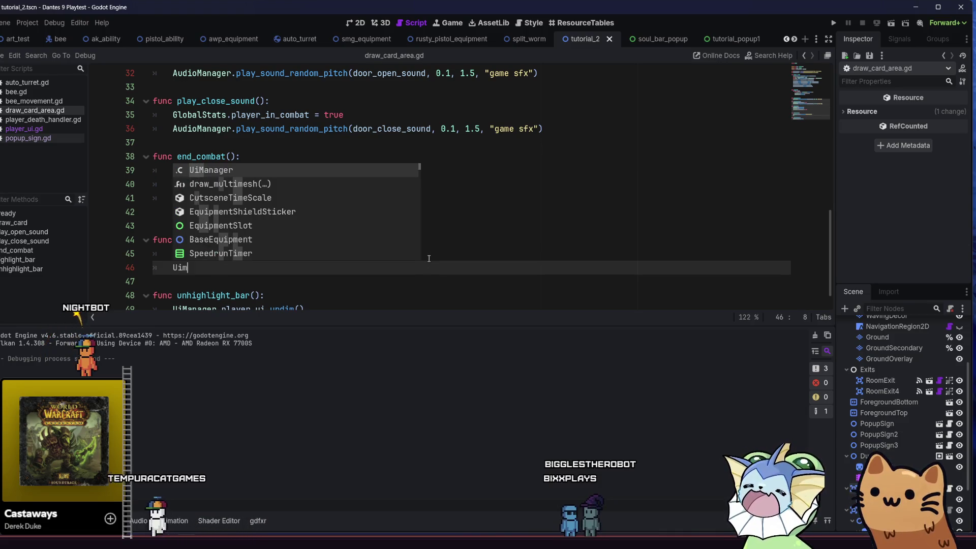
key(Return)
text(.set)
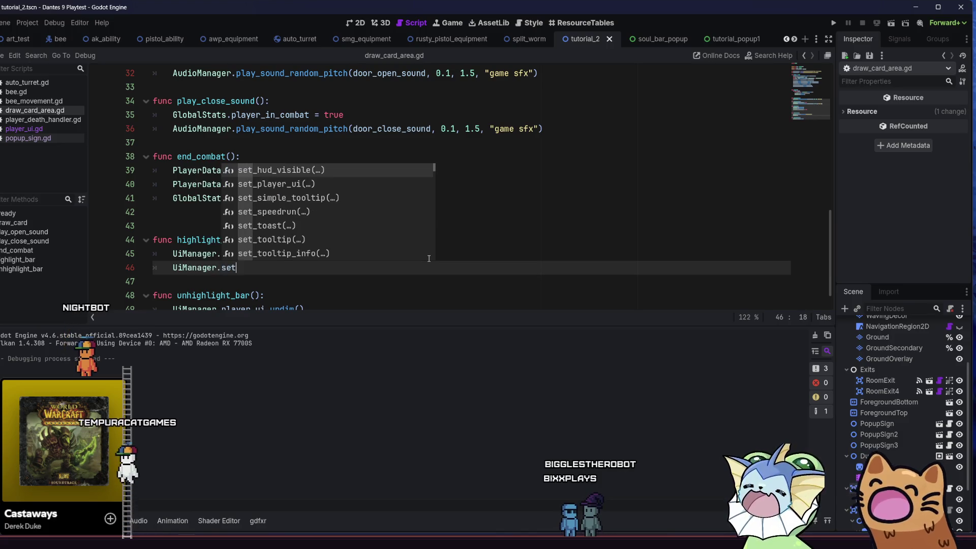
key(Down)
key(Down)
key(Return)
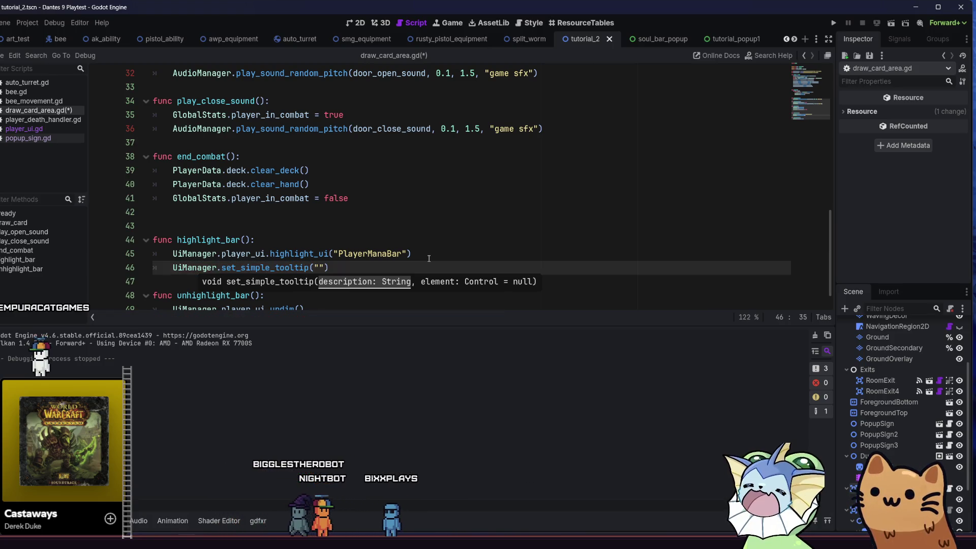
click(658, 44)
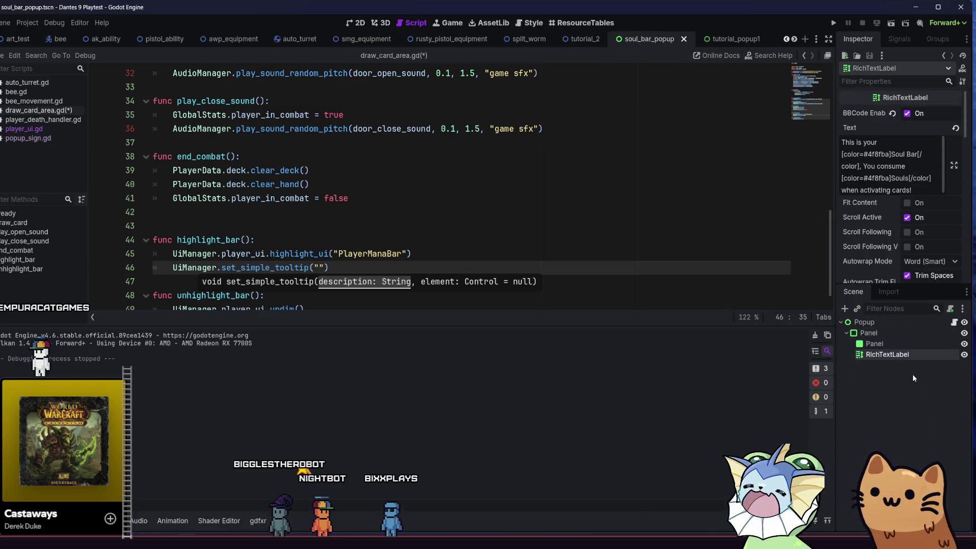
- Paste the Soul Bar popup text into the set_simple_tooltip quotes and save the script
scroll(895, 177, down, 2)
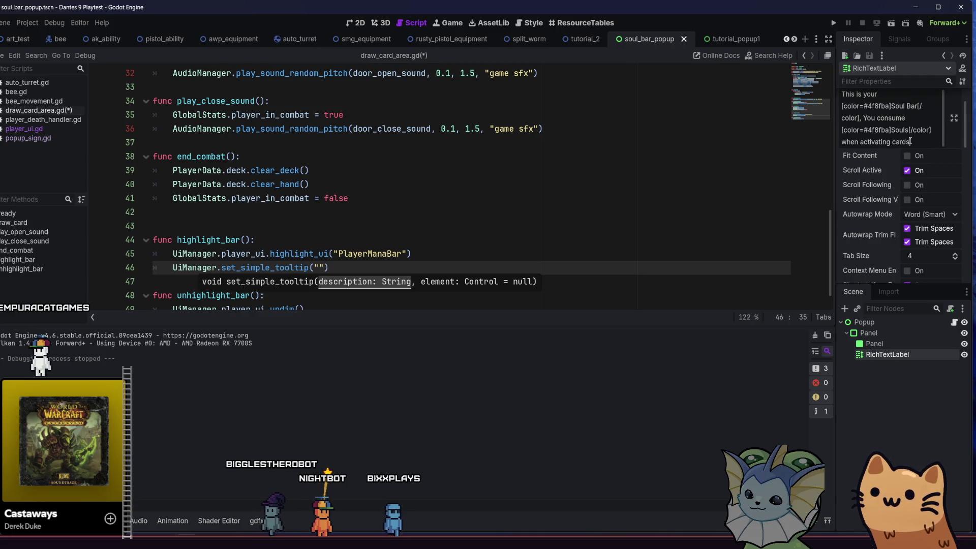
click(653, 157)
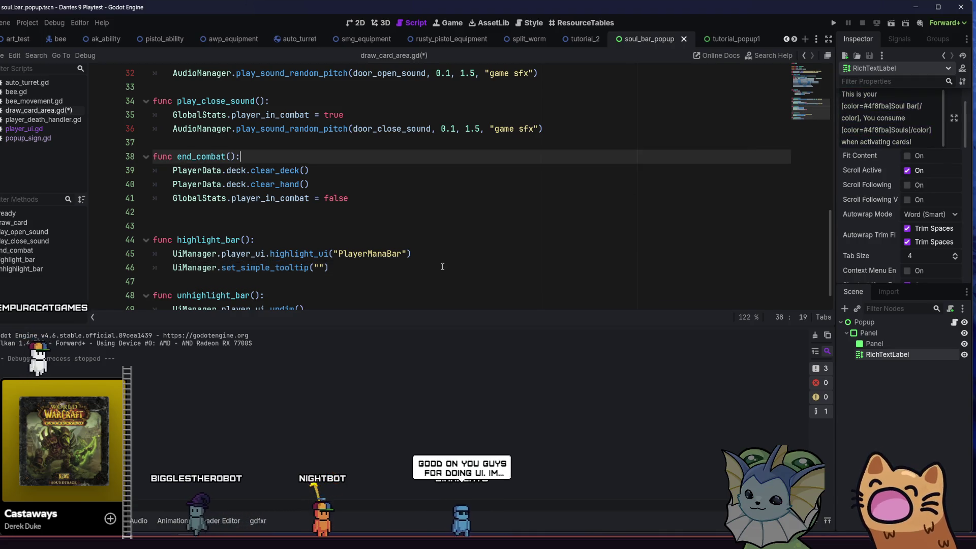
click(331, 268)
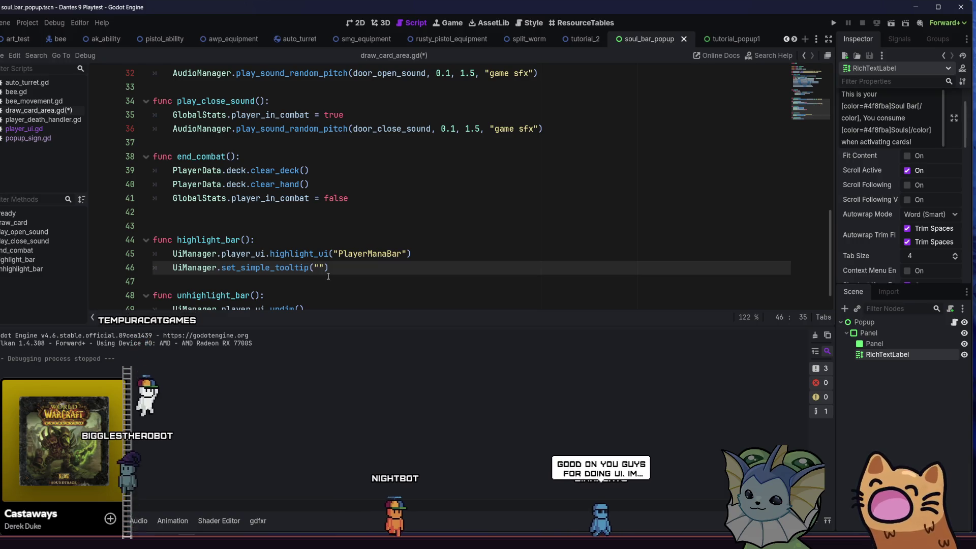
text(This is your [color=#4f8fba]Soul Bar[/color], You consume [color=#4f8fba]Souls[/color] when activating cards)
key(ctrl+s)
- Add UiManager.clear_tooltip() to unhighlight_bar on line 50 and run the game
scroll(351, 306, left, 3)
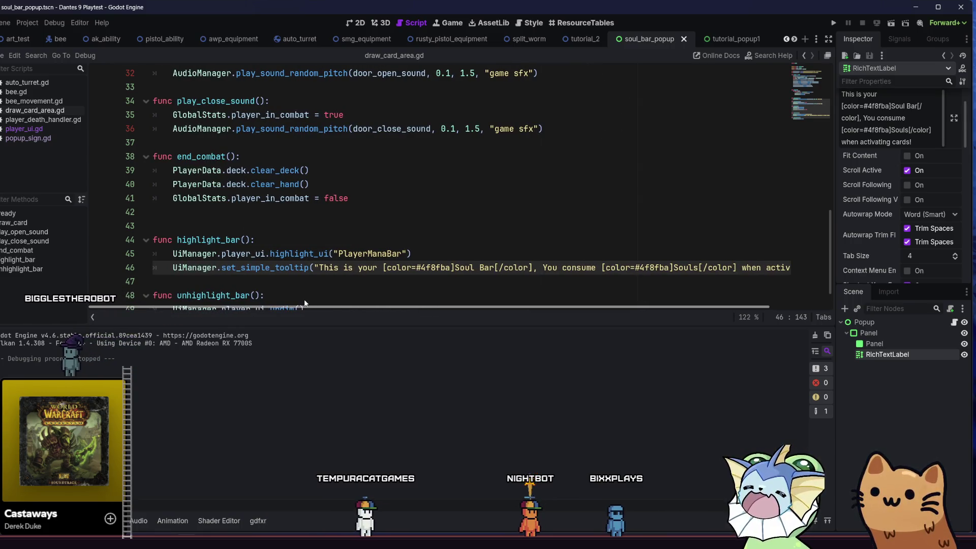
scroll(304, 303, down, 1)
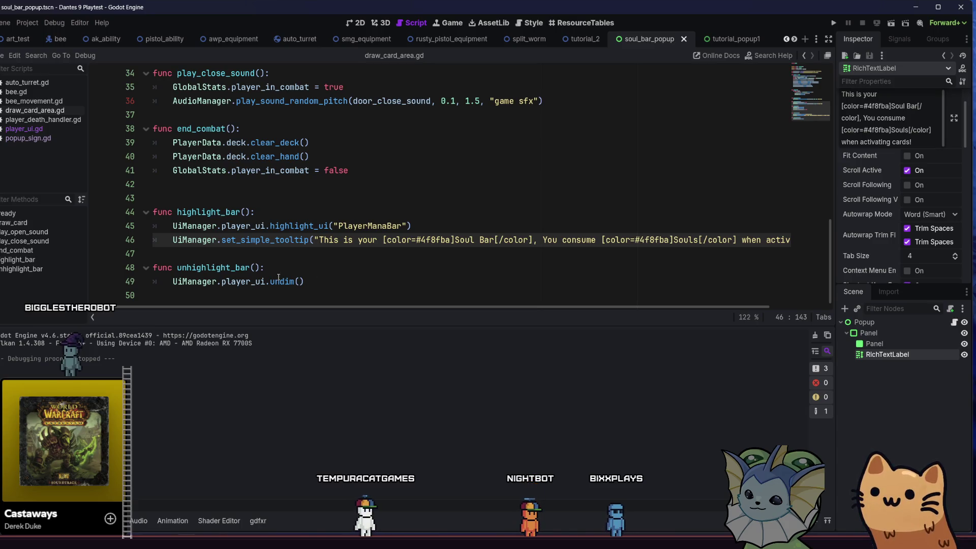
click(311, 283)
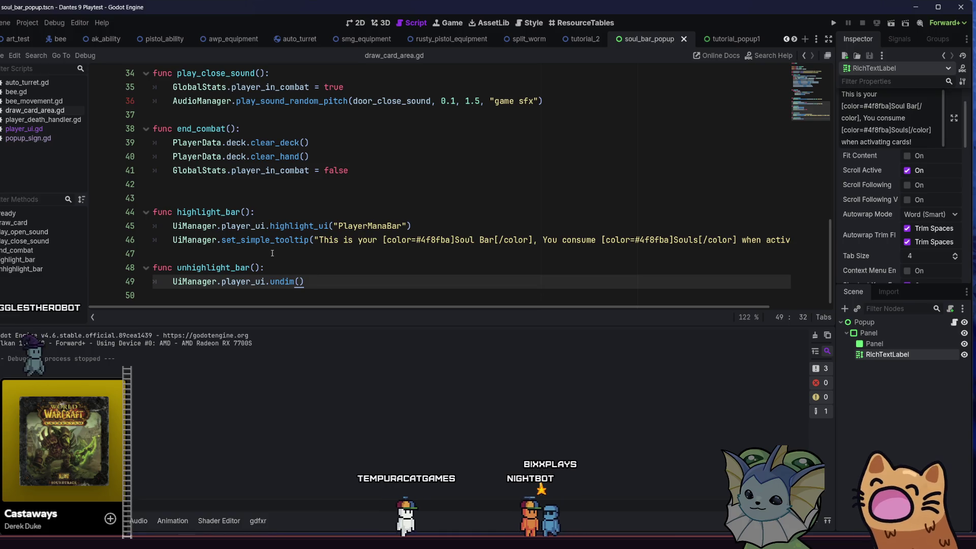
key(Return)
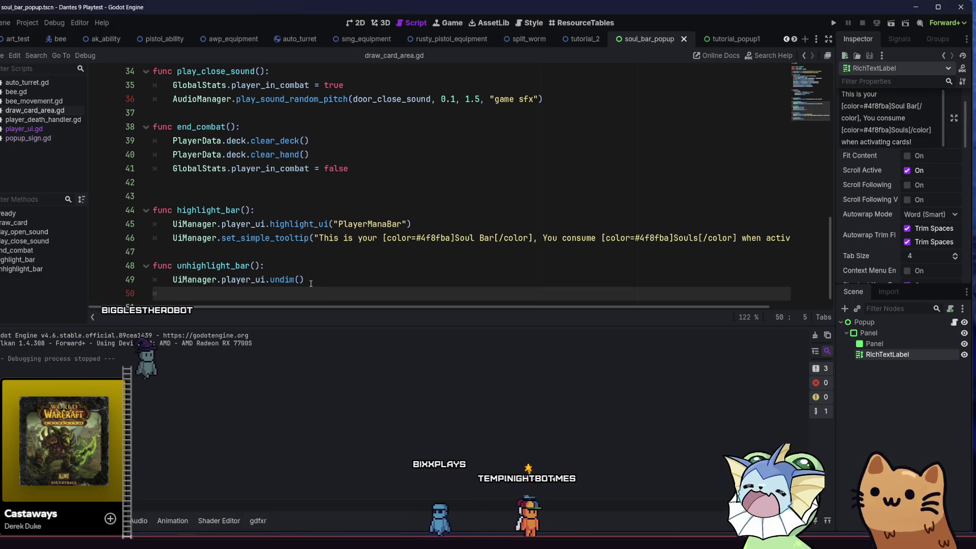
text(UiManager.clea)
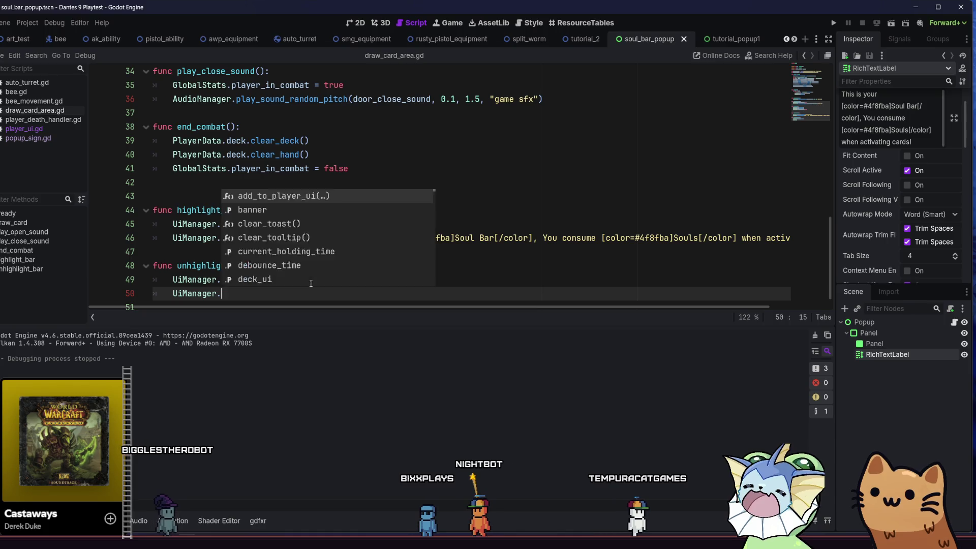
text(r_too)
key(Return)
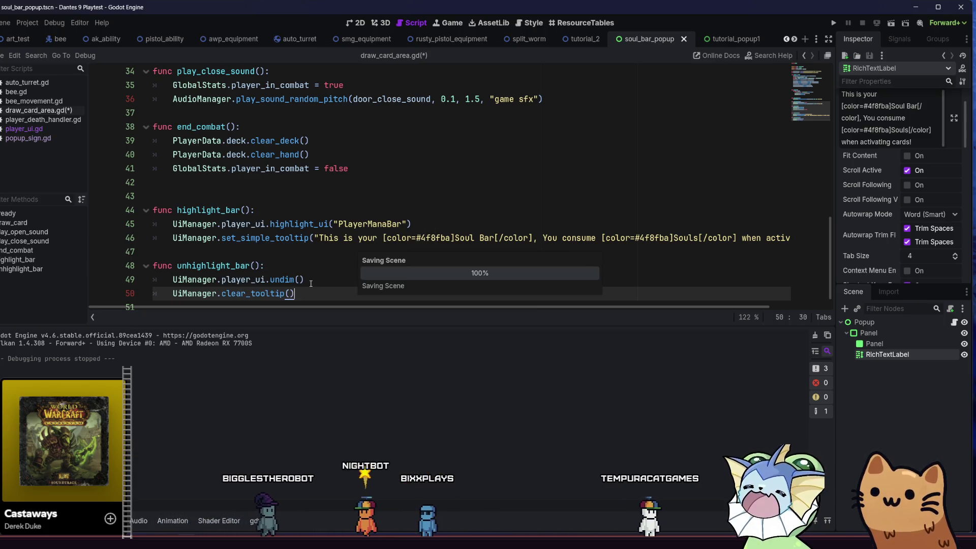
click(890, 23)
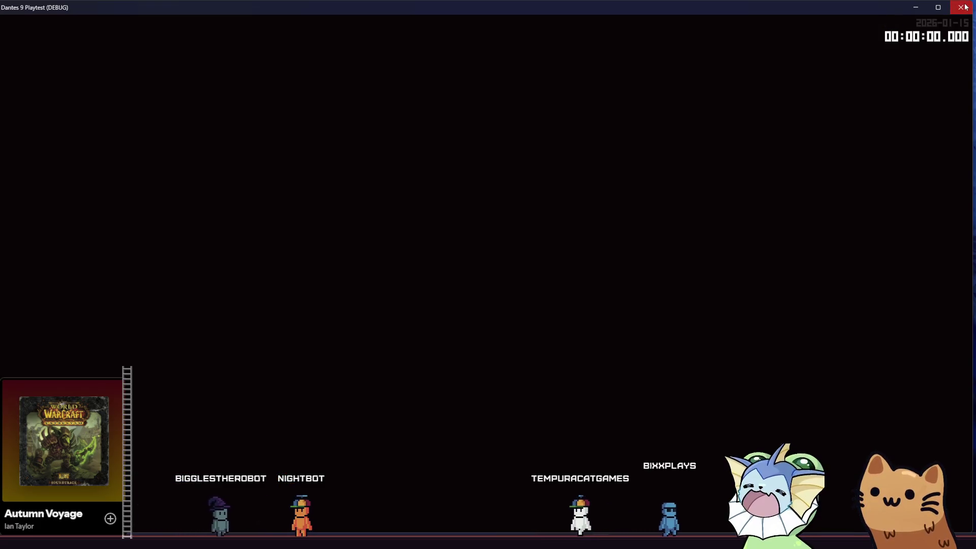
- Rerun the tutorial_2 scene maximized to see the Soul Bar tooltip, then return to Godot
key(F8)
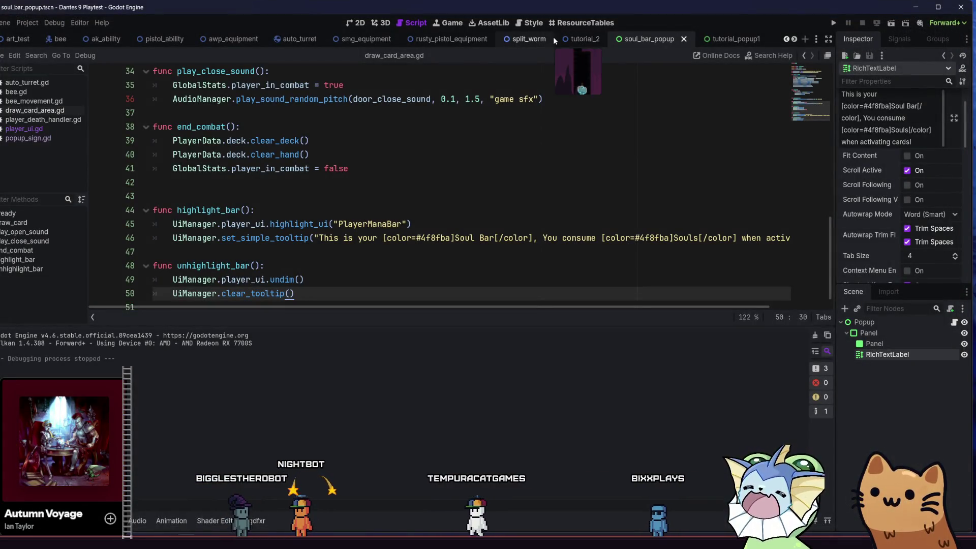
click(582, 39)
click(892, 25)
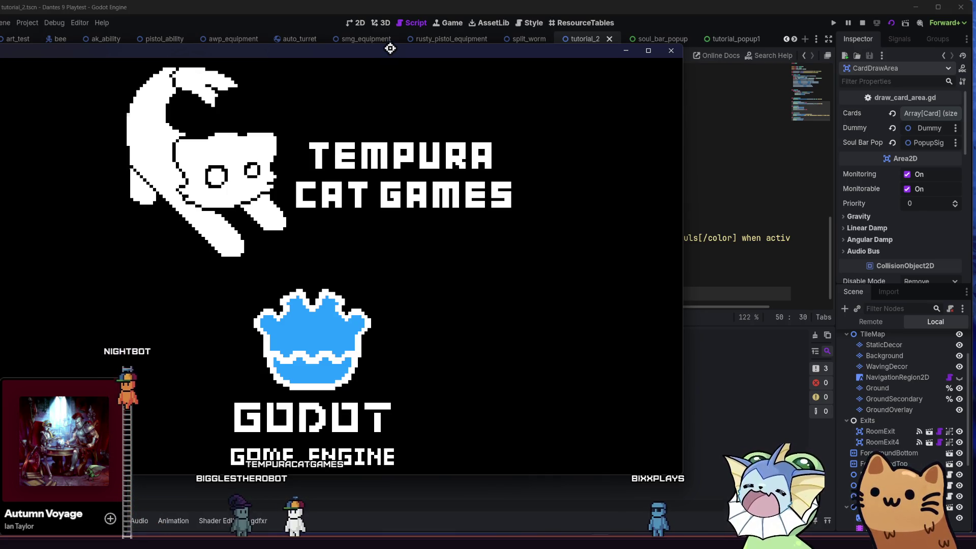
double_click(381, 49)
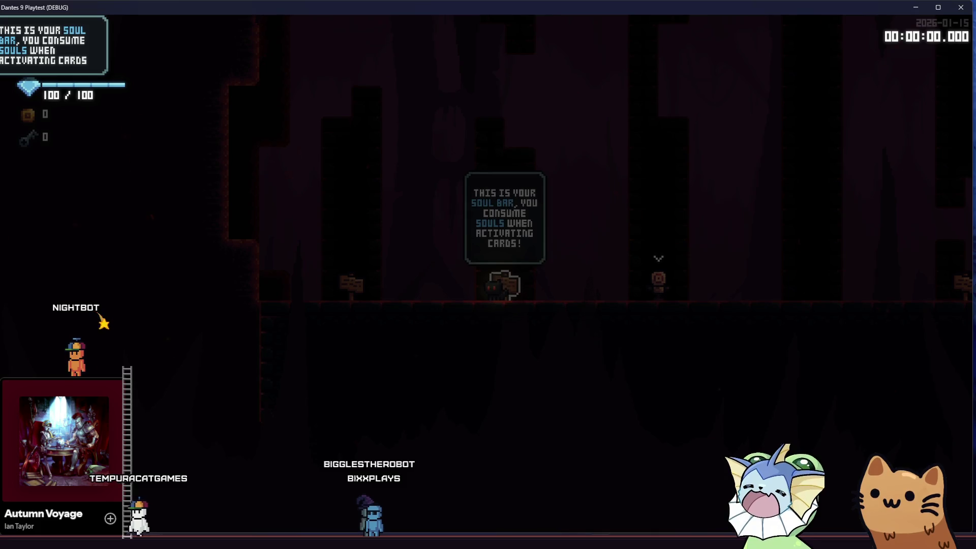
mouse_move(189, 544)
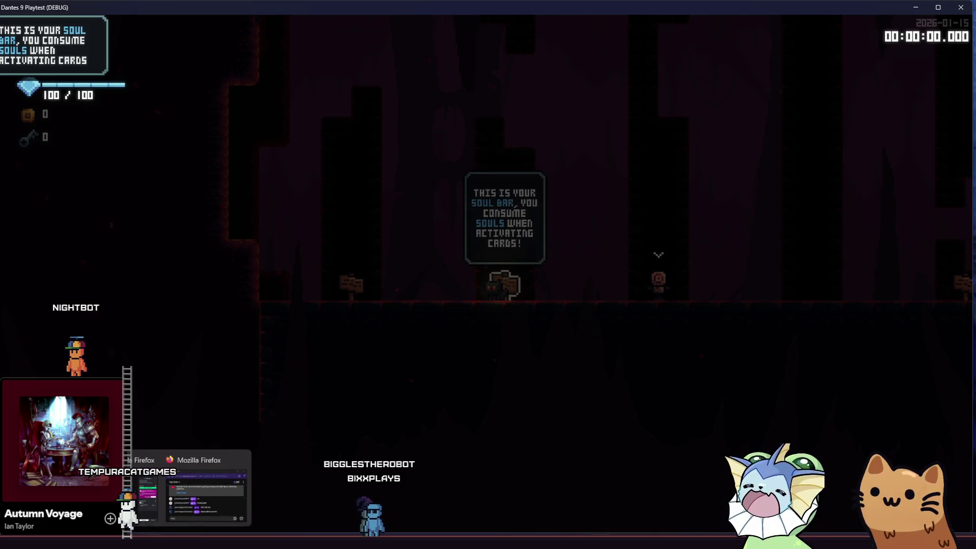
click(178, 488)
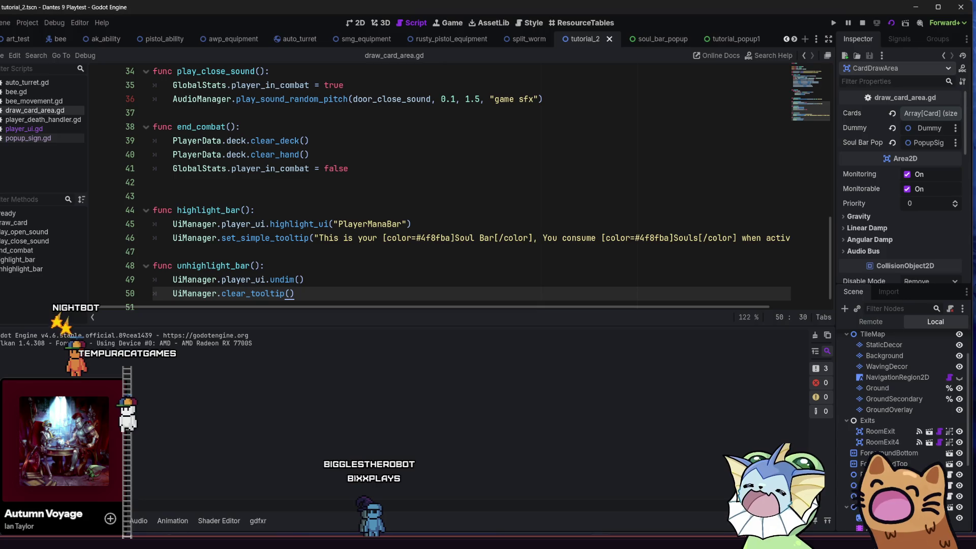
- Pass get_tree().get_first_node_in_group("PlayerManaBar") as the tooltip's second argument, save, and run the scene
click(379, 283)
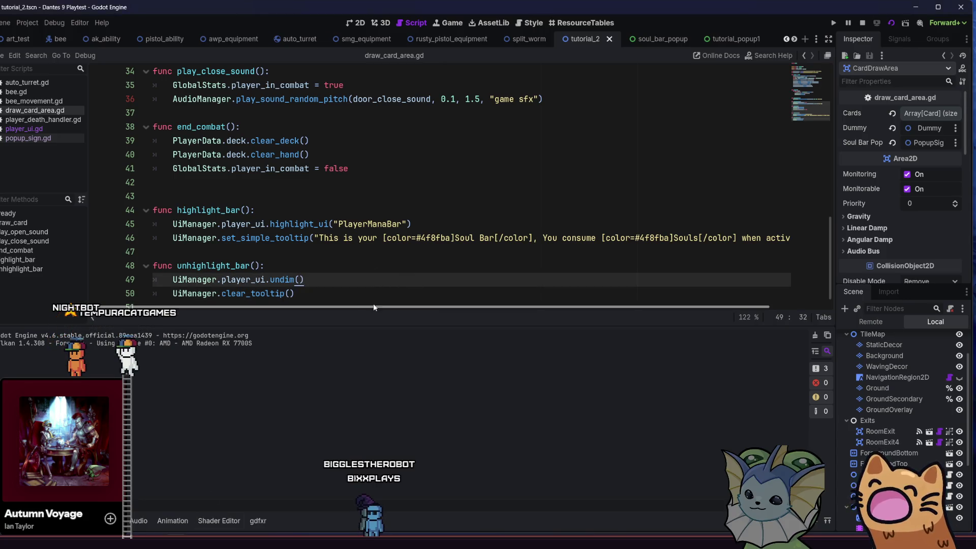
mouse_move(270, 238)
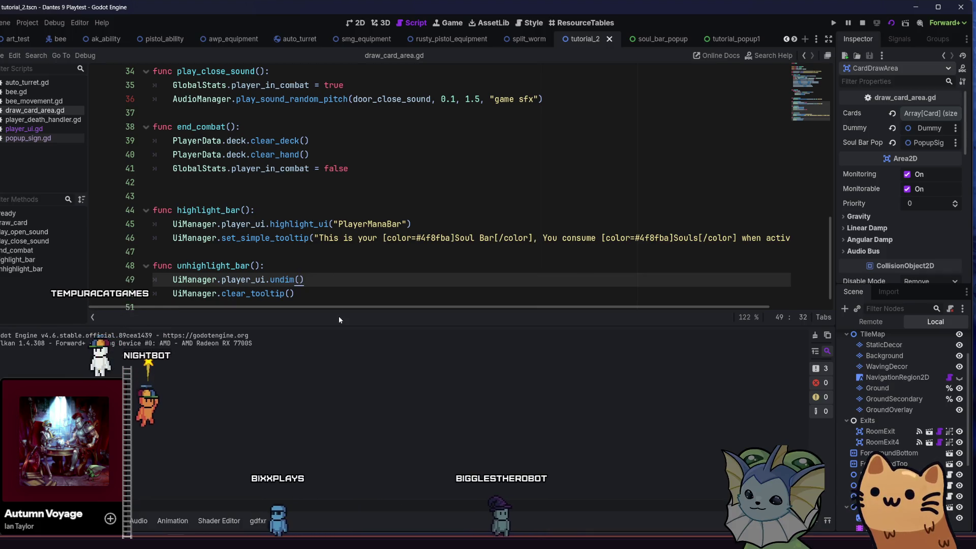
scroll(579, 298, right, 3)
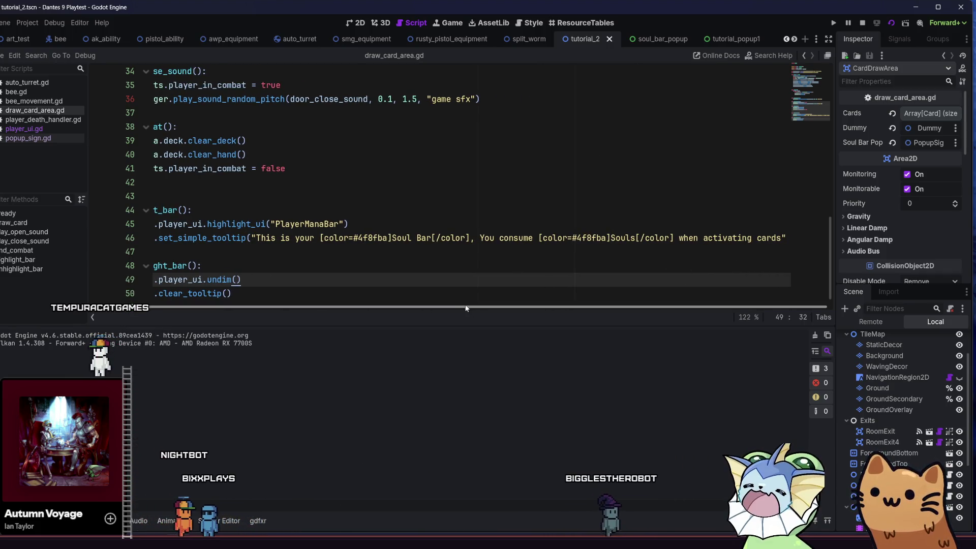
click(788, 238)
text(, get)
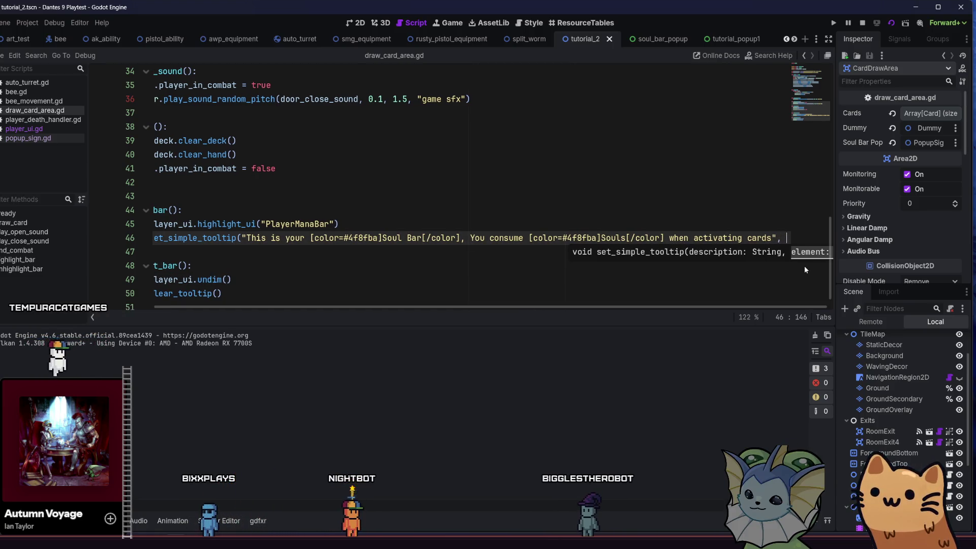
text(_first)
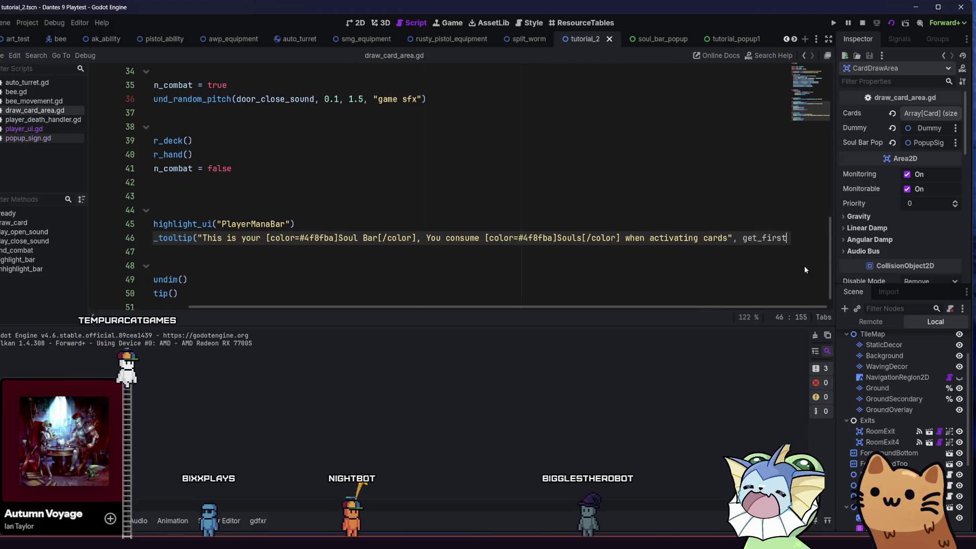
key(BackSpace)
key(BackSpace)
text(tree)
key(Return)
text(.ge)
key(Return)
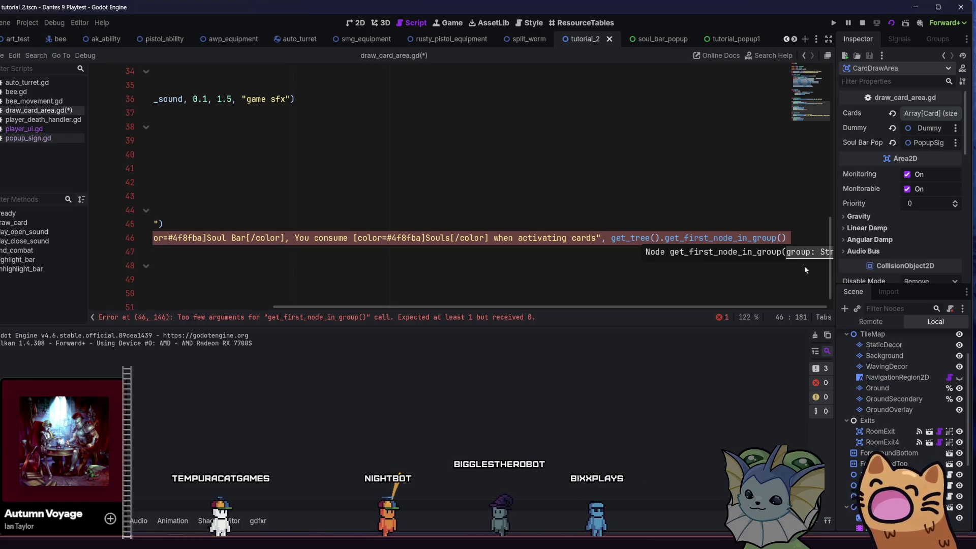
text("Player)
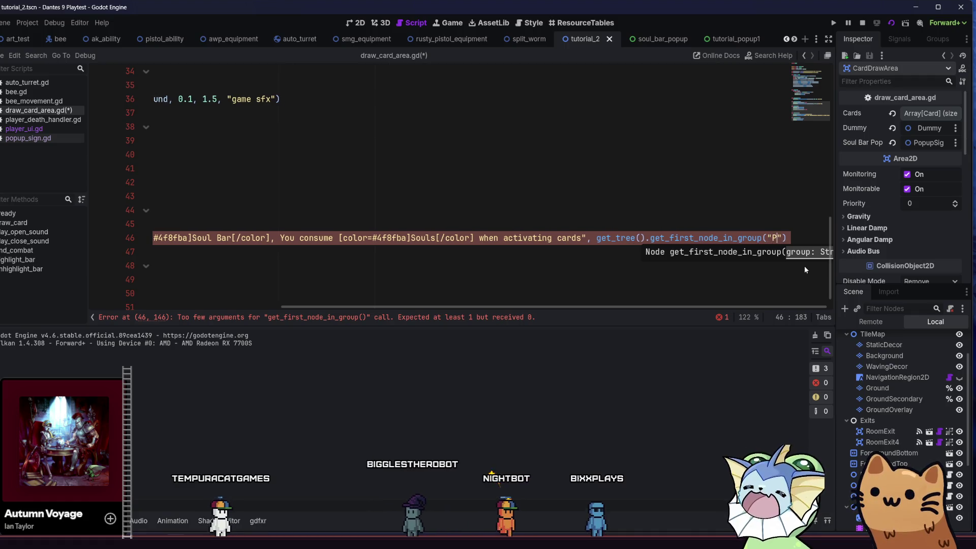
text(ManaBar)
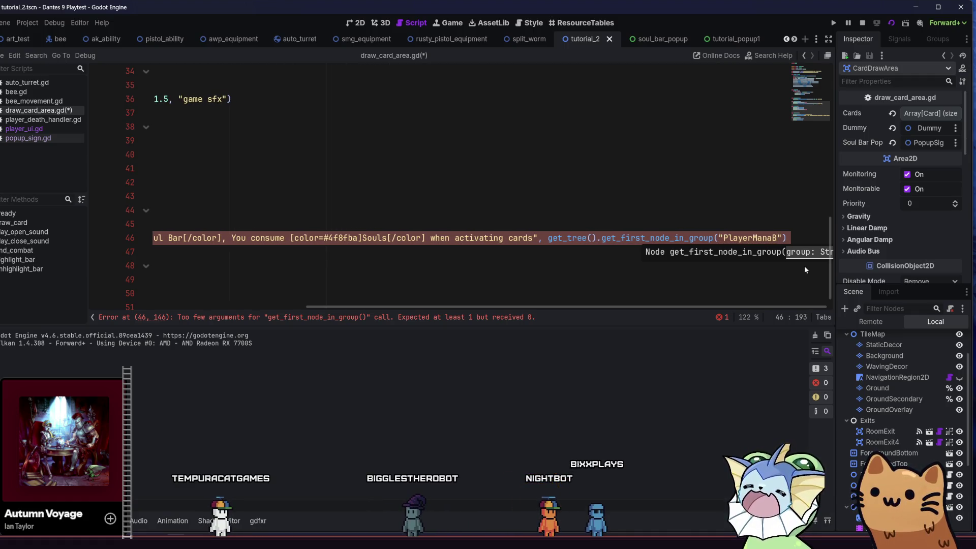
key(ctrl+s)
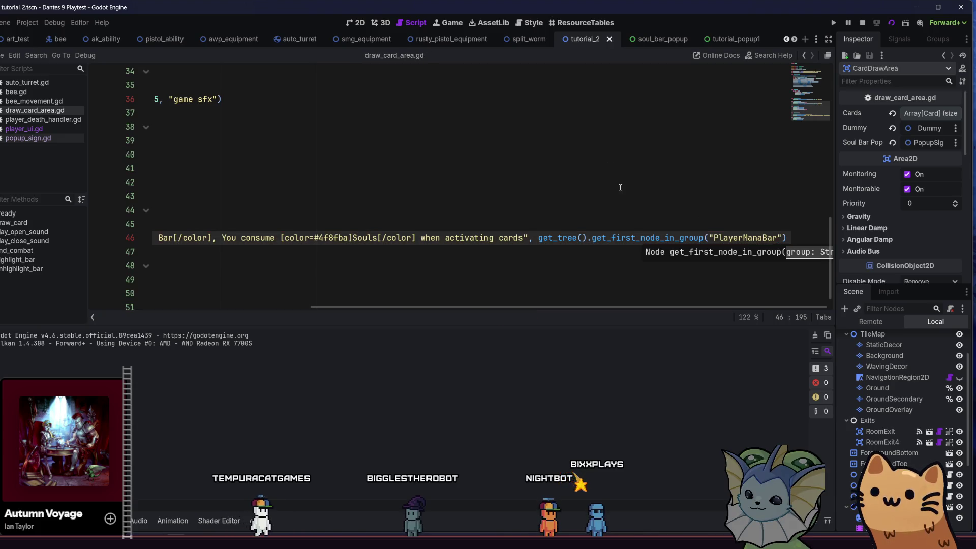
click(892, 26)
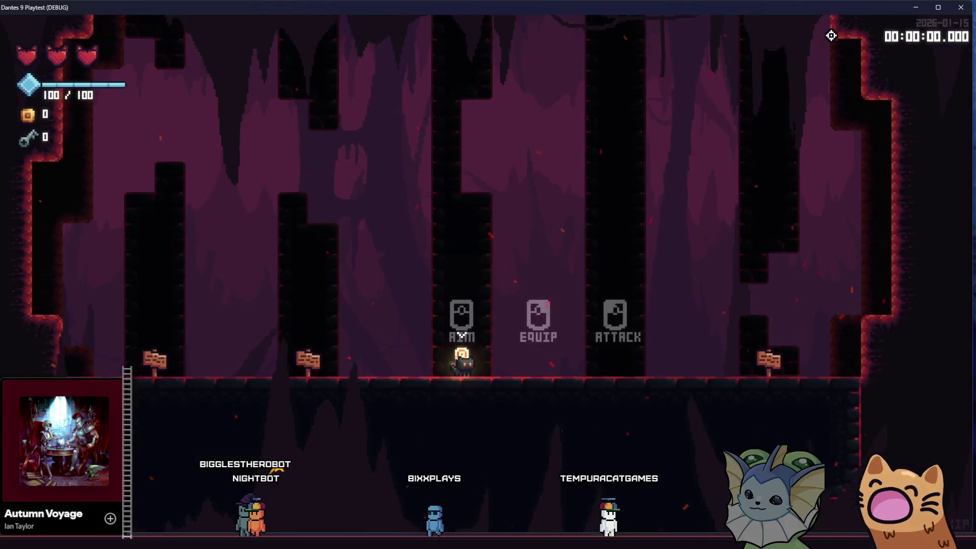
- Walk between the signposts with A/D to see the Soul Bar tooltip, then close the game window
key(a)
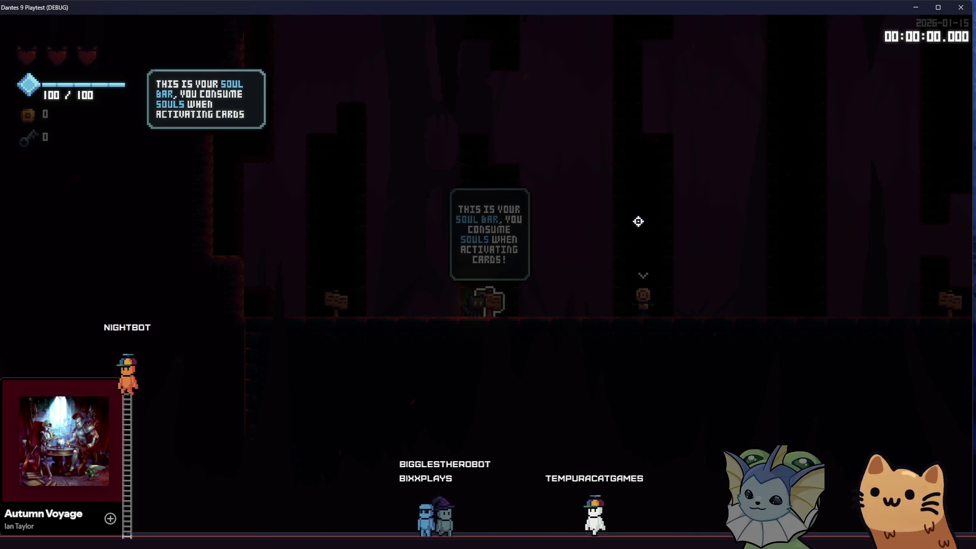
key(a)
key(d)
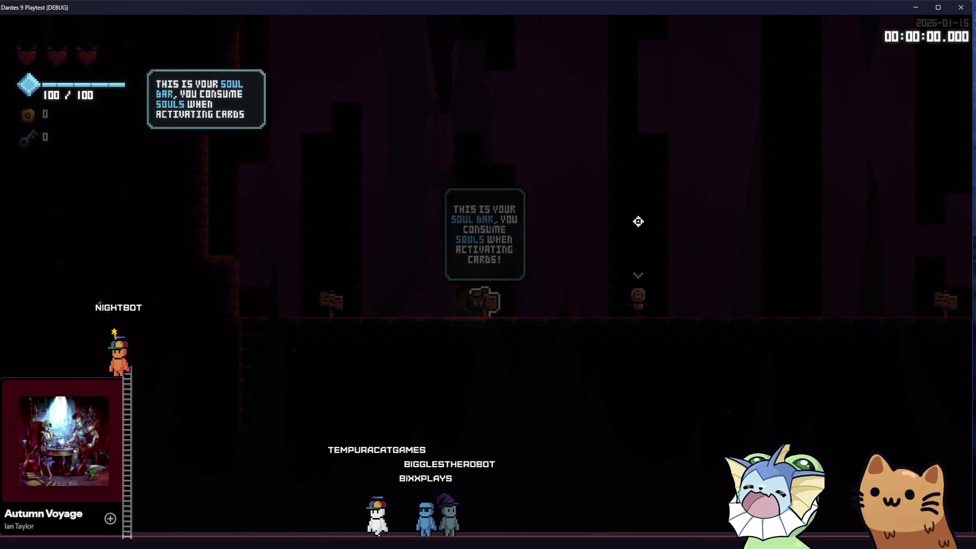
key(d)
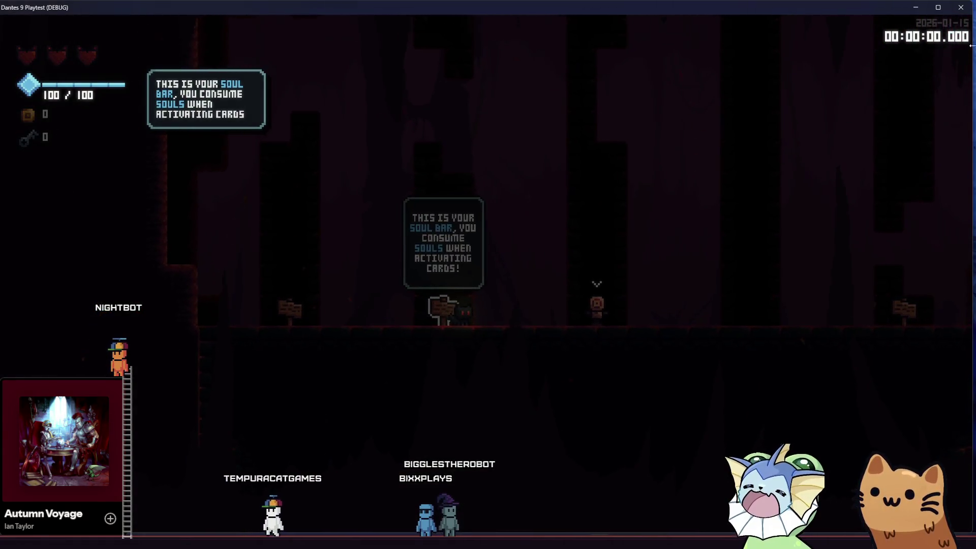
click(961, 8)
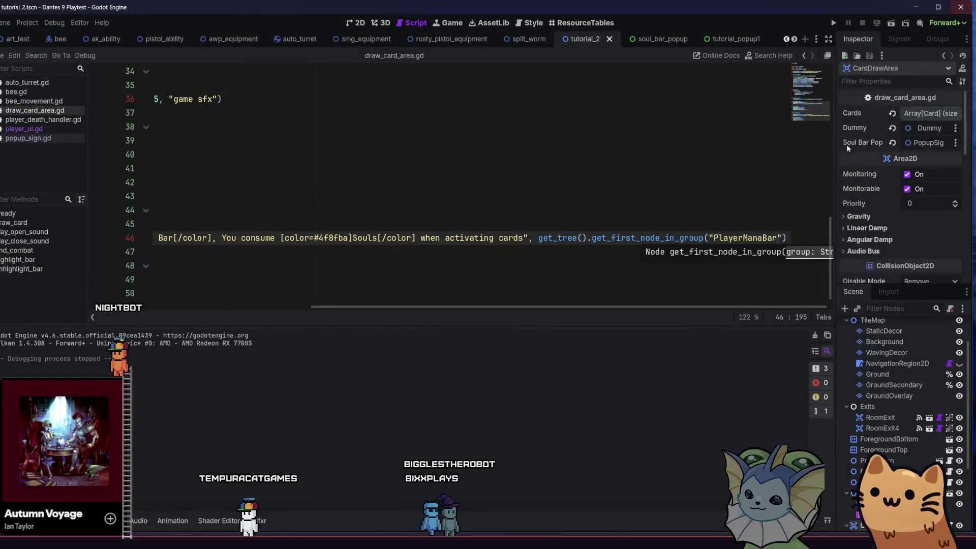
- Append '!' after 'cards' in the line 46 tooltip text
scroll(419, 294, down, 1)
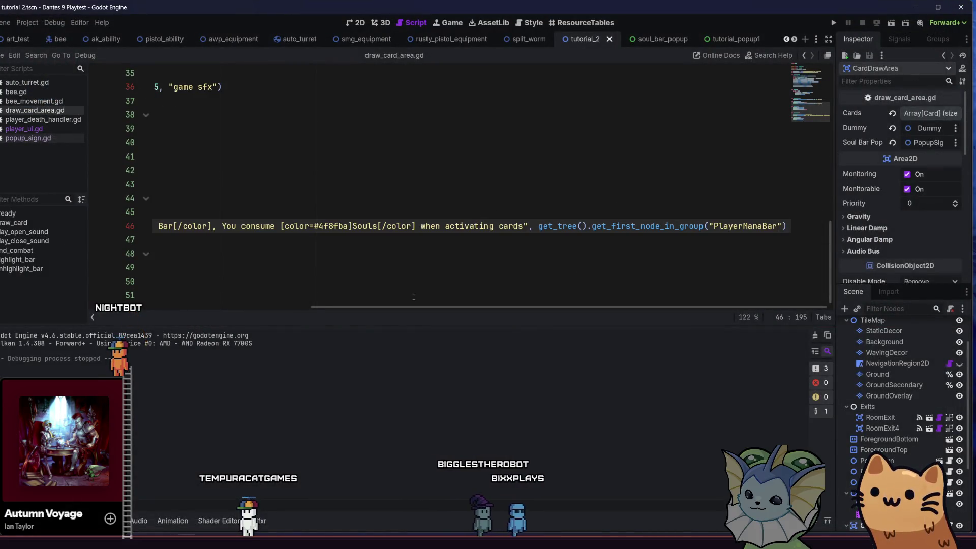
click(523, 225)
text(!)
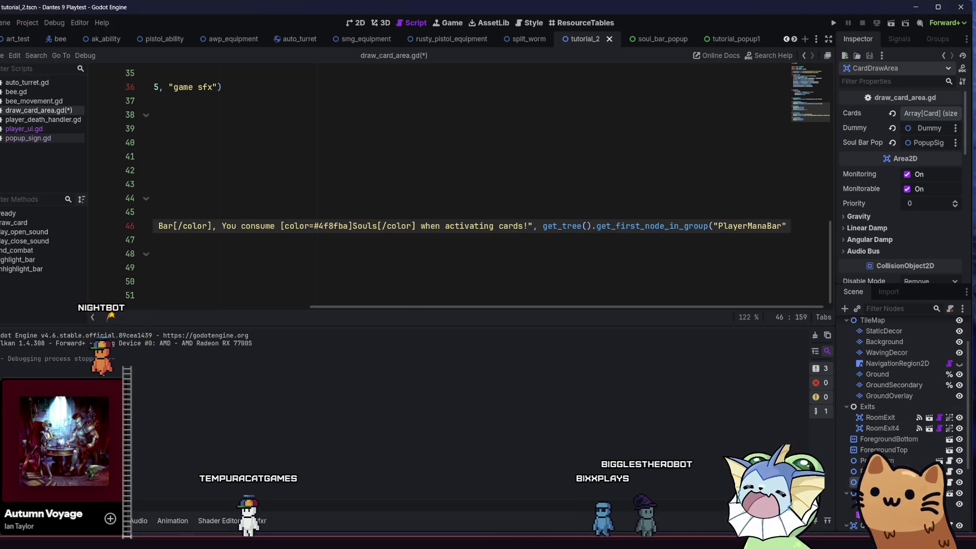
- Clear PopupSign3's Popup Scene in the Inspector and save the scene
click(879, 482)
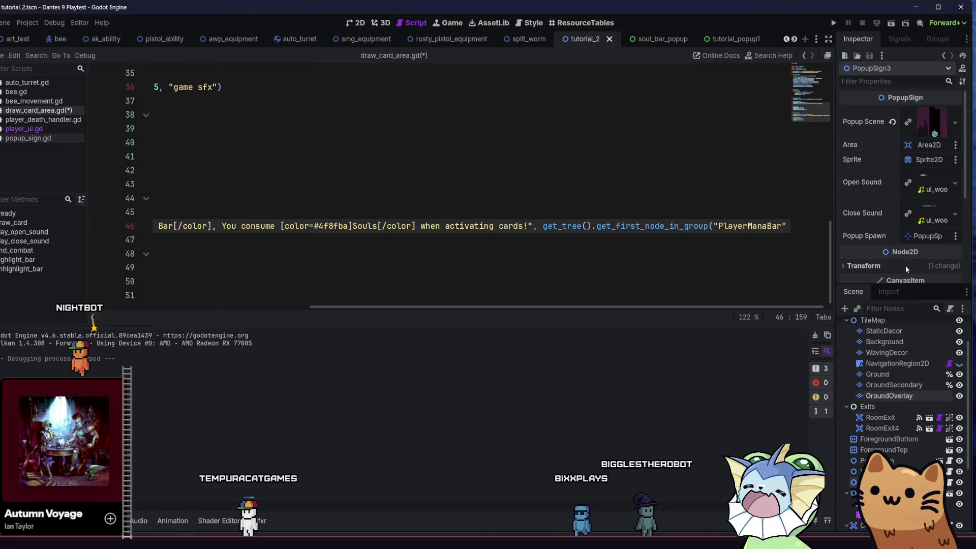
click(894, 121)
key(ctrl+s)
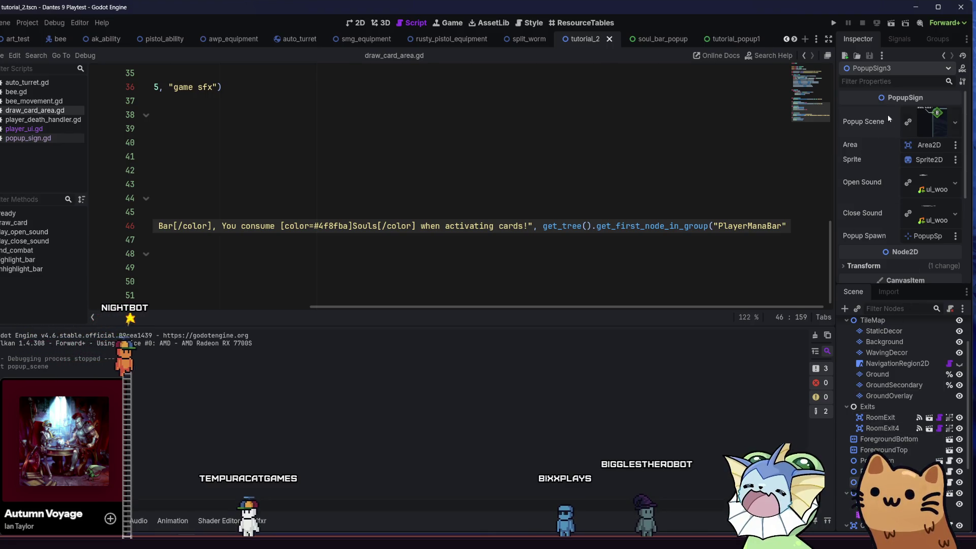
click(954, 123)
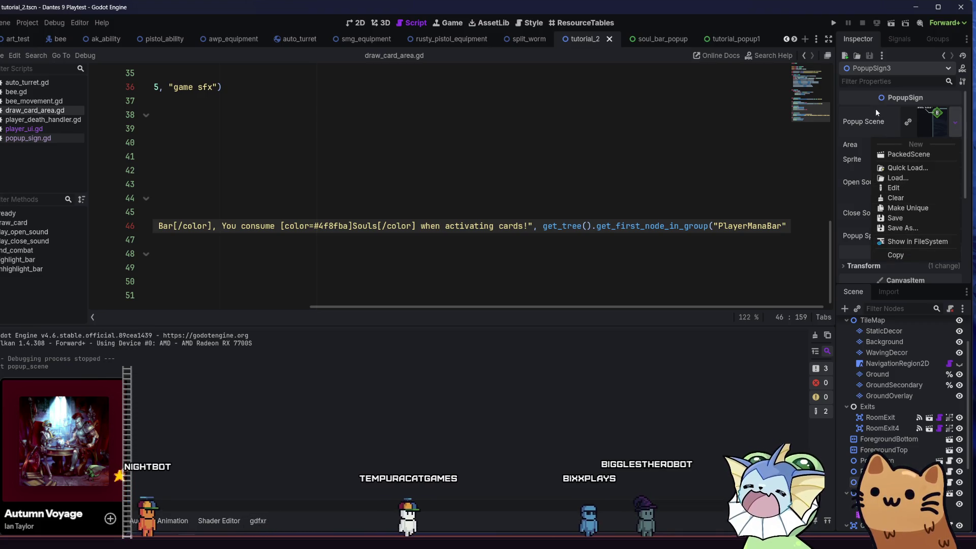
click(895, 198)
key(ctrl+s)
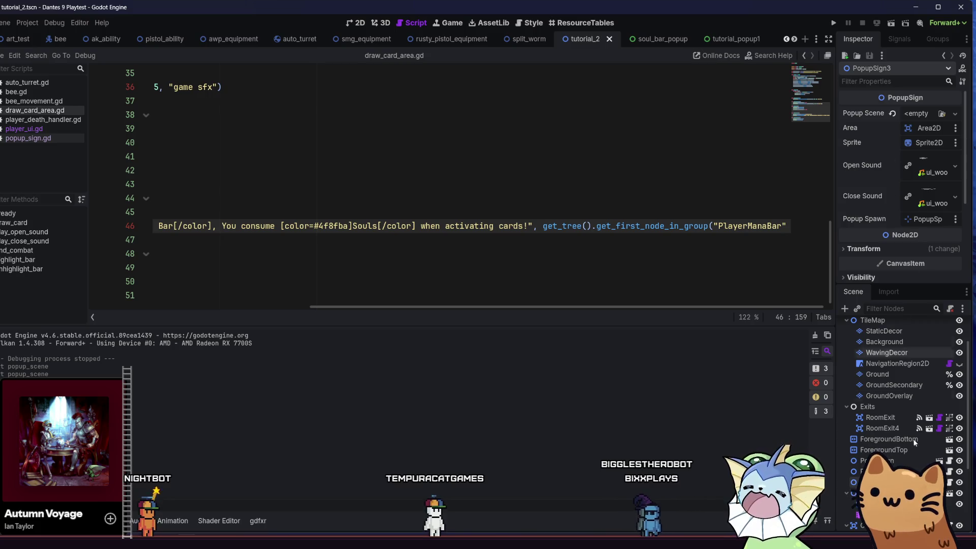
click(949, 483)
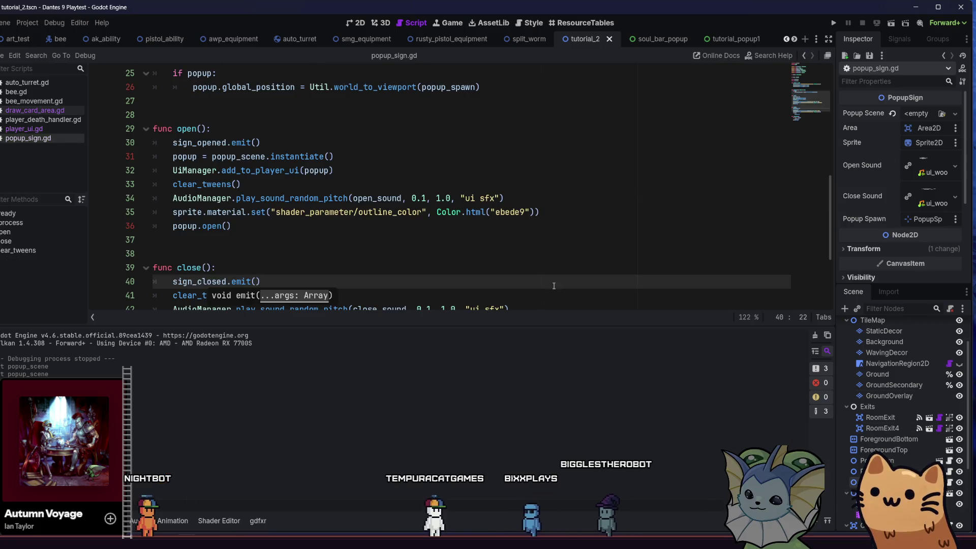
- Add an 'if popup_scene:' check in open() and indent its body beneath it
click(435, 242)
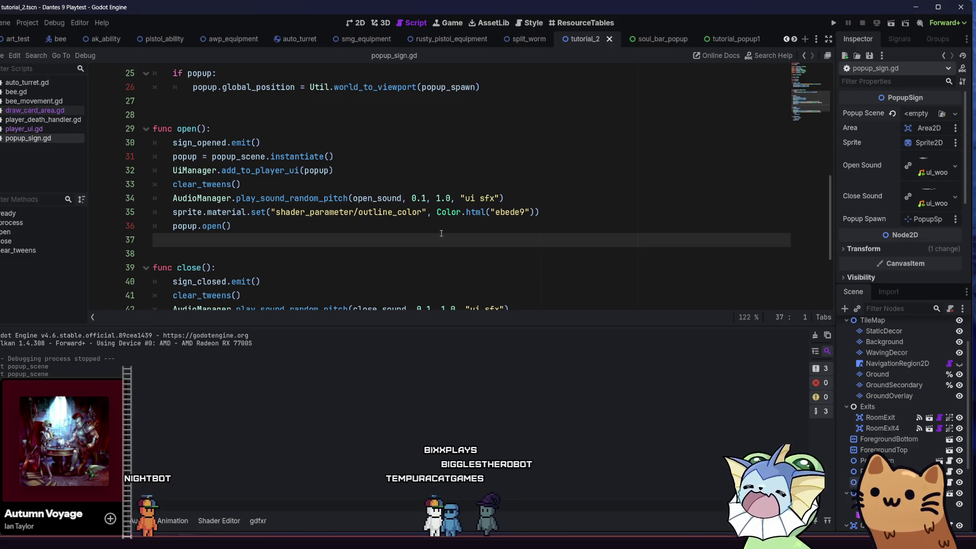
click(284, 147)
key(Return)
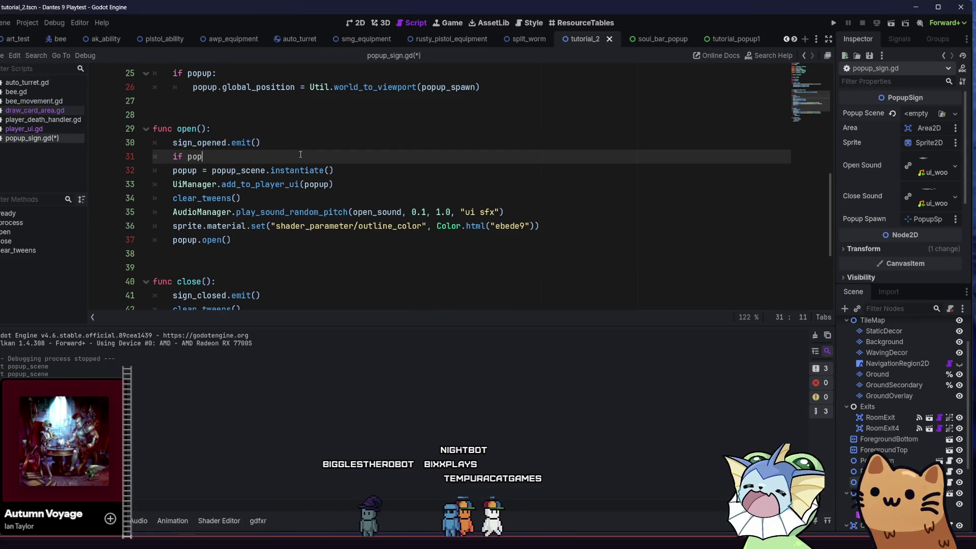
key(Return)
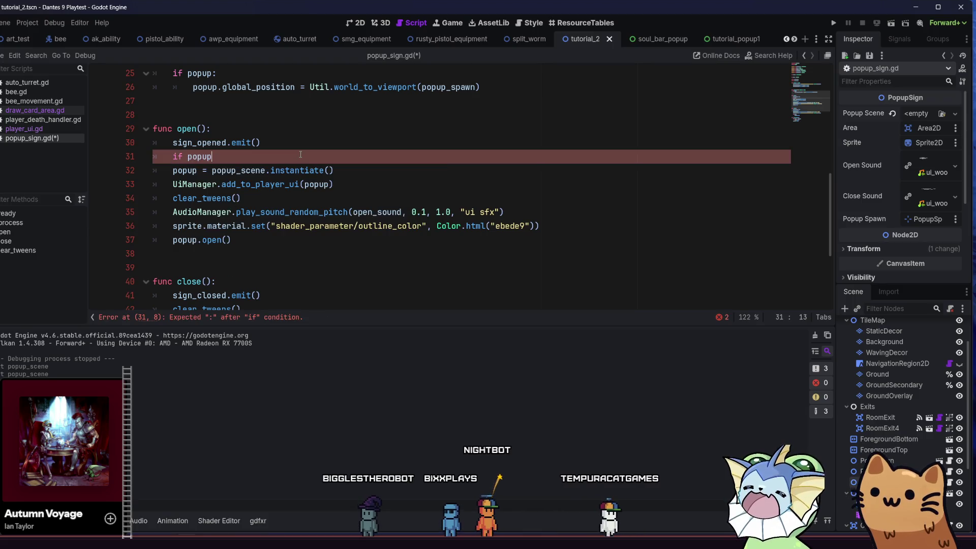
text(_sc)
key(Return)
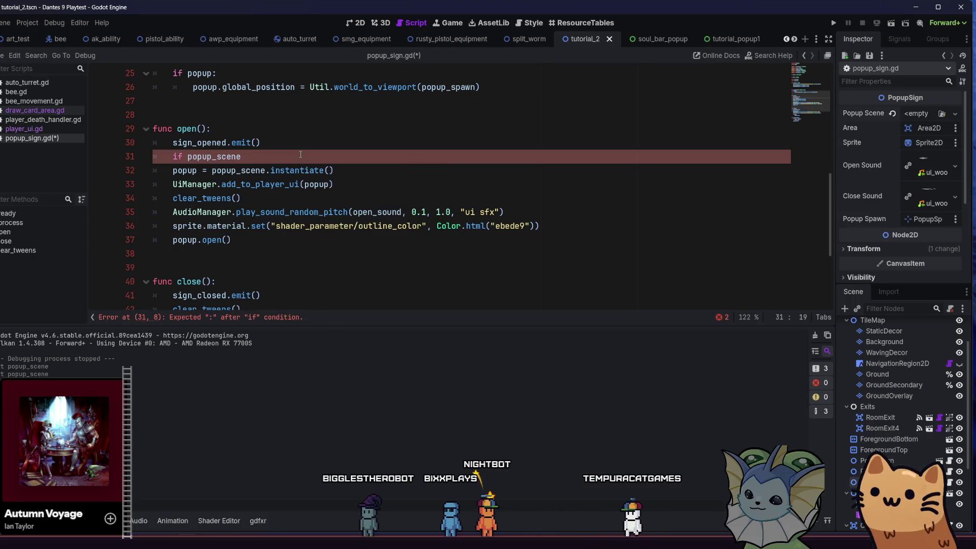
click(174, 170)
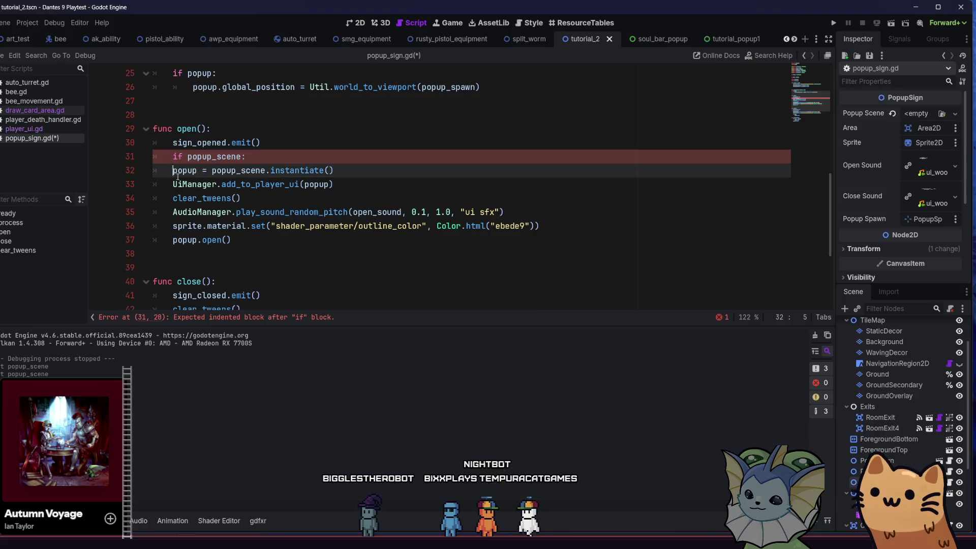
key(Tab)
key(Down)
key(Home)
key(Tab)
key(Down)
key(Home)
key(Tab)
key(Down)
key(Home)
key(Tab)
key(Down)
key(Home)
key(Tab)
key(Down)
key(Home)
key(Tab)
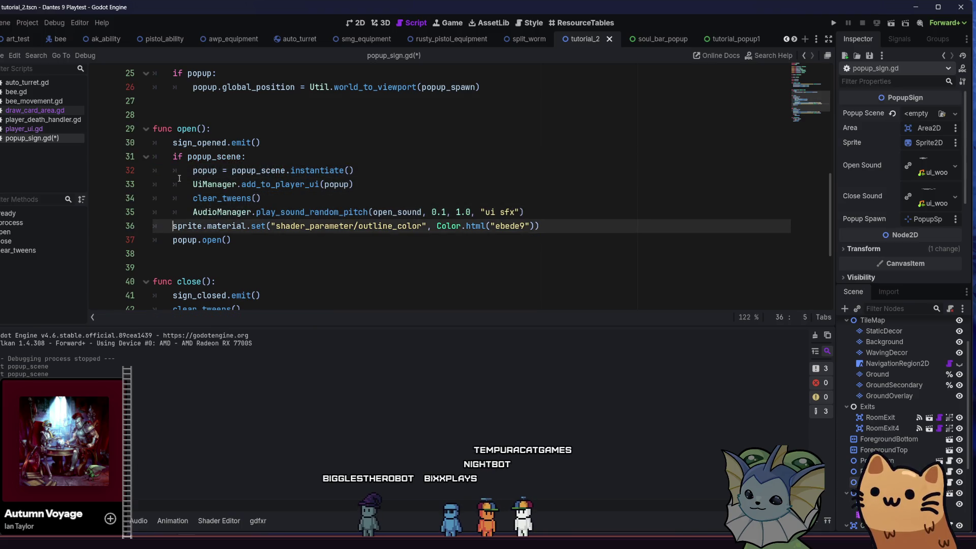
- Wrap close()'s body in the same 'if popup_scene:' condition, save, and rerun the scene
click(274, 161)
key(shift+Home)
key(ctrl+c)
scroll(238, 151, down, 3)
click(238, 151)
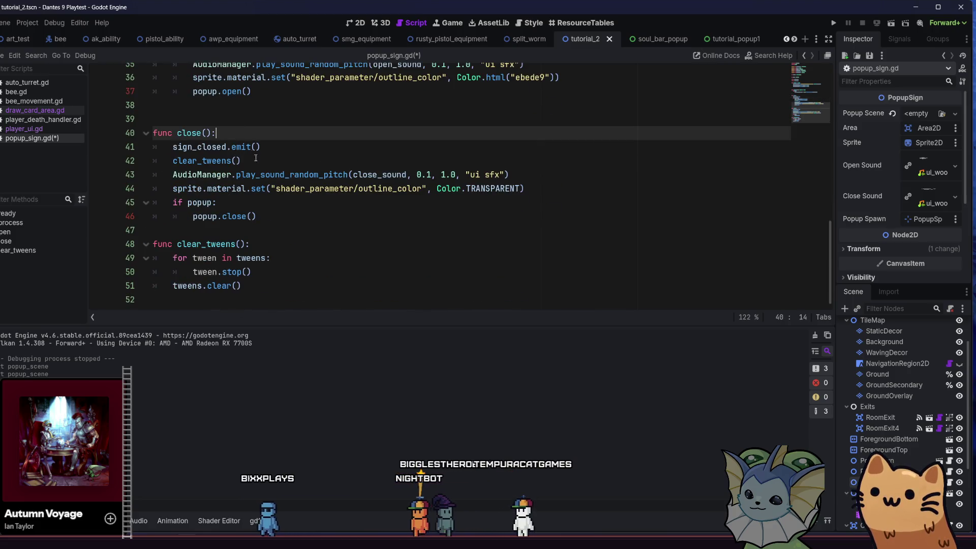
key(ctrl+v)
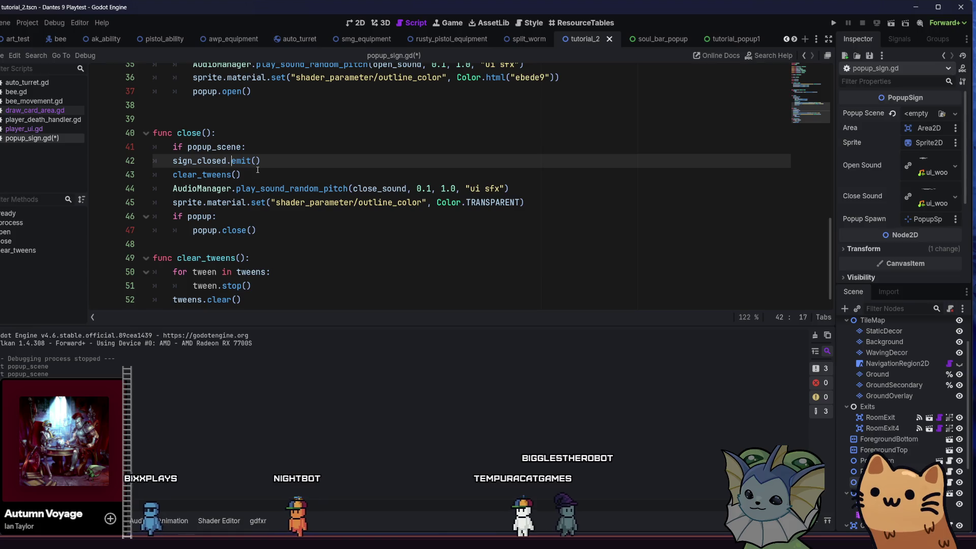
key(Home)
key(Home)
key(Tab)
key(Down)
key(Tab)
key(Down)
key(Tab)
key(Down)
key(Tab)
key(Down)
key(Tab)
key(Down)
key(Tab)
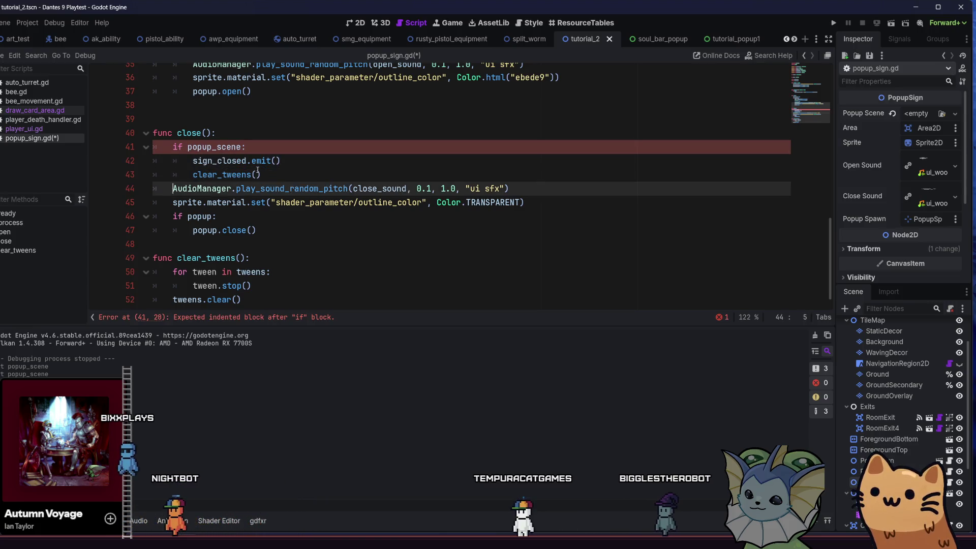
scroll(278, 184, down, 1)
scroll(278, 184, up, 8)
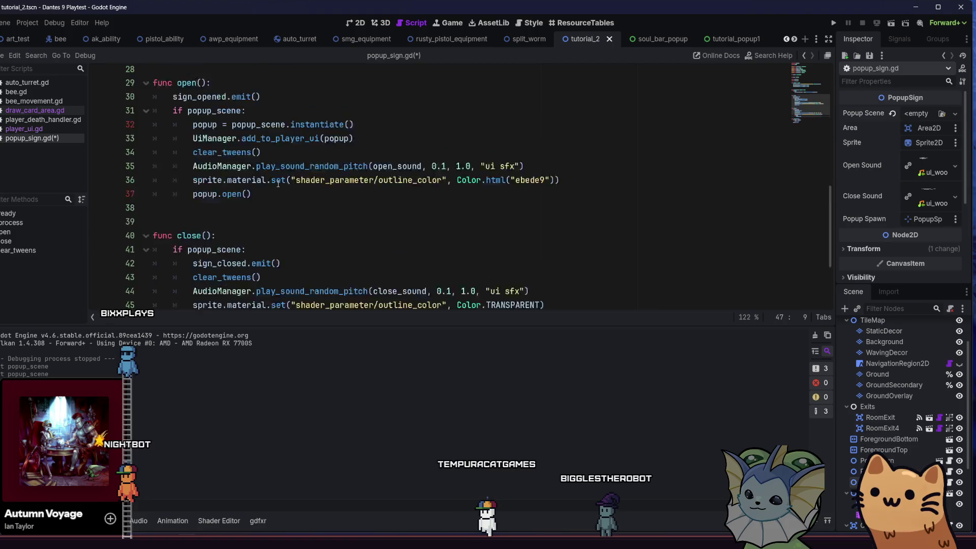
key(ctrl+s)
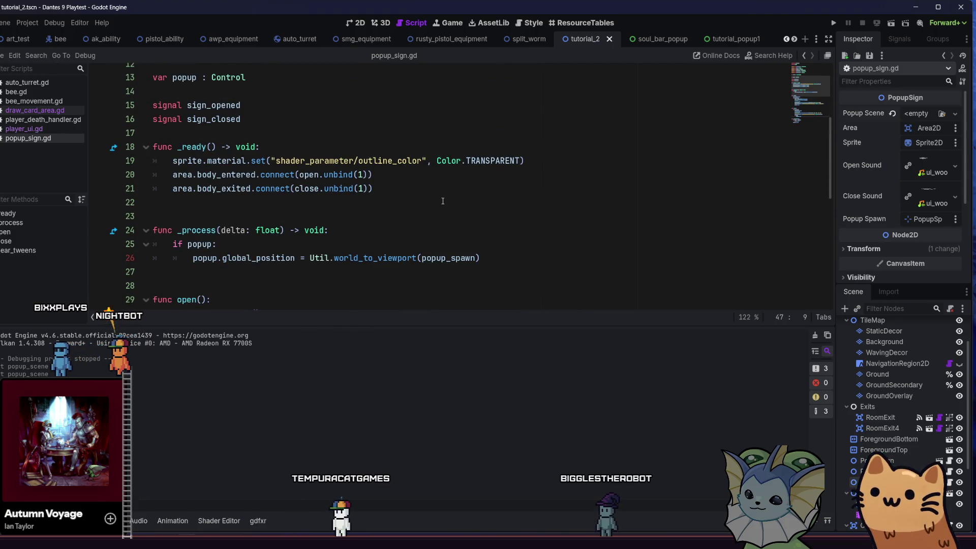
scroll(442, 201, up, 4)
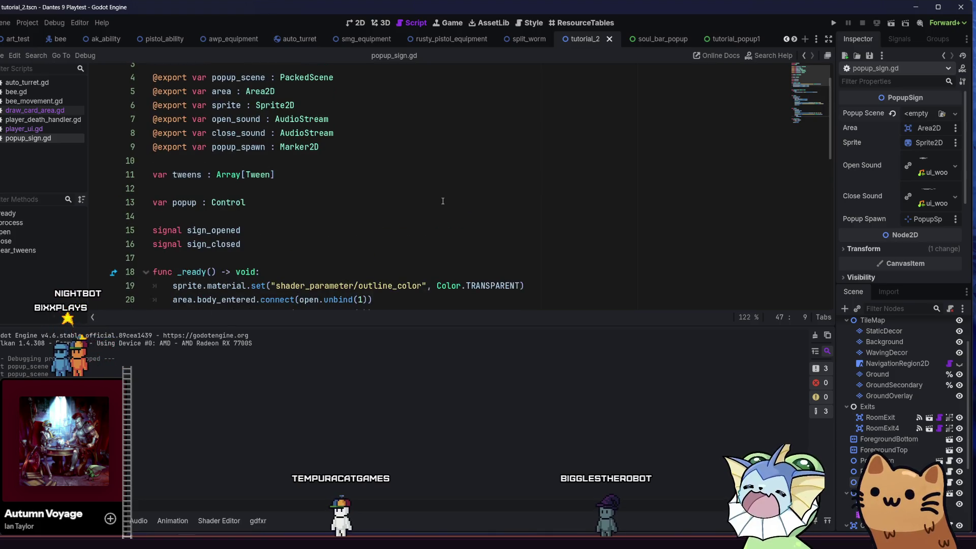
click(893, 25)
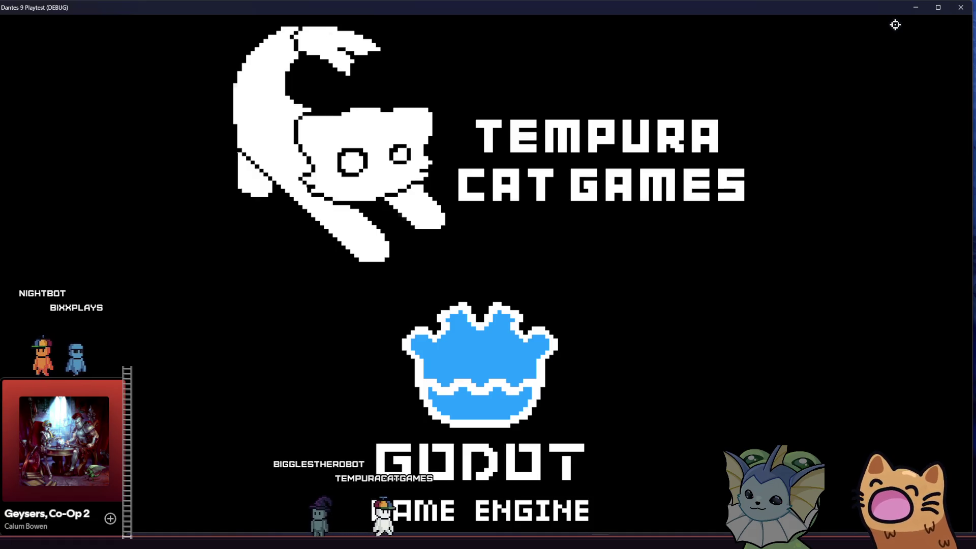
- Walk the character with D and A to check the soul bar popup's exclamation mark, then stop the game with F8
key(d)
key(a)
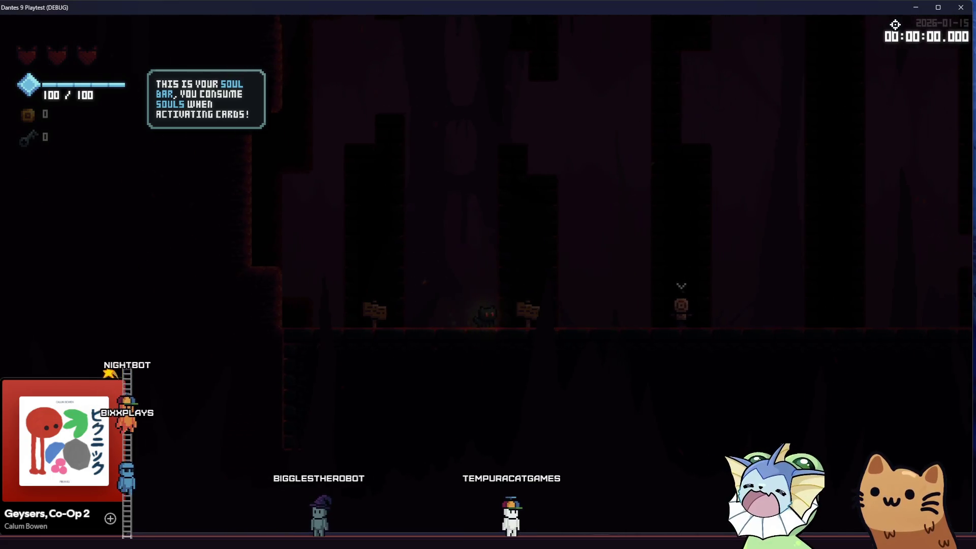
key(F8)
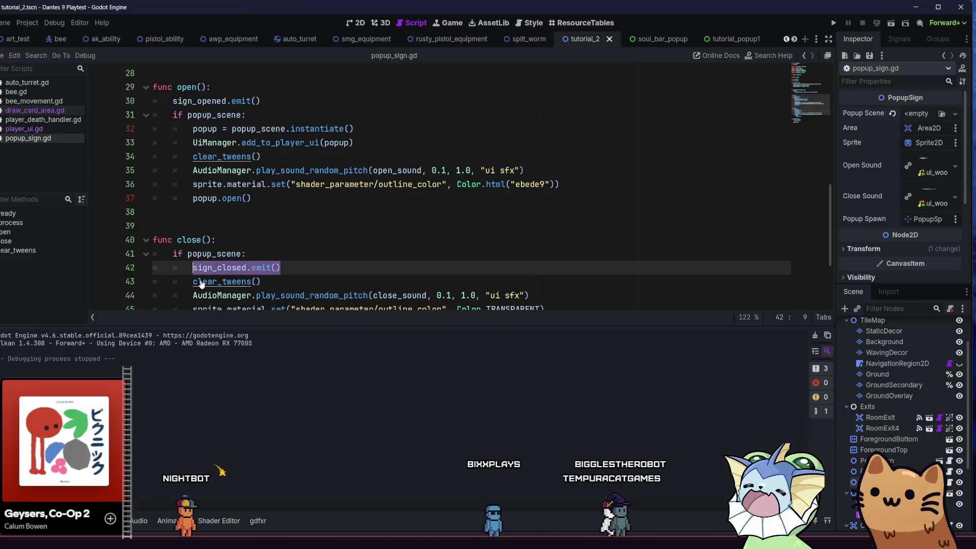
- Move sign_closed.emit() to the top of close(), outside the popup check
key(ctrl+x)
key(BackSpace)
key(BackSpace)
key(BackSpace)
click(215, 242)
key(Return)
key(ctrl+v)
- Move the AudioManager close-sound line out of the popup check to just below sign_closed.emit()
scroll(202, 242, down, 1)
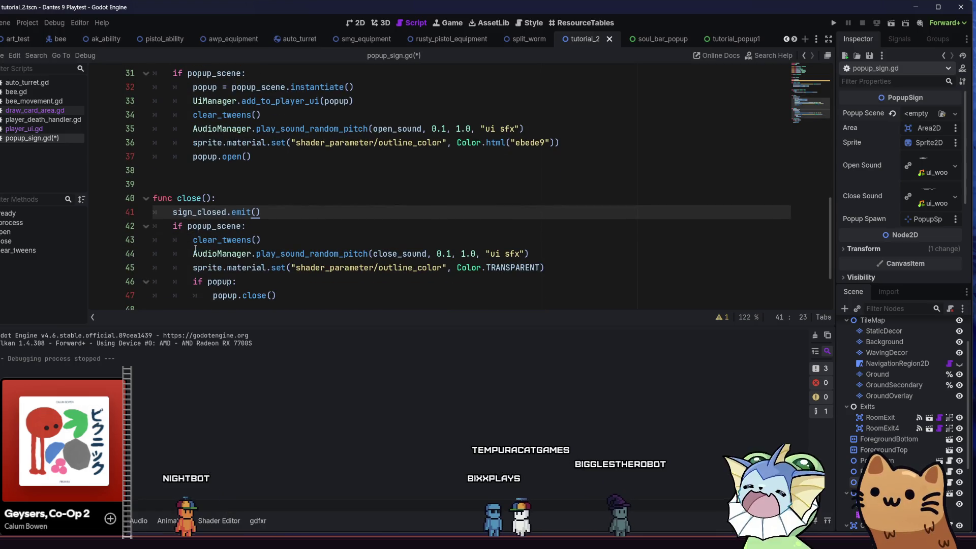
drag(193, 253, 559, 250)
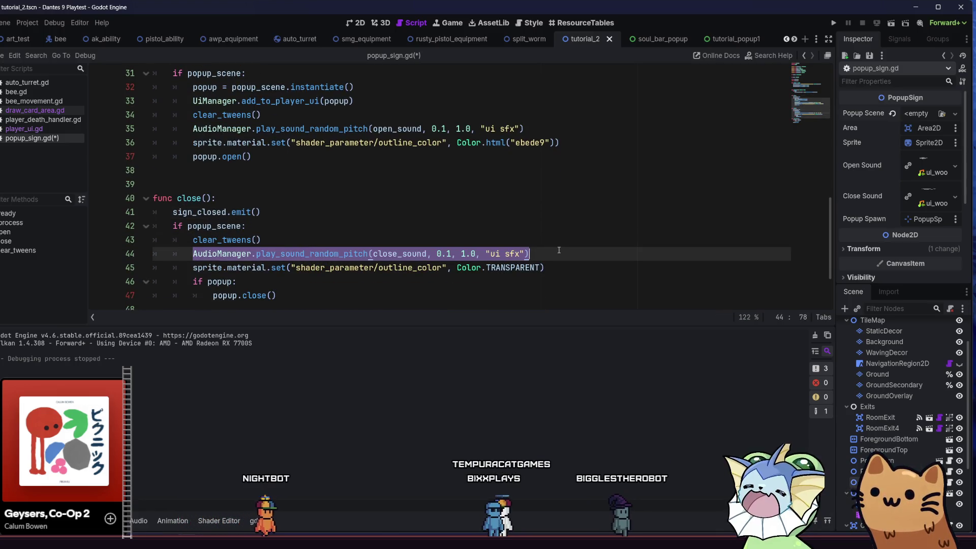
key(ctrl+x)
key(BackSpace)
key(BackSpace)
key(BackSpace)
click(242, 212)
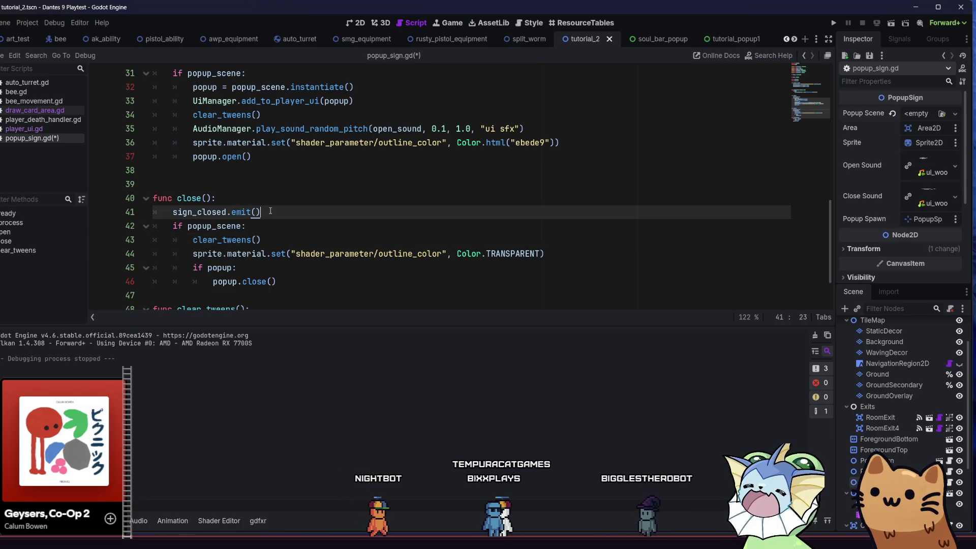
key(Return)
key(ctrl+v)
- Move the AudioManager open-sound line out of the popup check to the top of open()
drag(192, 129, 534, 127)
key(ctrl+x)
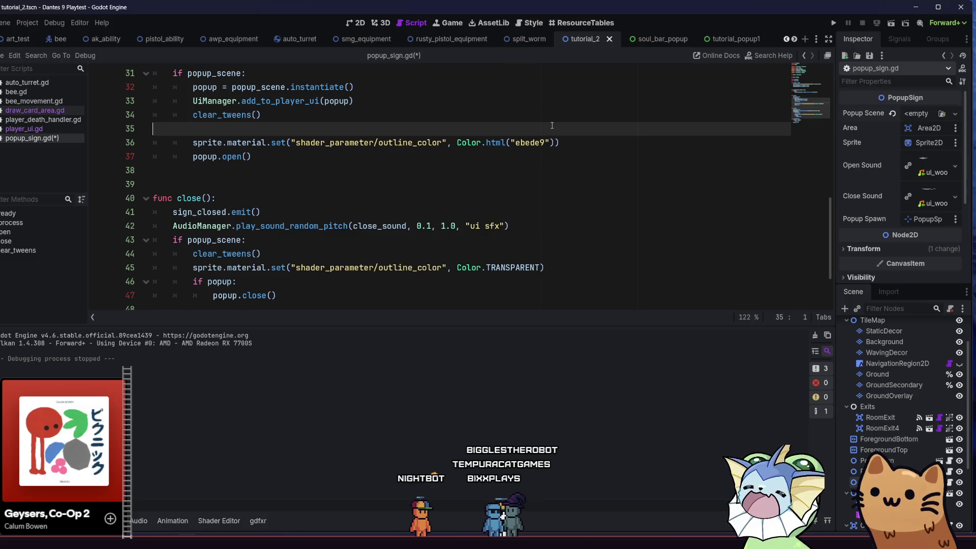
key(BackSpace)
key(BackSpace)
key(BackSpace)
key(Up)
key(Up)
key(Up)
click(316, 89)
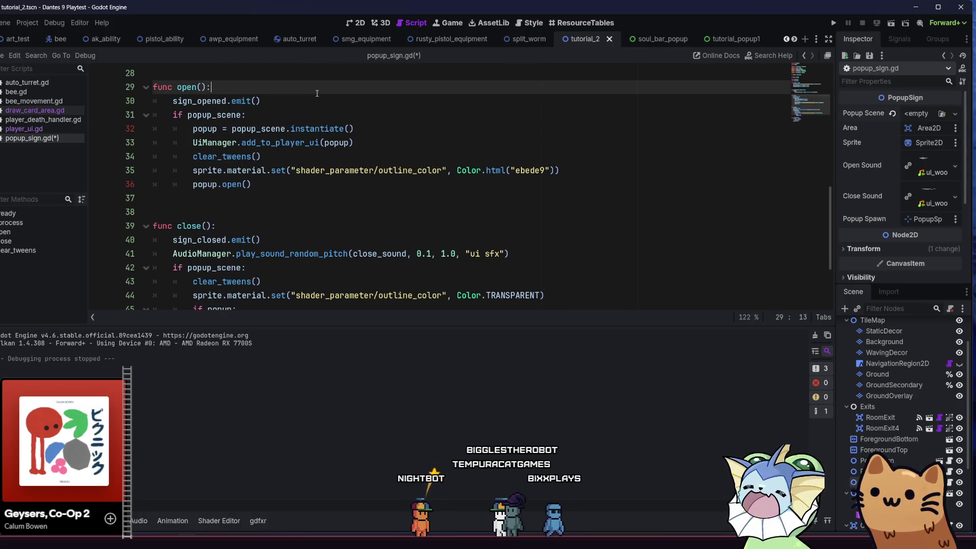
key(Return)
key(ctrl+v)
- Move the sprite.material.set outline-colour line in open() to just below the open sound
drag(559, 184, 173, 186)
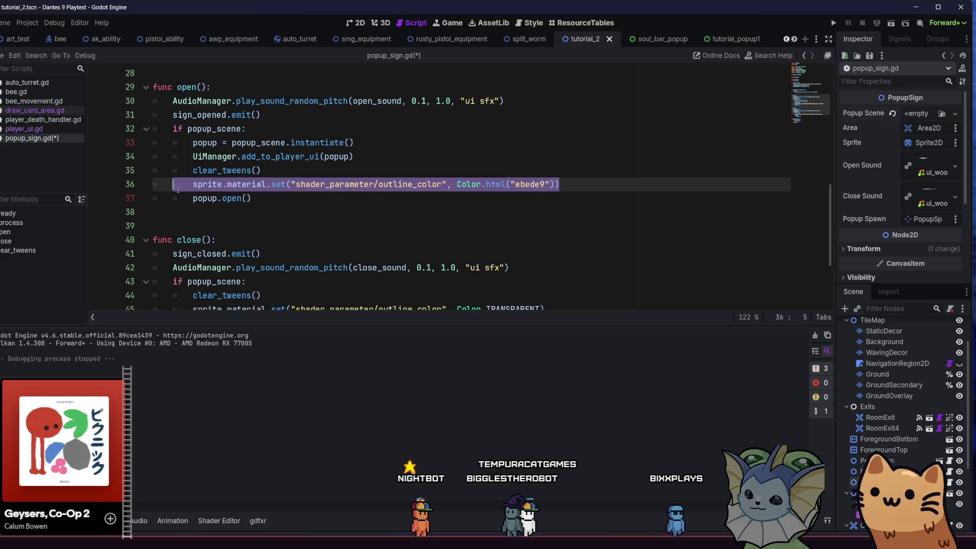
key(ctrl+x)
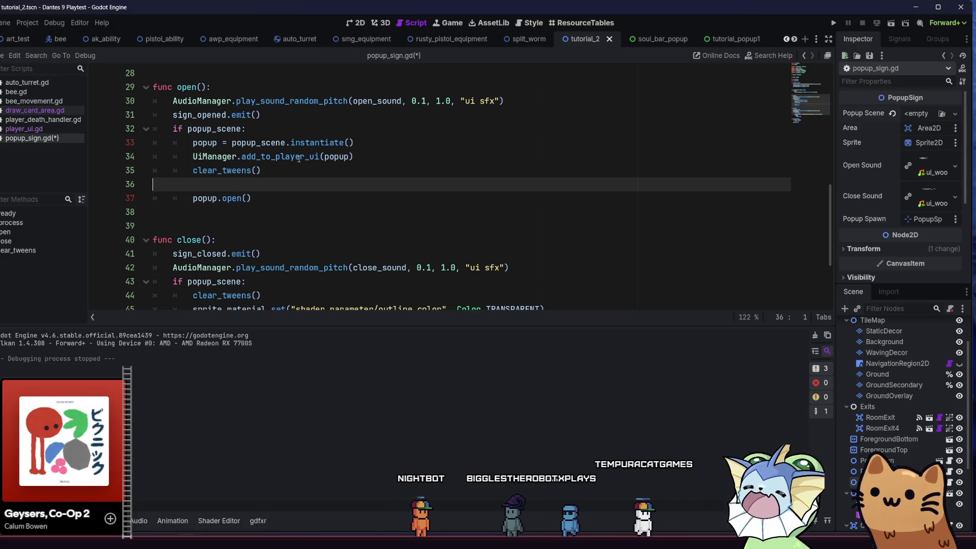
key(BackSpace)
click(523, 101)
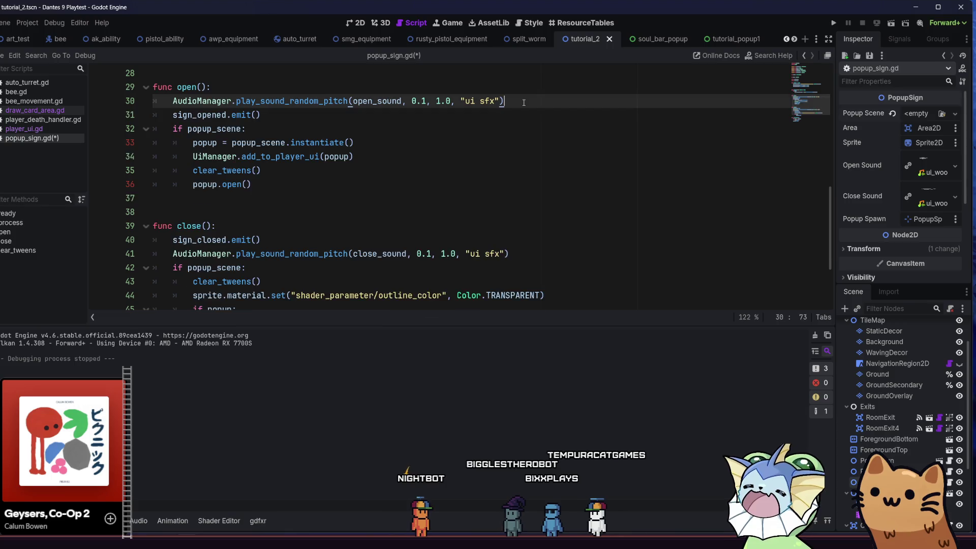
key(Return)
key(ctrl+v)
- Move the Color.TRANSPARENT outline line below the close sound, save the script, and run the current scene
scroll(524, 163, down, 1)
drag(550, 266, 186, 273)
key(ctrl+x)
key(BackSpace)
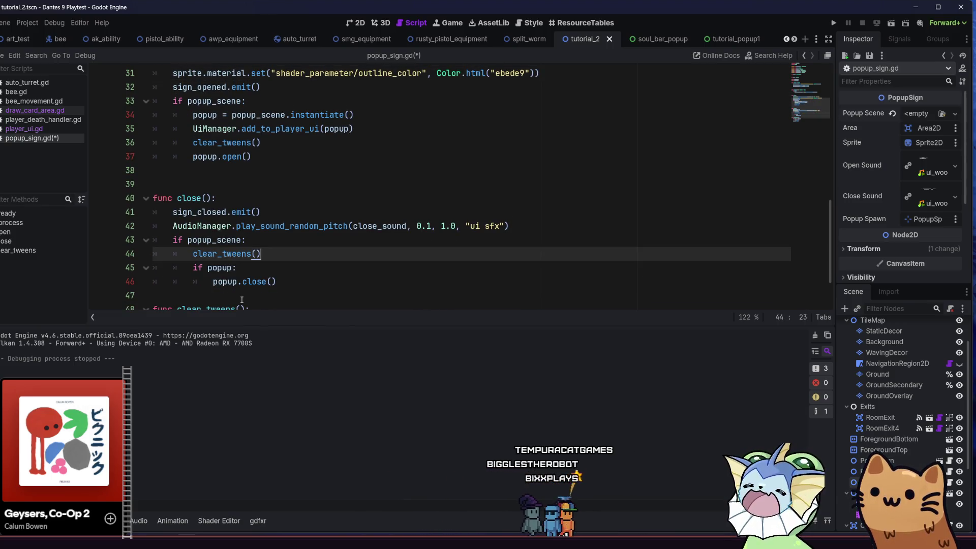
click(420, 240)
click(528, 226)
key(Return)
key(ctrl+v)
key(ctrl+s)
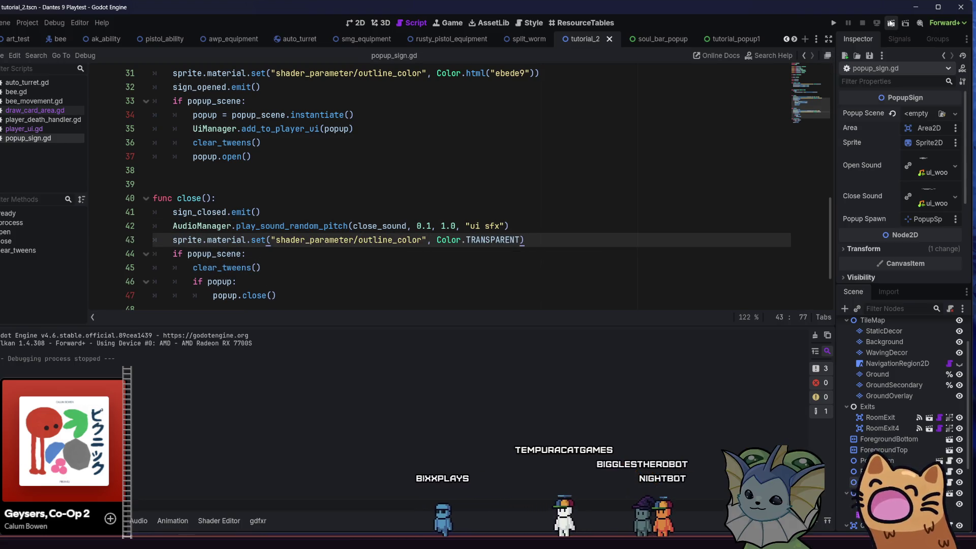
click(886, 24)
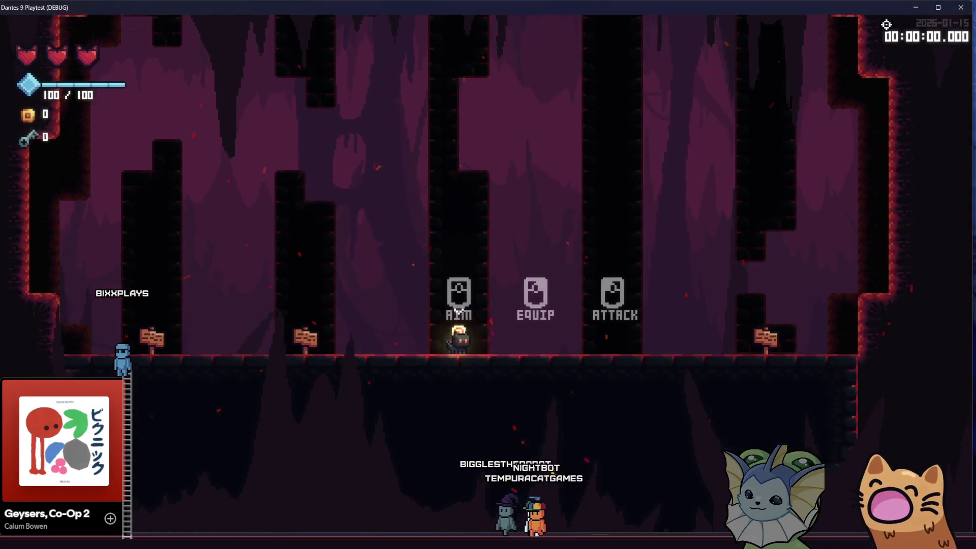
- Walk the cat with A/D between the soul-bar and equipment-card signposts to check their tips, then close the playtest window
key(a)
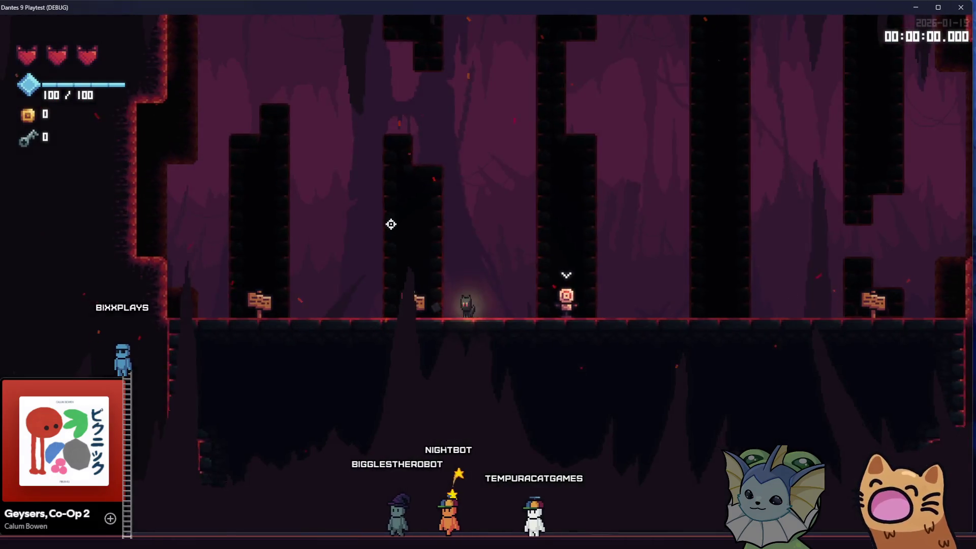
key(a)
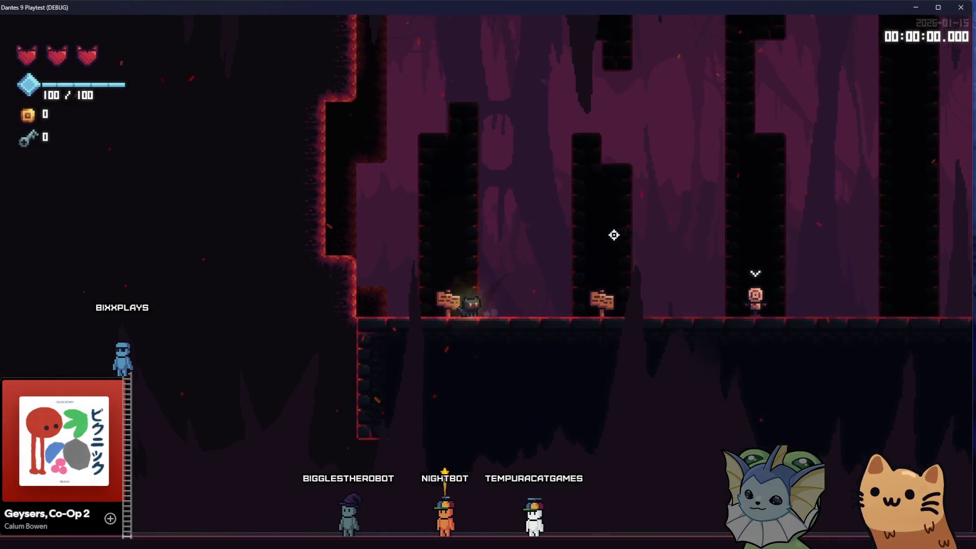
key(d)
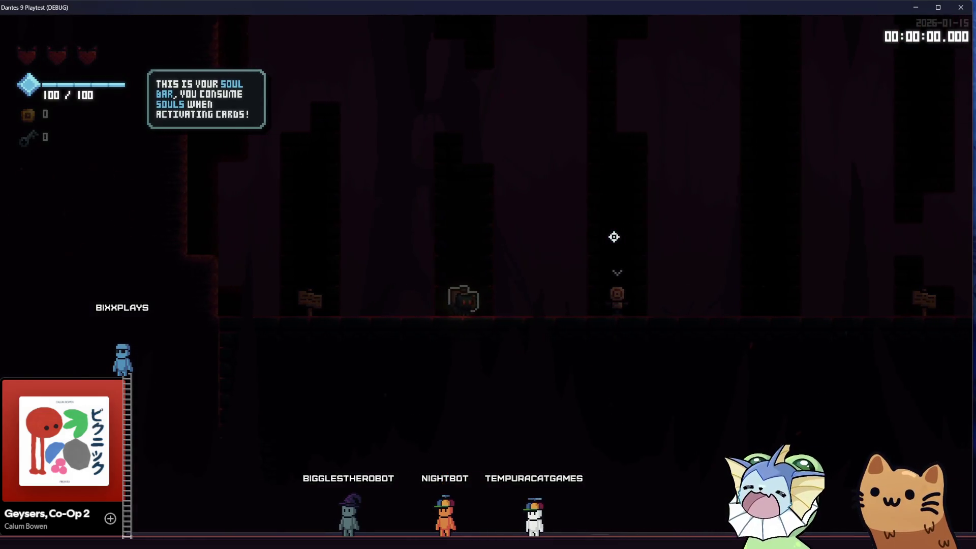
key(a)
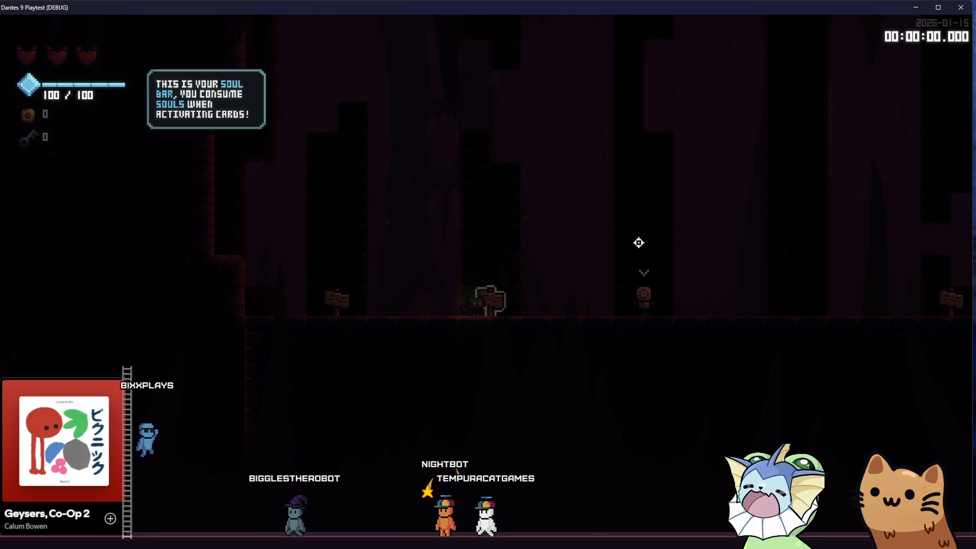
key(a)
key(d)
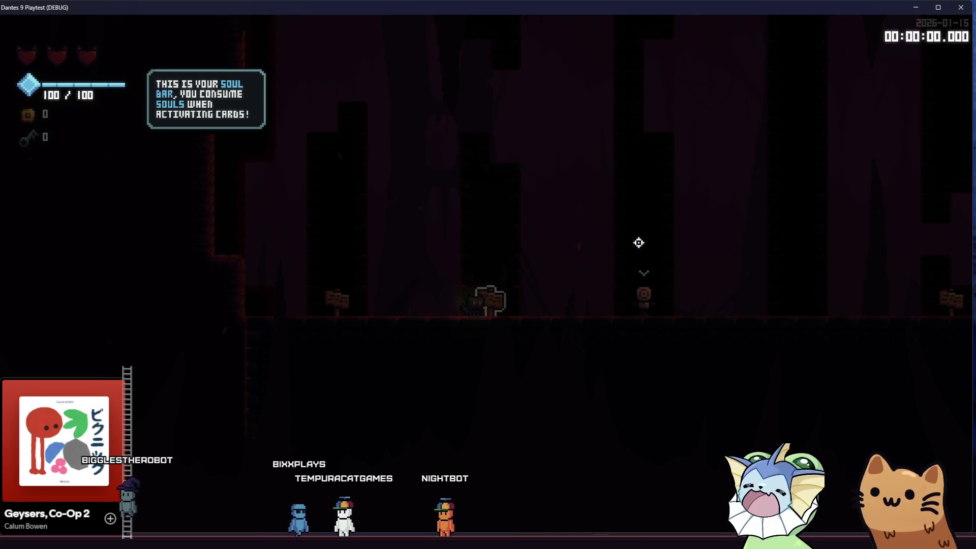
key(d)
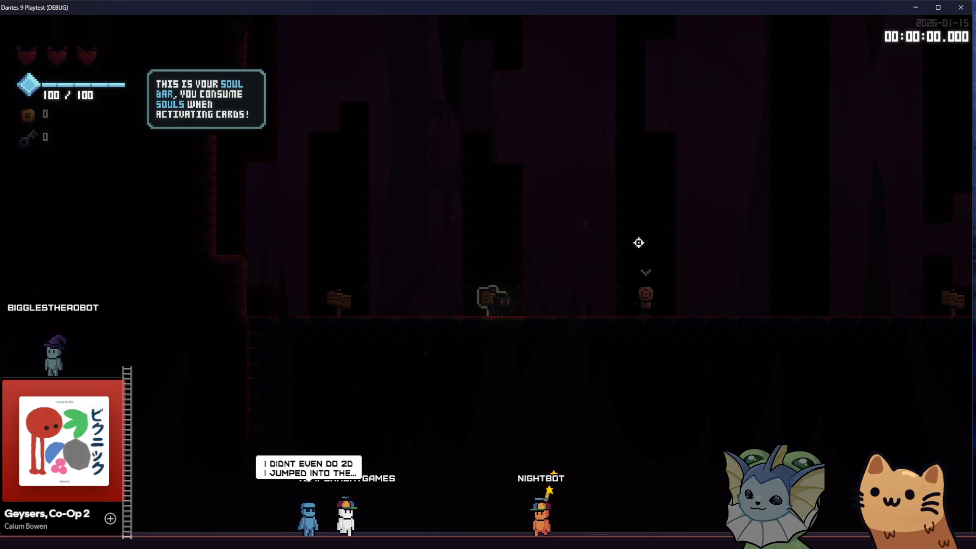
key(a)
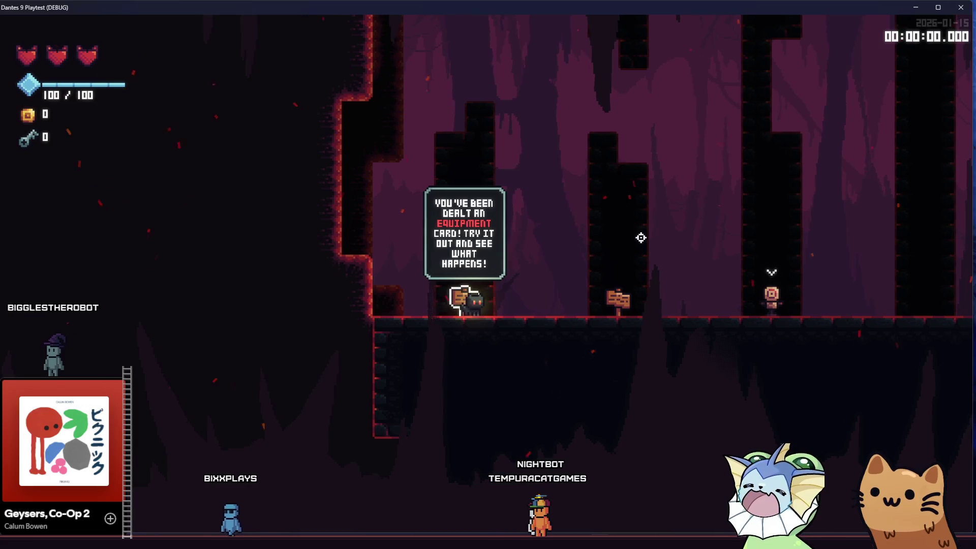
key(d)
key(d)
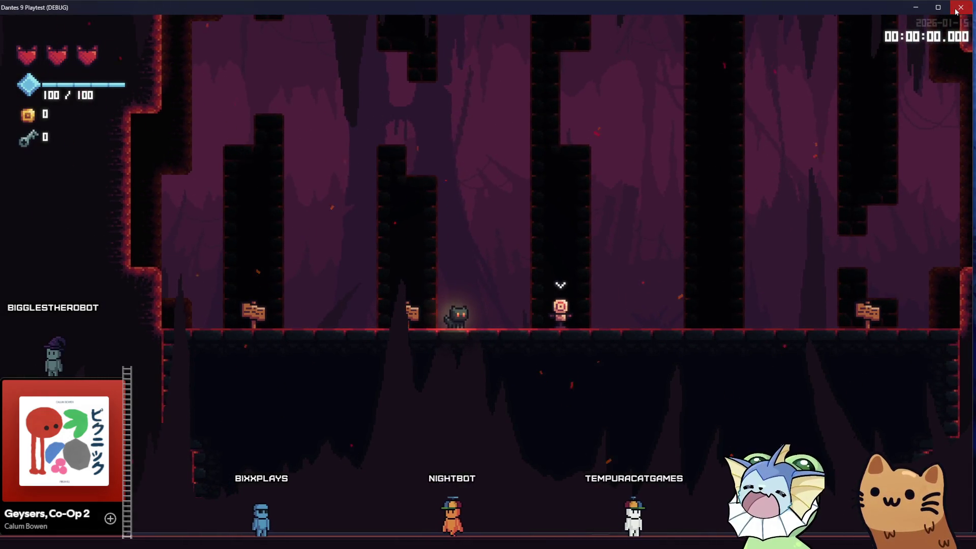
click(957, 9)
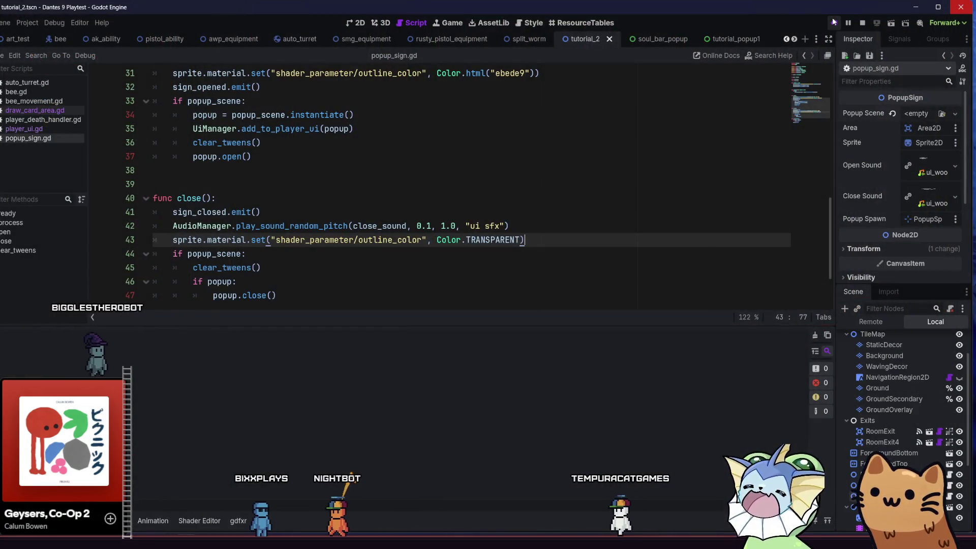
- Run the full project with Run Project (F5)
click(833, 21)
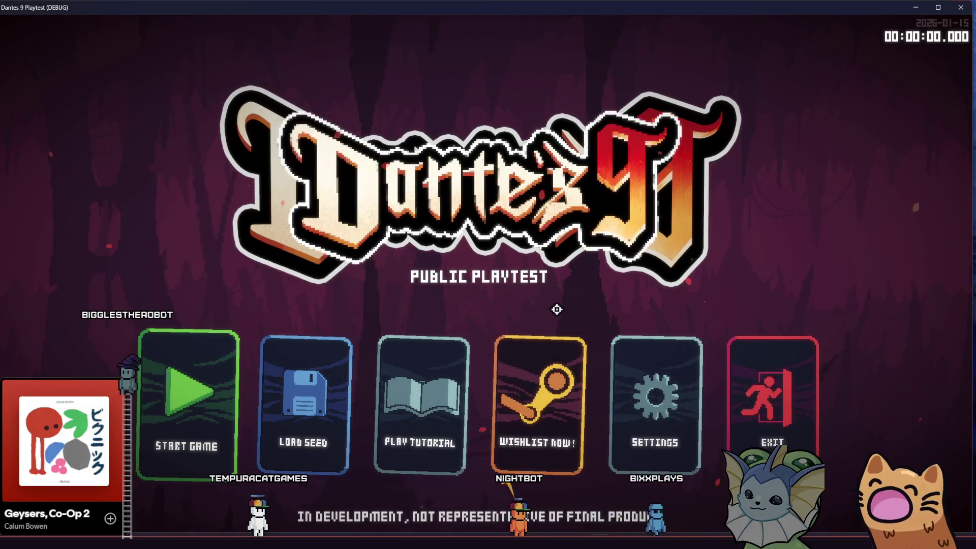
- Start the tutorial from the title menu and run and jump right through the caves to the soul-bar tip
click(419, 425)
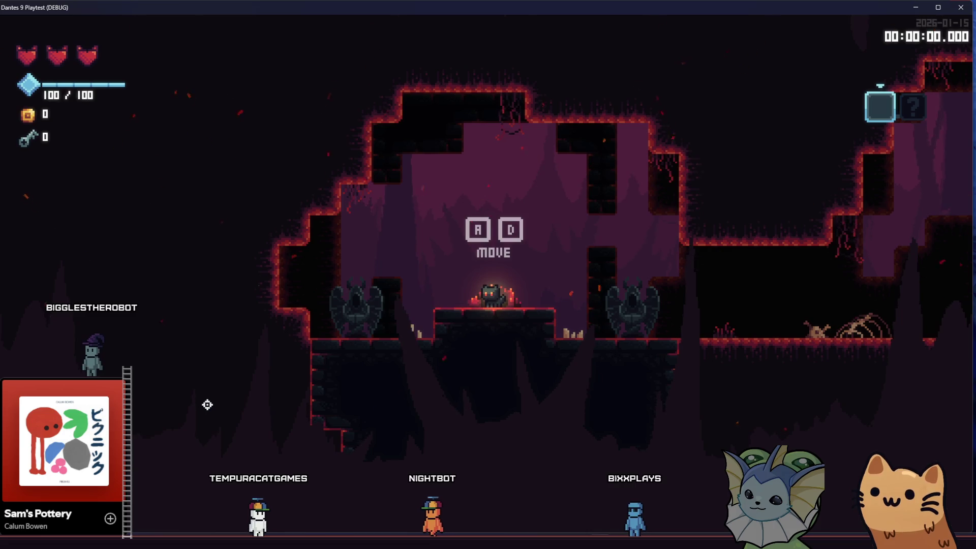
key(d)
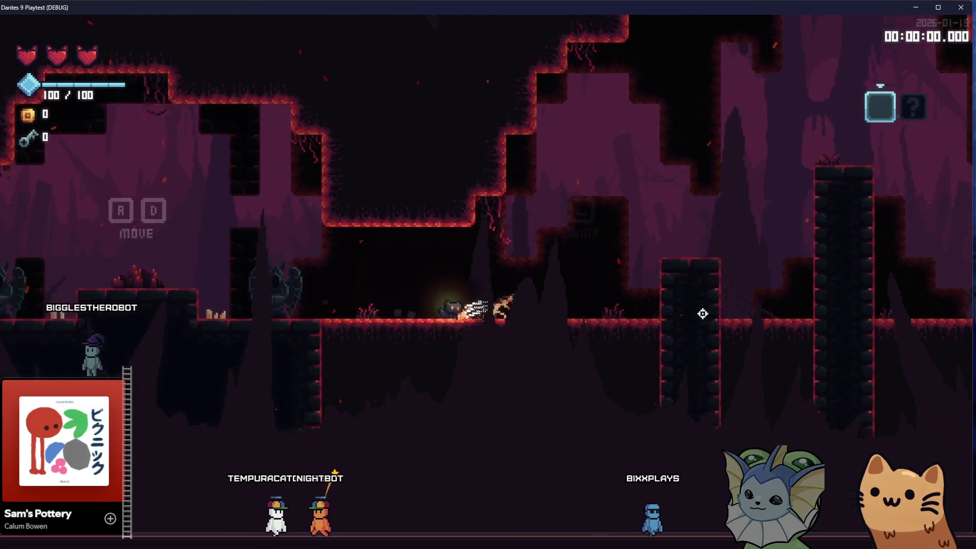
key(space)
key(space)
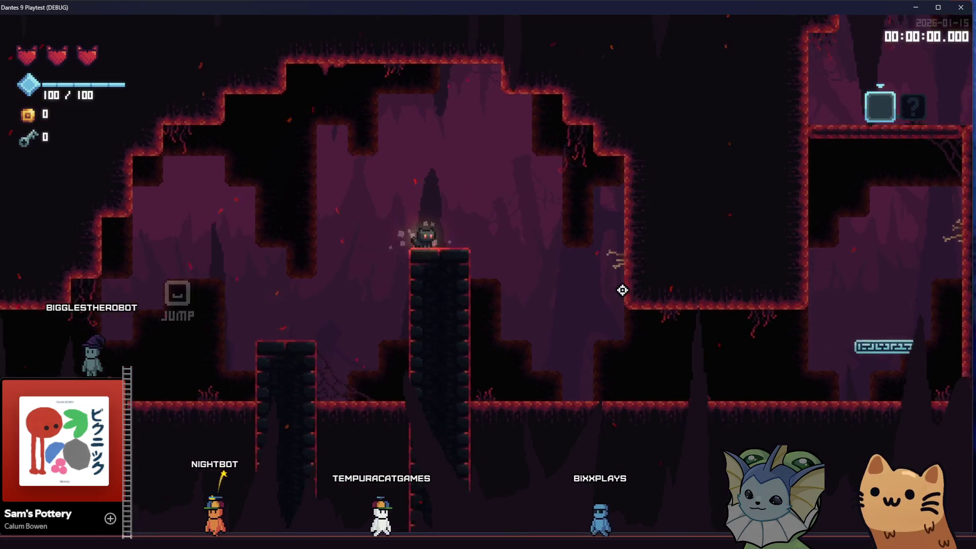
key(d)
key(space)
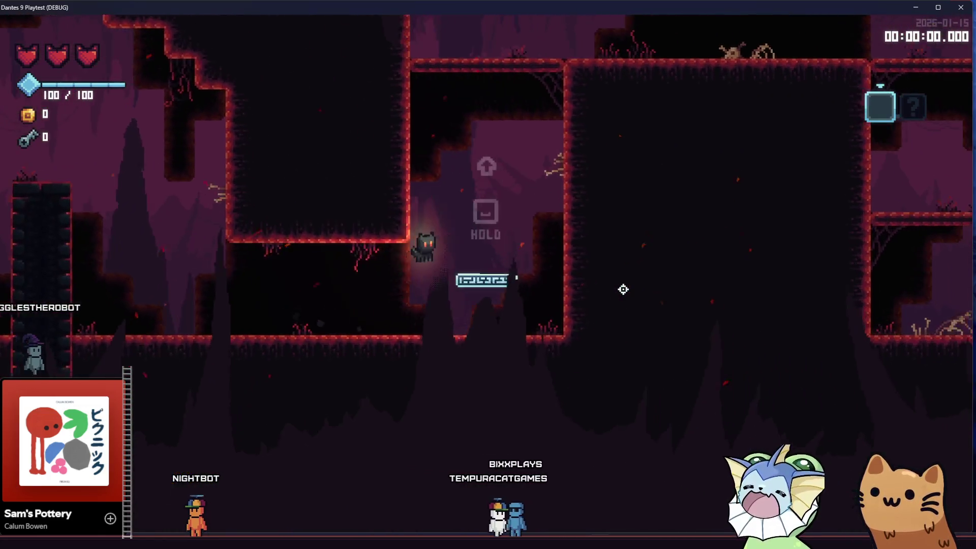
key(d)
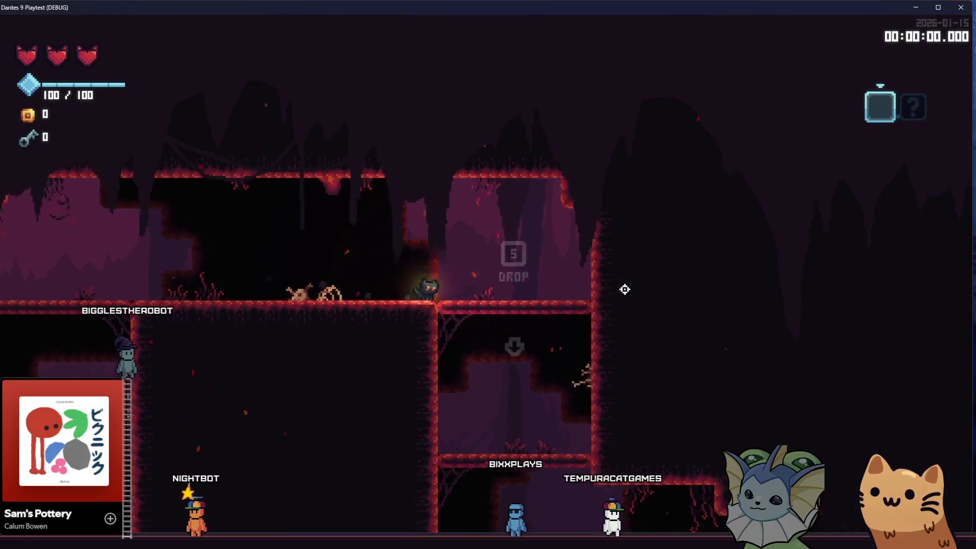
key(d)
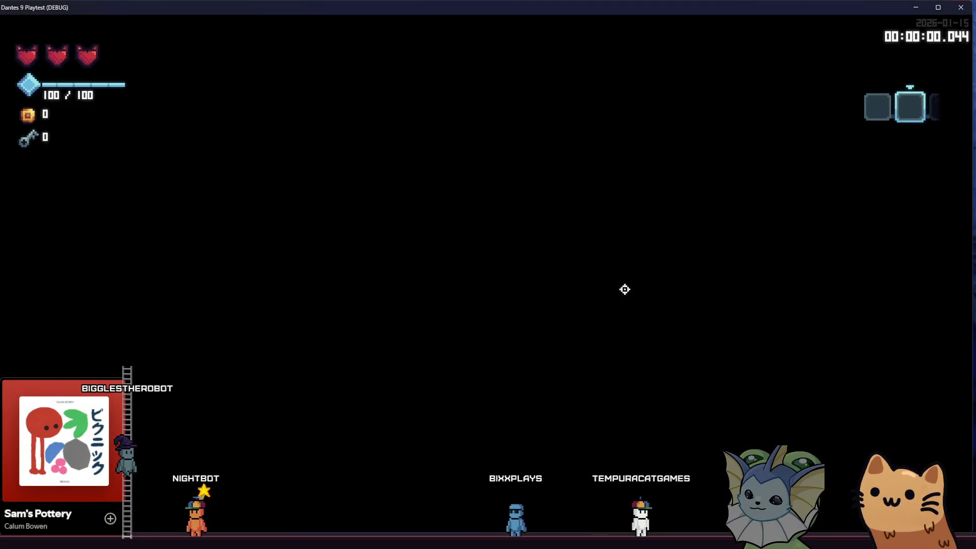
key(d)
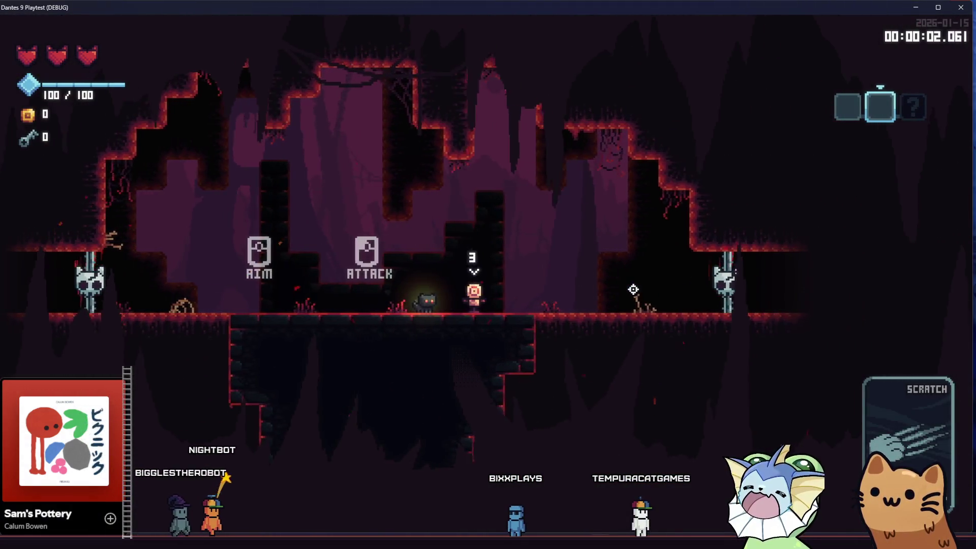
key(d)
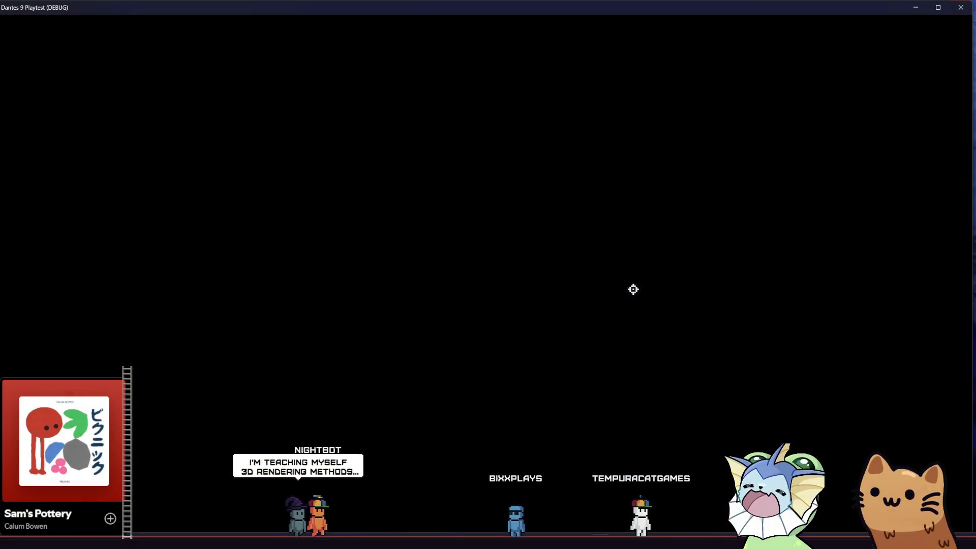
key(d)
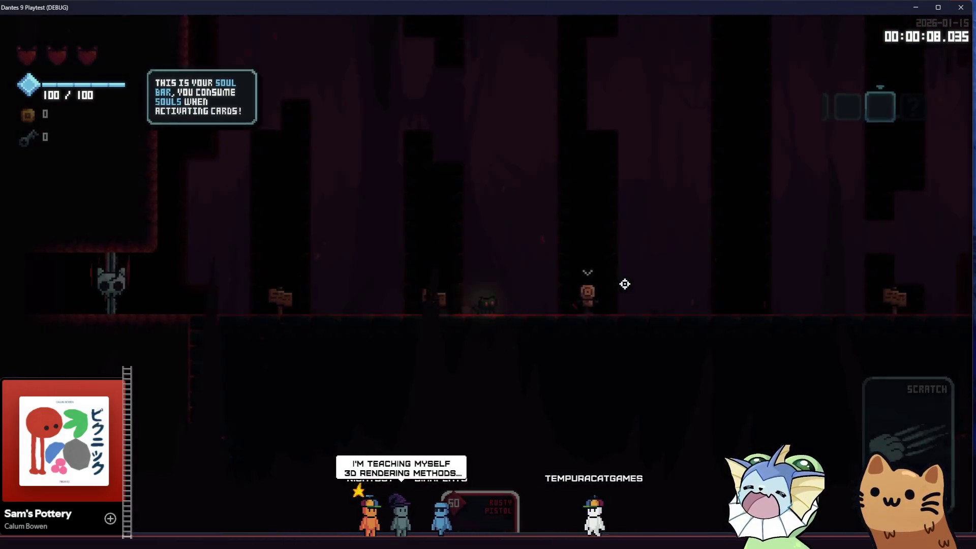
- Walk back and forth past the soul-bar and equipment-card signs to retrigger their popups, then close the game
key(a)
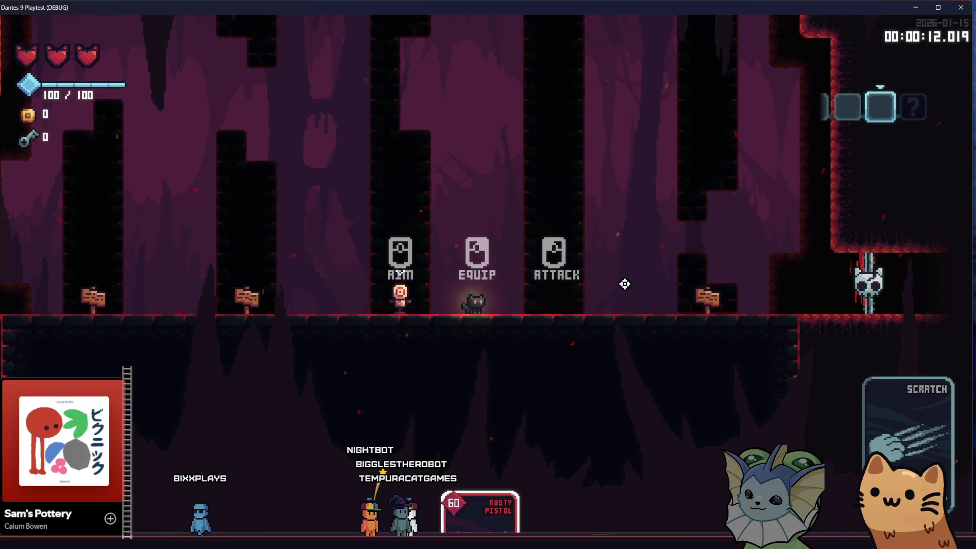
key(a)
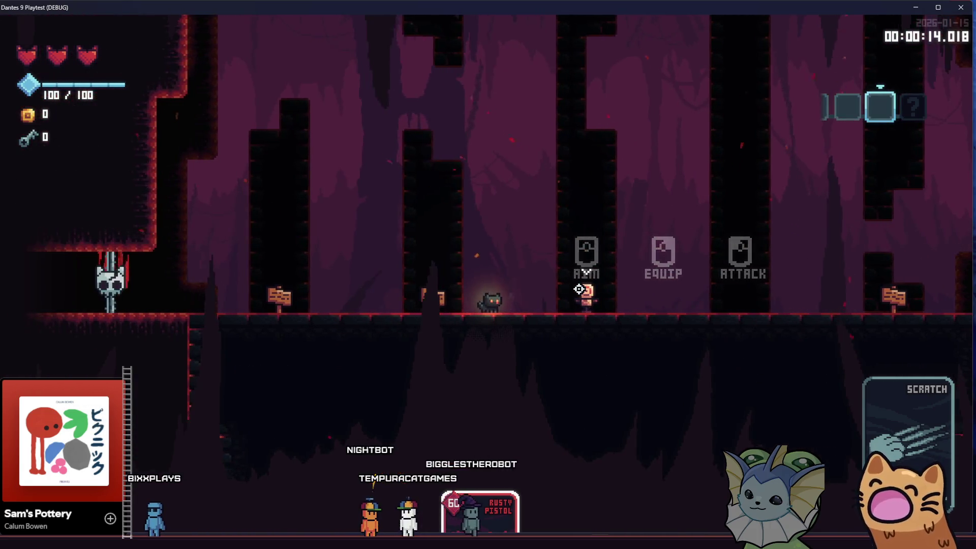
key(a)
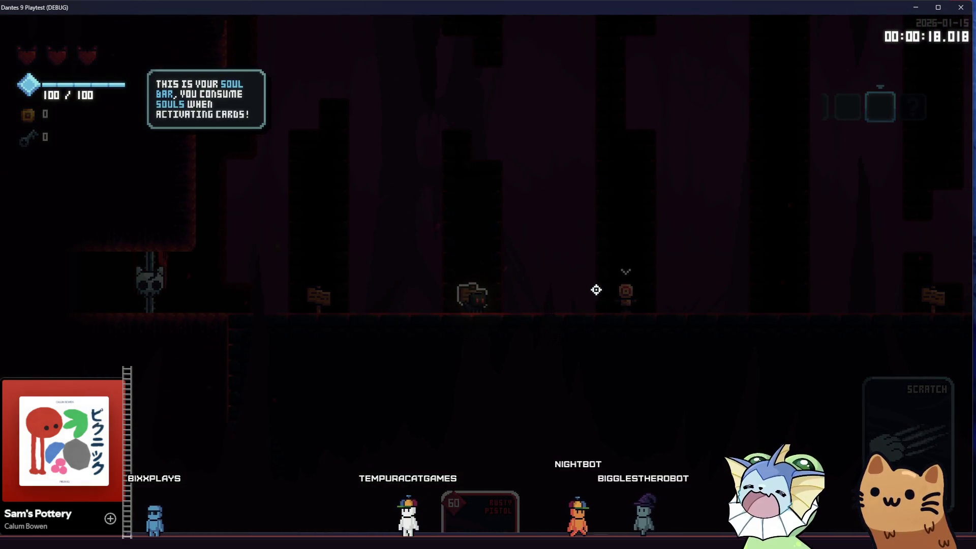
key(d)
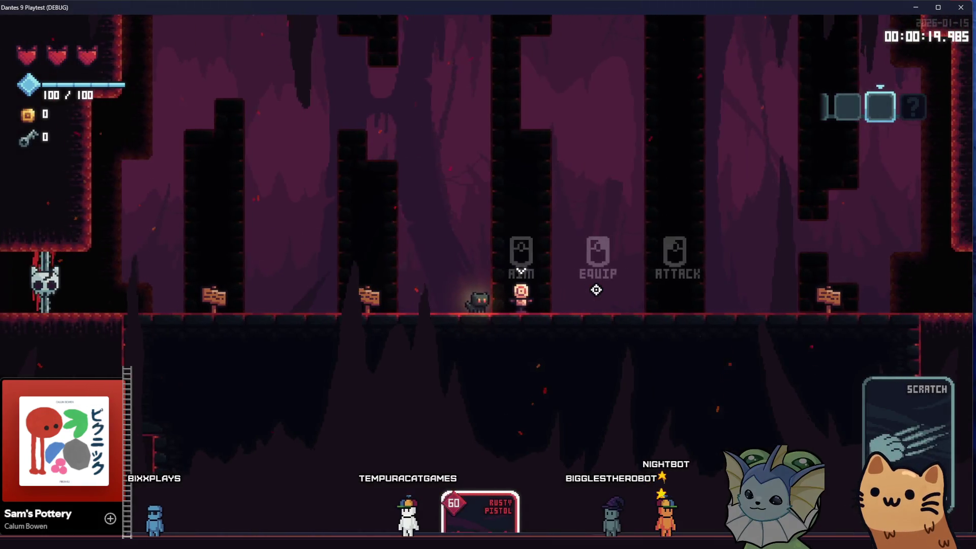
key(a)
key(a)
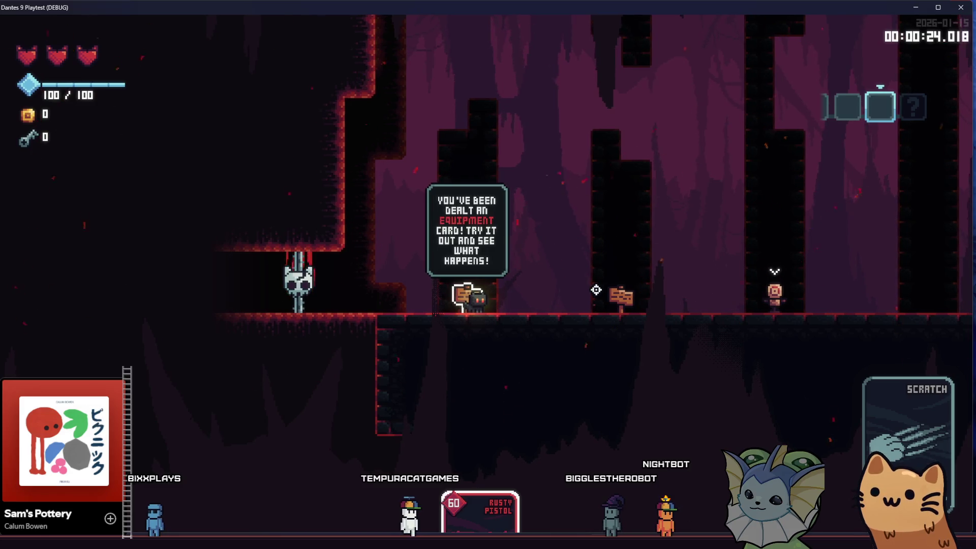
key(d)
key(a)
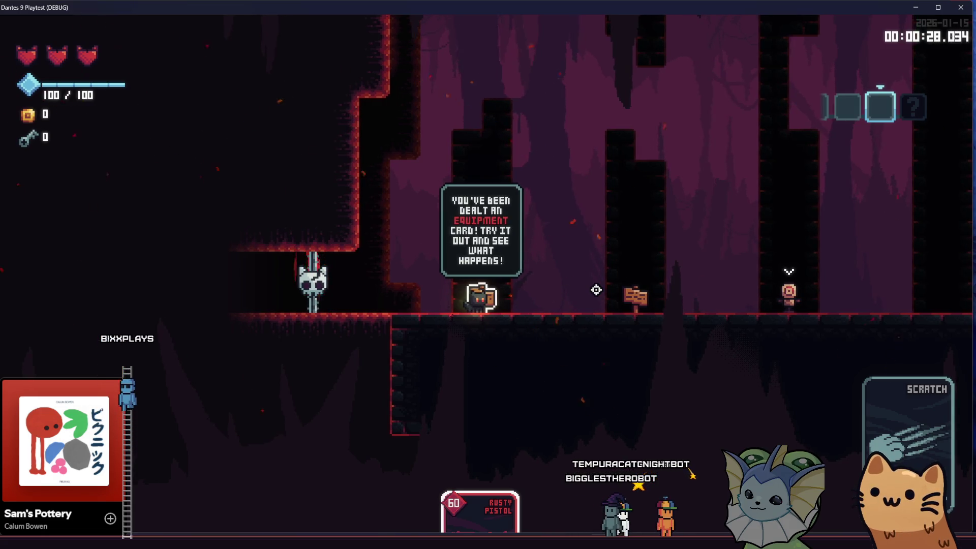
key(d)
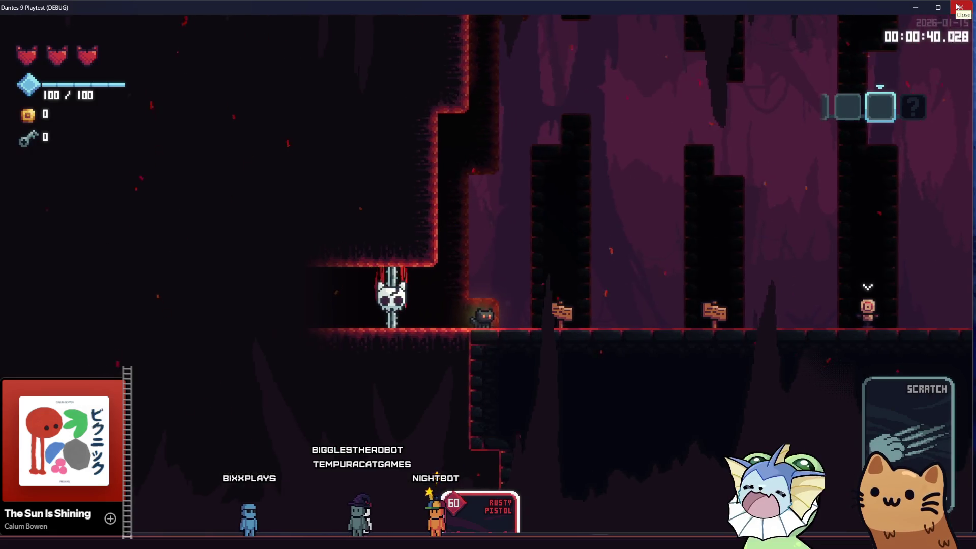
click(958, 7)
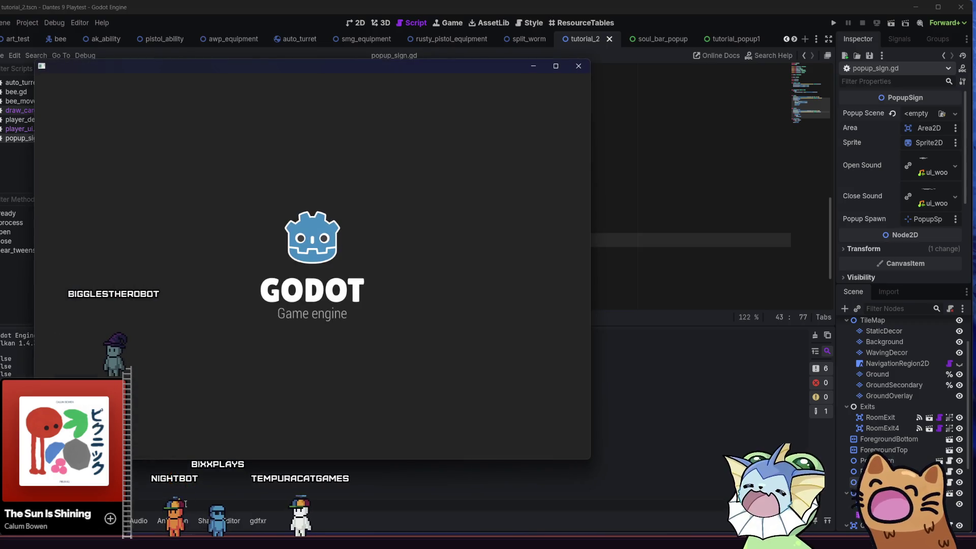
- Open the spooky space game project from the Project Manager and accept its upgrade to Godot 4.6
scroll(213, 321, down, 5)
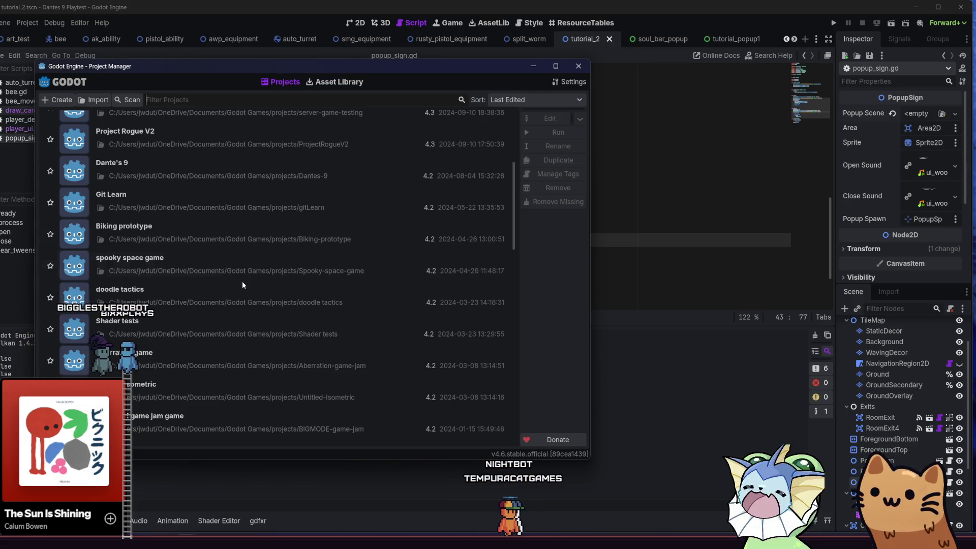
click(241, 266)
double_click(241, 267)
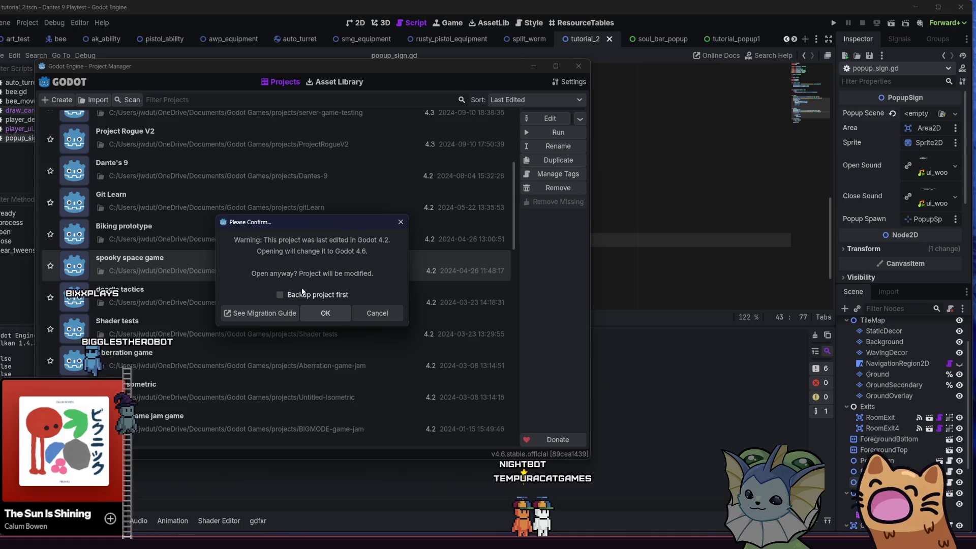
click(328, 314)
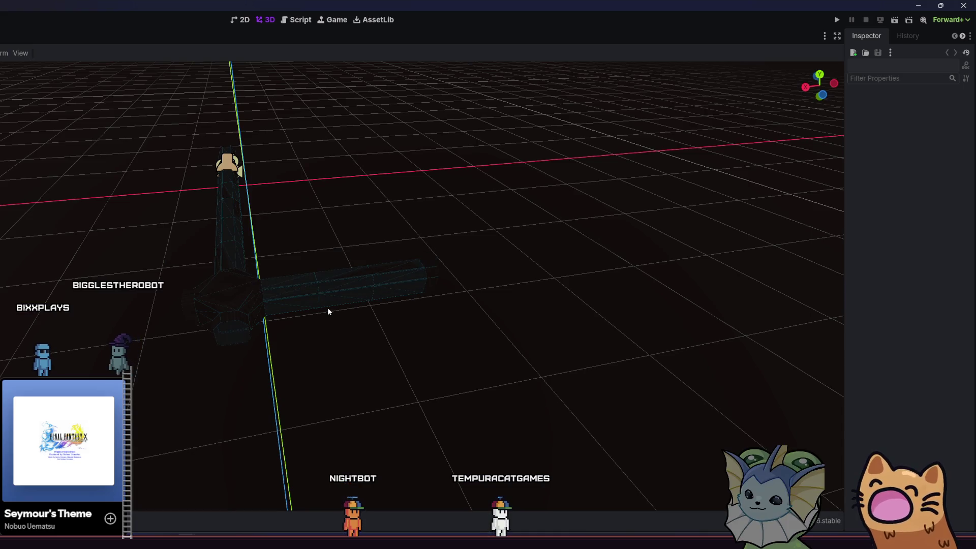
- Restore the editor window so it fills the screen, then run the spooky space game project
double_click(434, 4)
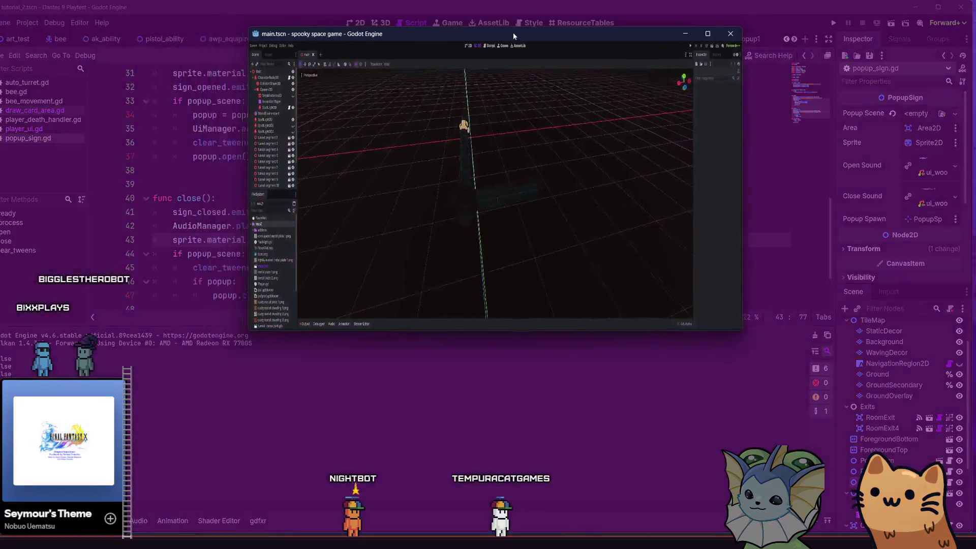
double_click(510, 33)
click(831, 23)
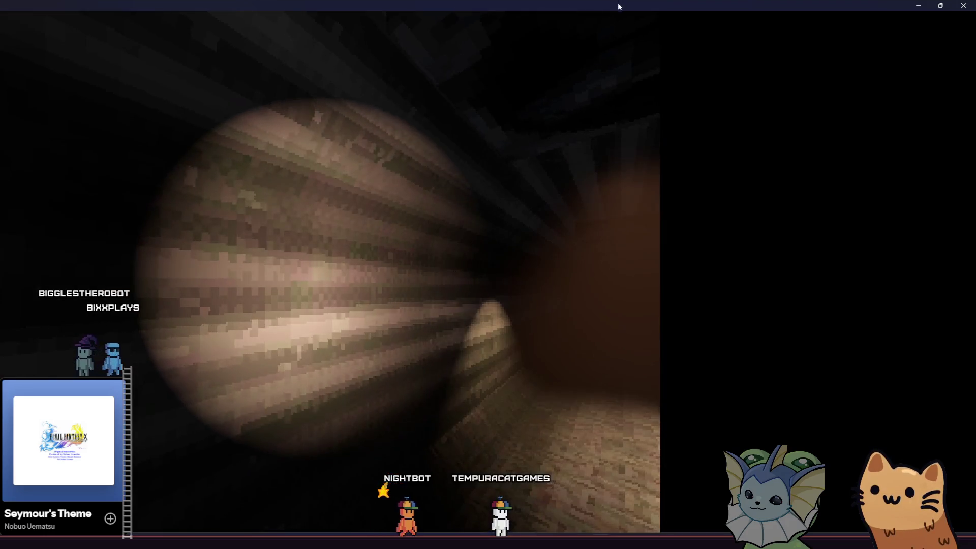
- Maximize the game window and walk forward through the wooden and brick tunnel corridors to a junction
double_click(617, 3)
click(695, 26)
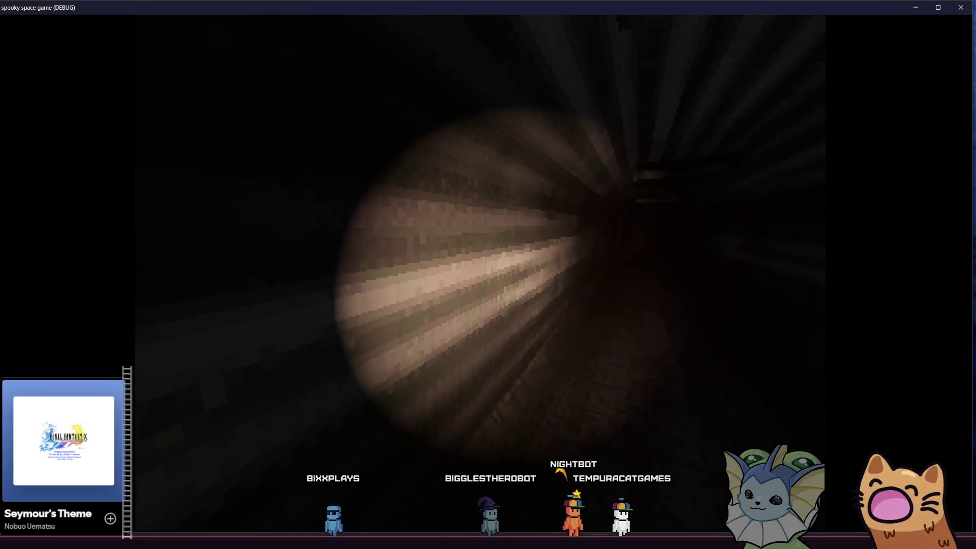
key(w)
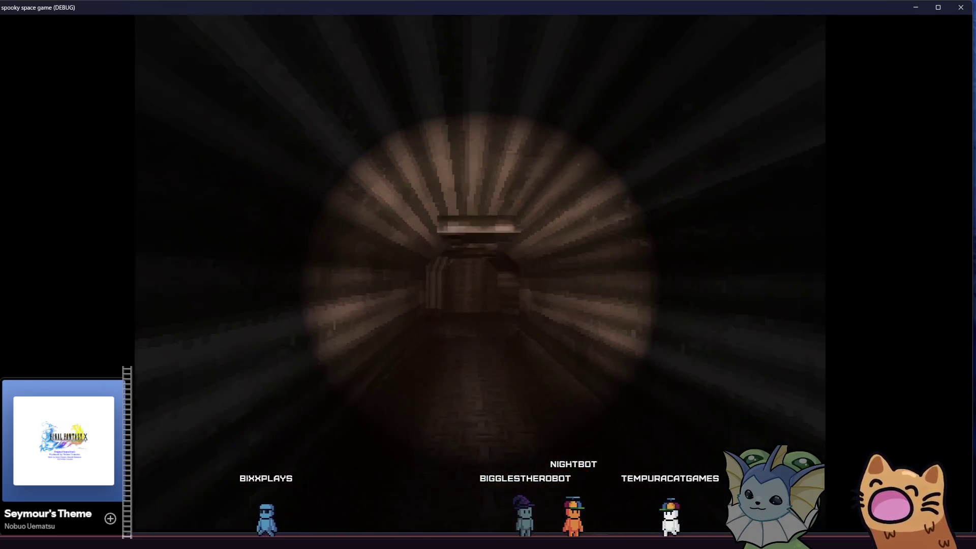
key(w)
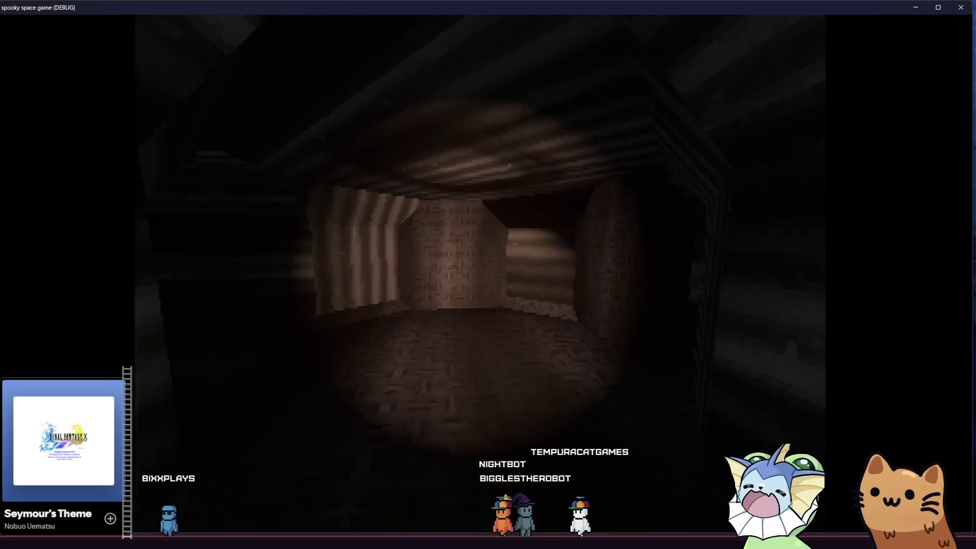
key(w)
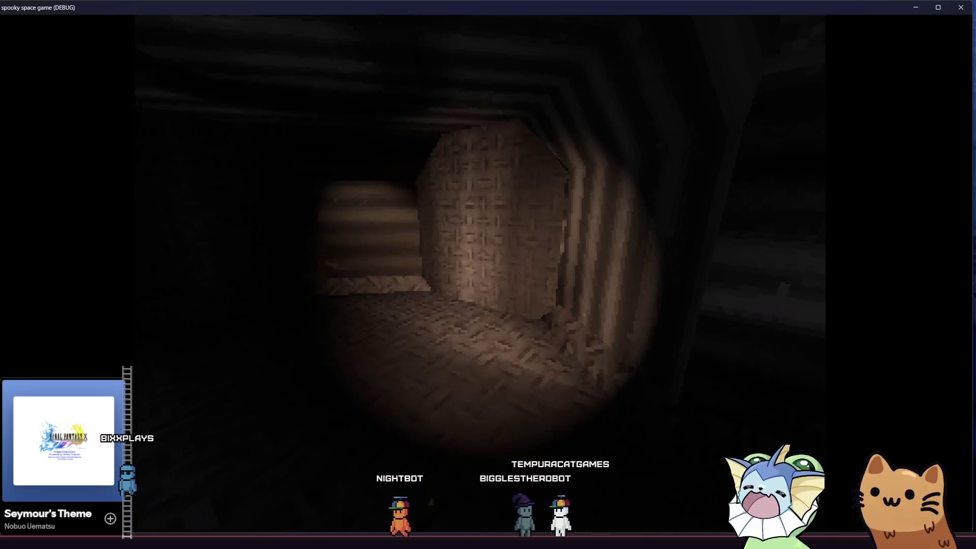
key(w)
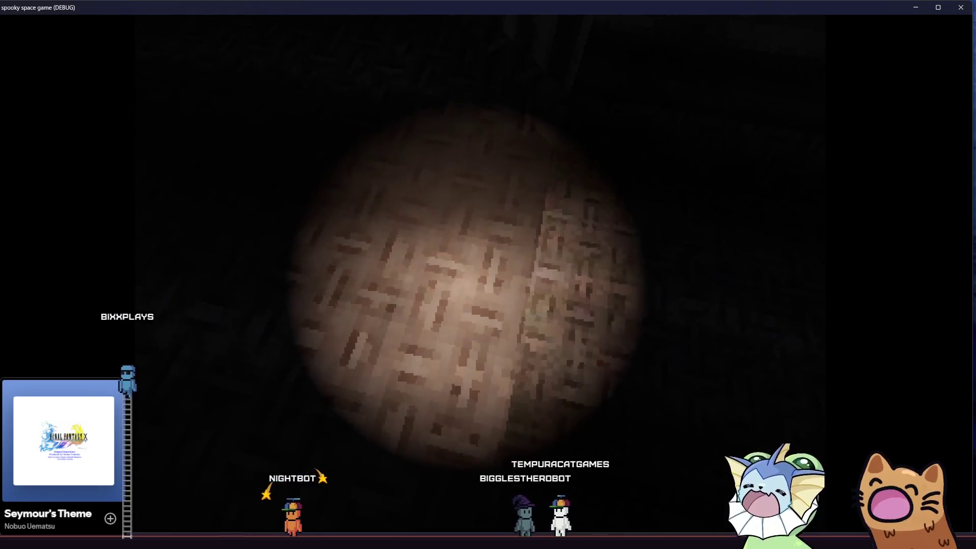
key(w)
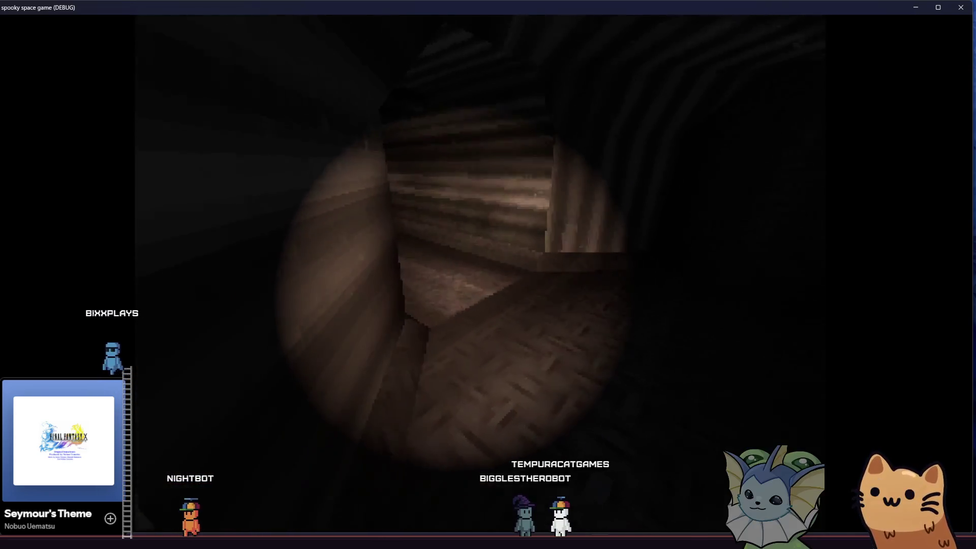
key(w)
key(w)
key(w)
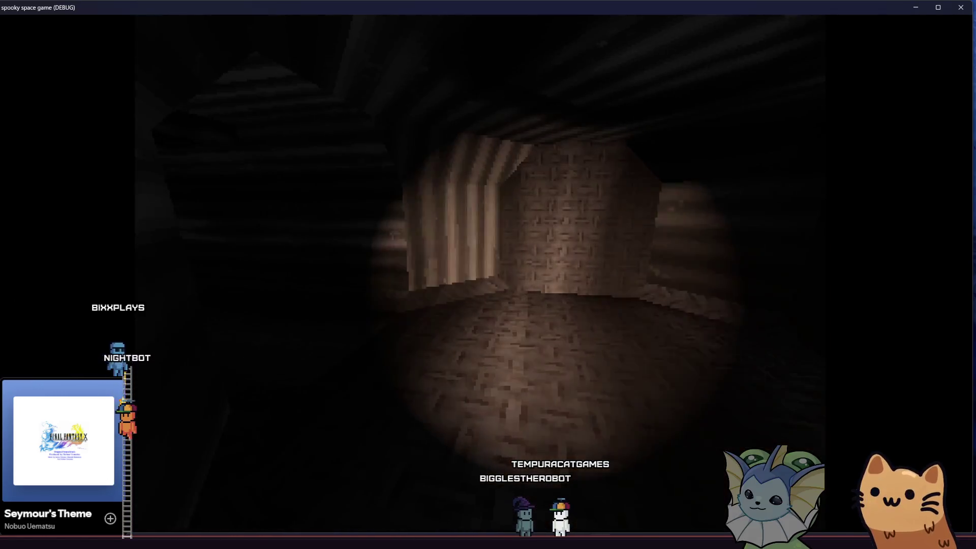
key(w)
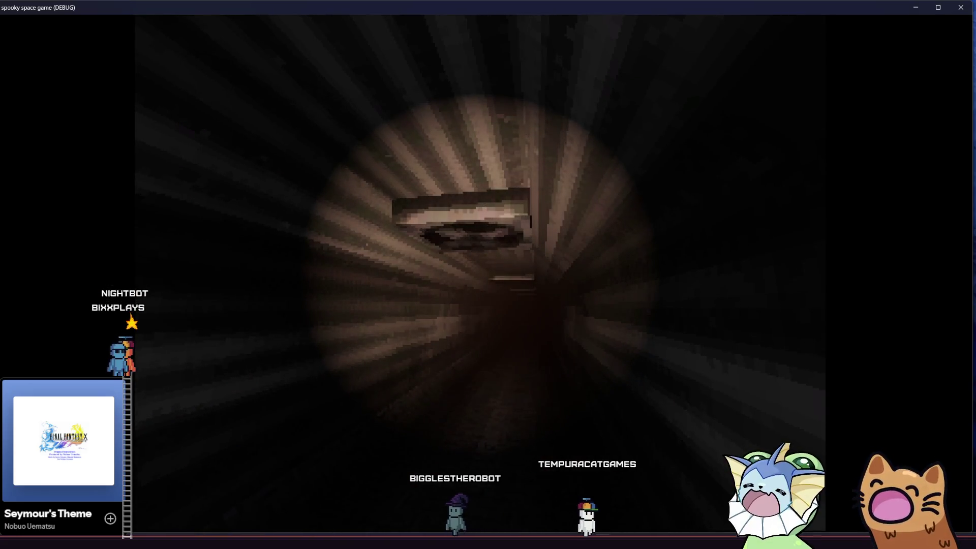
key(w)
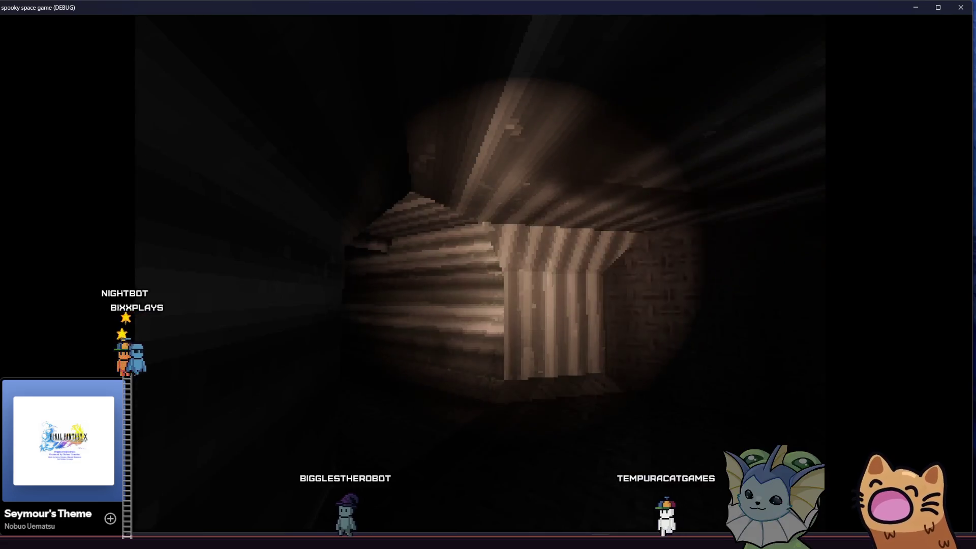
key(w)
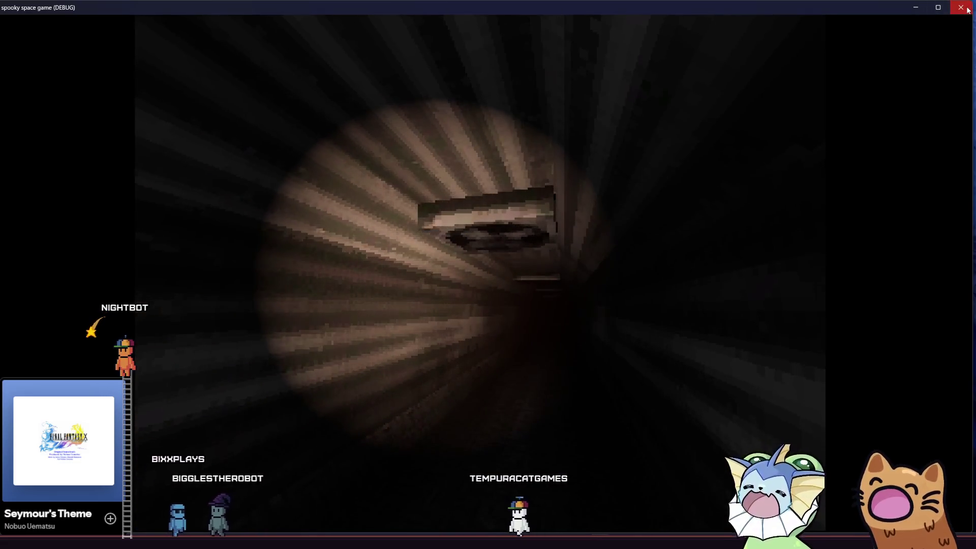
- Stop the game and select the tunnel segments, cross joint, and both end caps in turn, then clear the selection
click(961, 7)
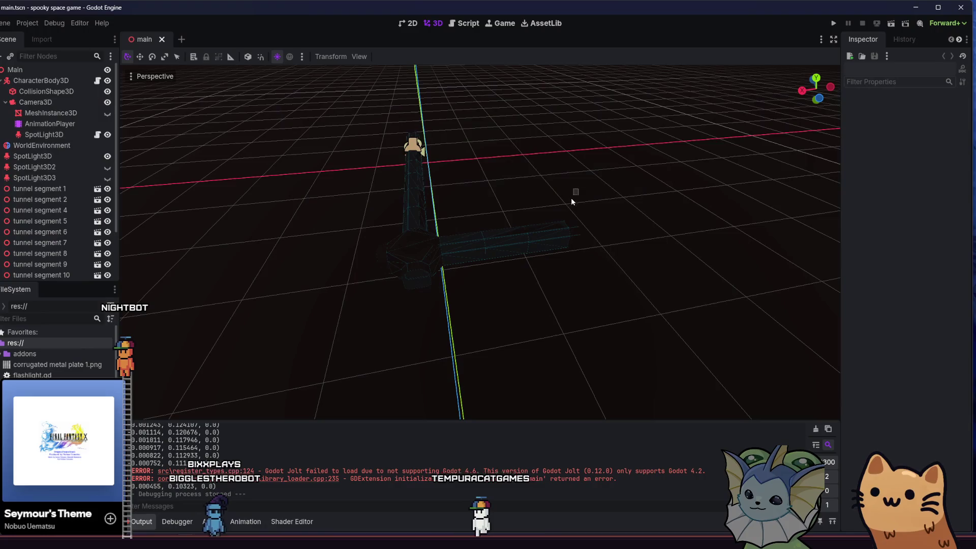
drag(586, 215, 609, 196)
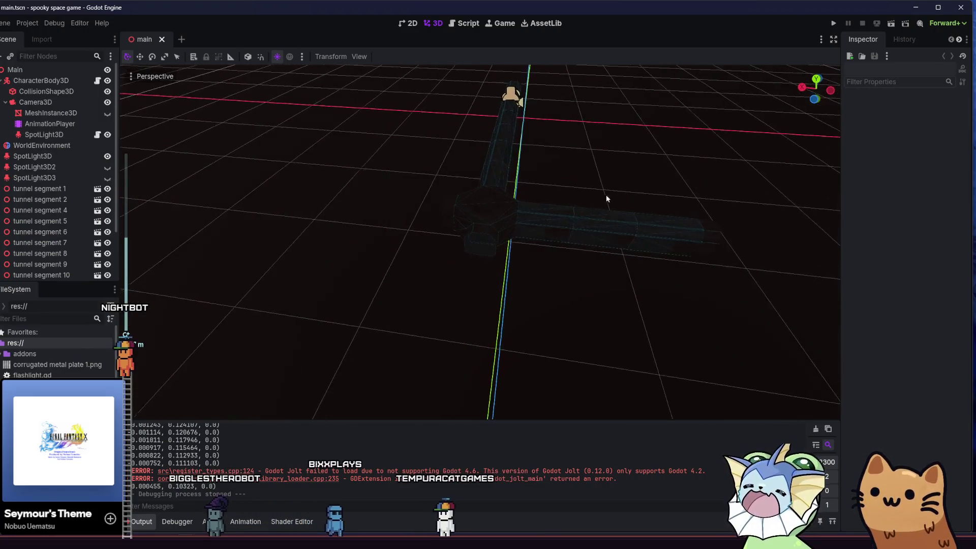
click(68, 188)
click(330, 205)
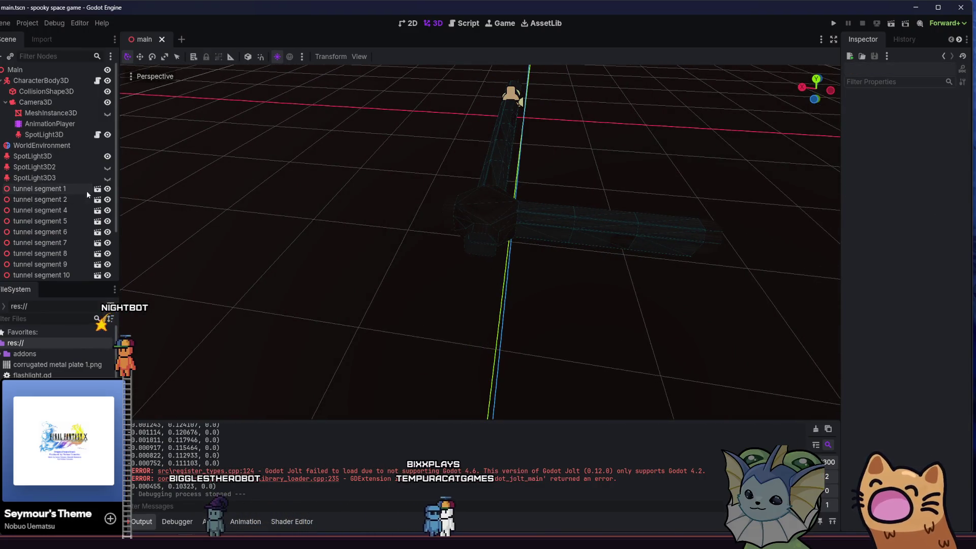
click(49, 199)
click(41, 232)
click(40, 243)
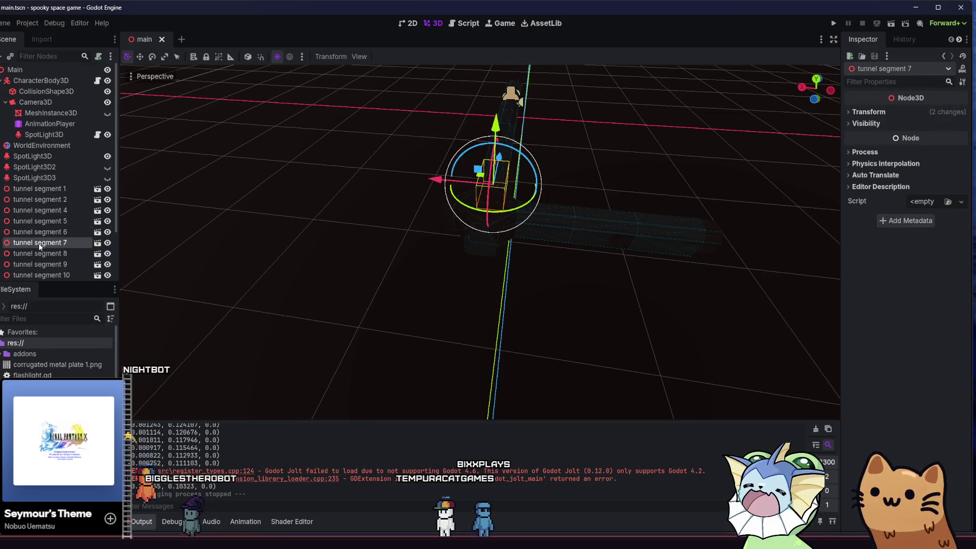
scroll(40, 244, down, 3)
click(38, 234)
click(41, 243)
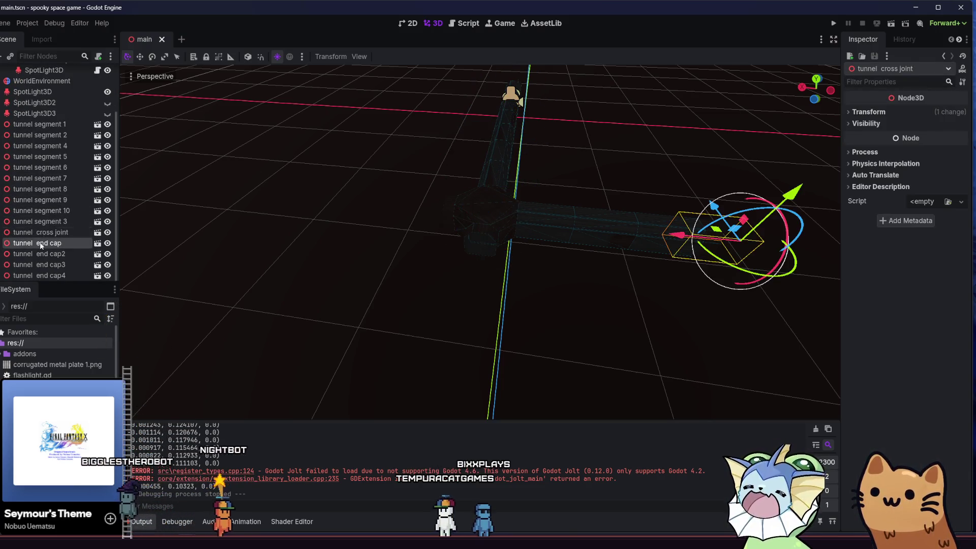
click(39, 254)
click(282, 265)
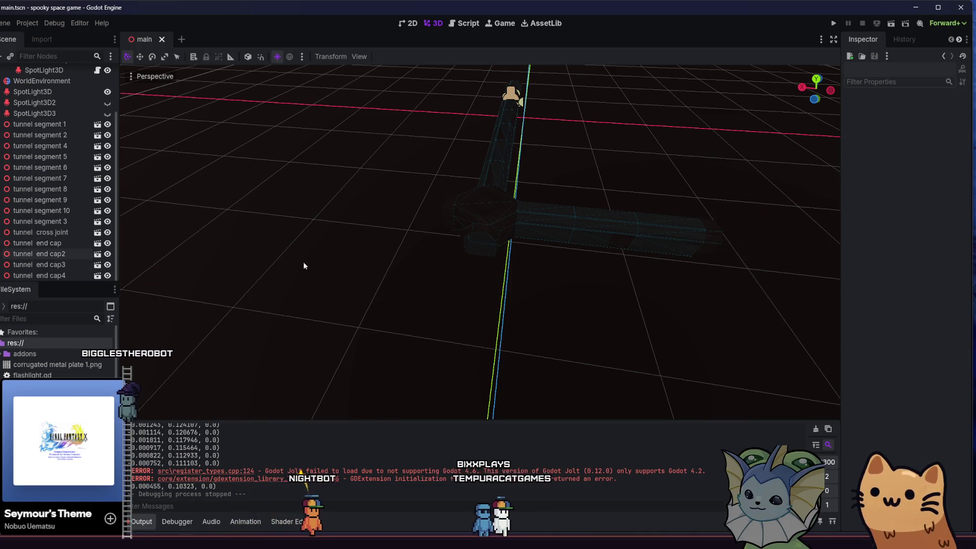
- Orbit and zoom the viewport out above the tunnel to see its whole layout, then close the editor
mouse_move(379, 260)
mouse_down()
mouse_move(287, 214)
mouse_move(181, 229)
mouse_move(142, 224)
mouse_move(139, 210)
mouse_move(261, 246)
mouse_move(250, 298)
mouse_move(270, 207)
mouse_move(252, 234)
mouse_move(209, 240)
mouse_move(145, 222)
mouse_up()
scroll(377, 267, up, 8)
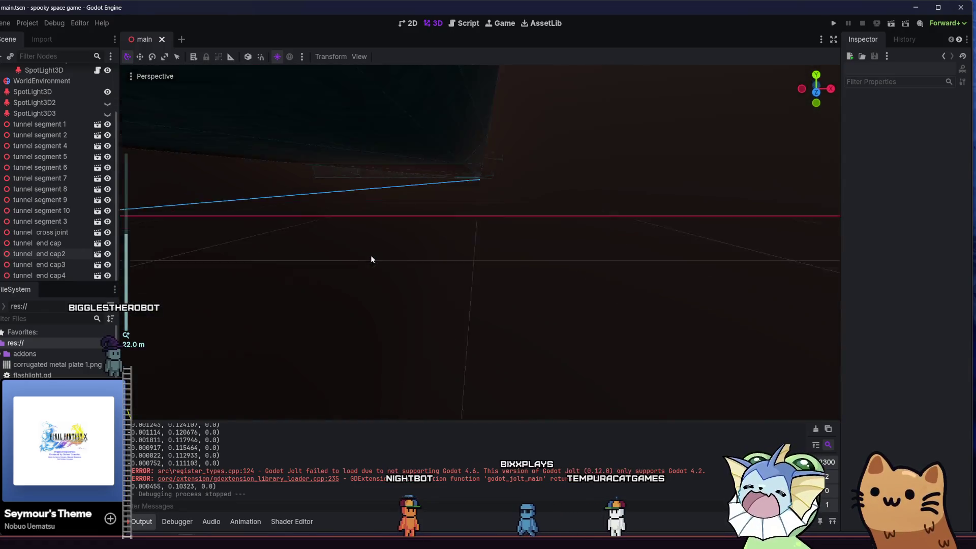
scroll(375, 261, up, 4)
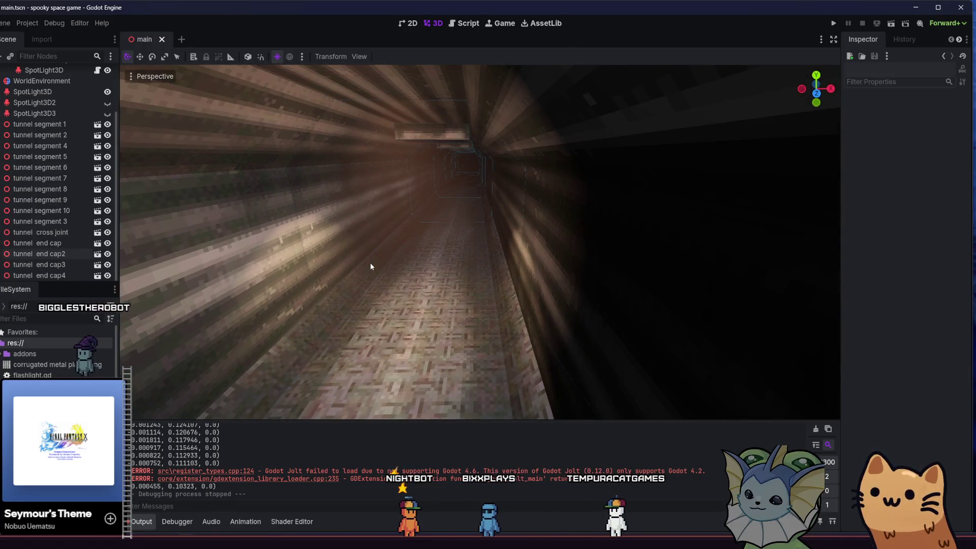
scroll(370, 262, down, 10)
mouse_move(394, 275)
mouse_down()
mouse_move(316, 291)
mouse_move(189, 276)
mouse_move(435, 257)
mouse_move(355, 291)
mouse_move(266, 265)
mouse_move(181, 322)
mouse_move(206, 267)
mouse_move(954, 260)
mouse_move(701, 232)
mouse_move(706, 213)
mouse_up()
scroll(706, 212, down, 3)
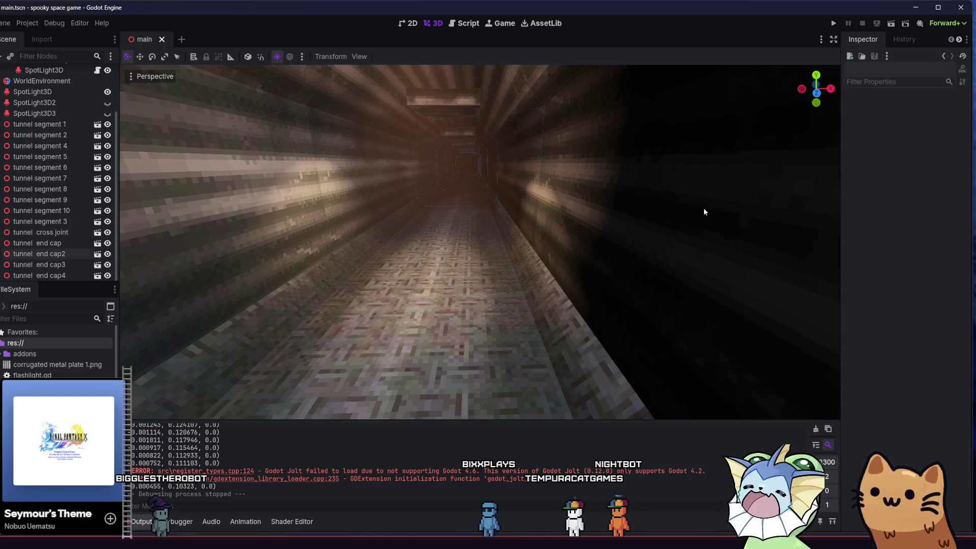
scroll(704, 208, up, 5)
scroll(708, 211, down, 5)
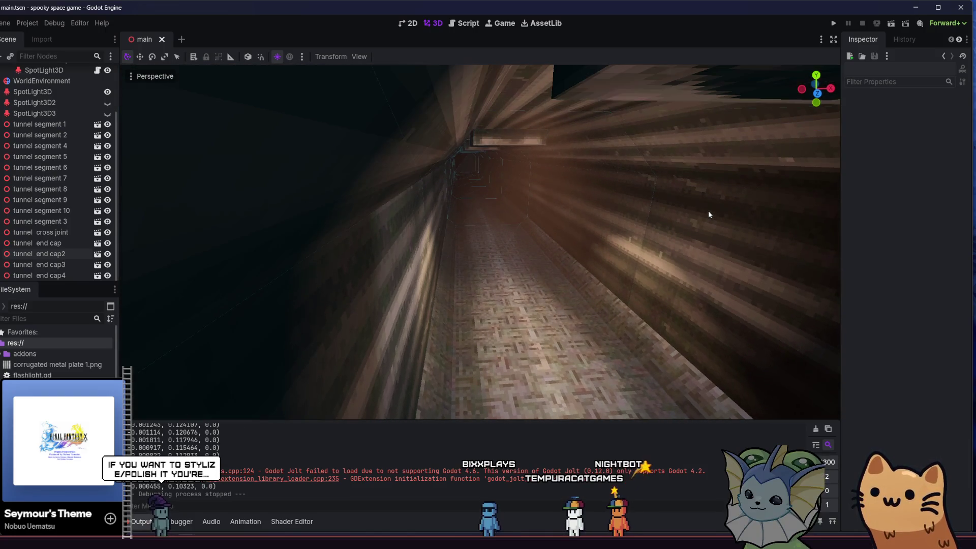
mouse_move(708, 210)
mouse_down()
mouse_move(731, 245)
mouse_move(675, 240)
mouse_move(685, 233)
mouse_up()
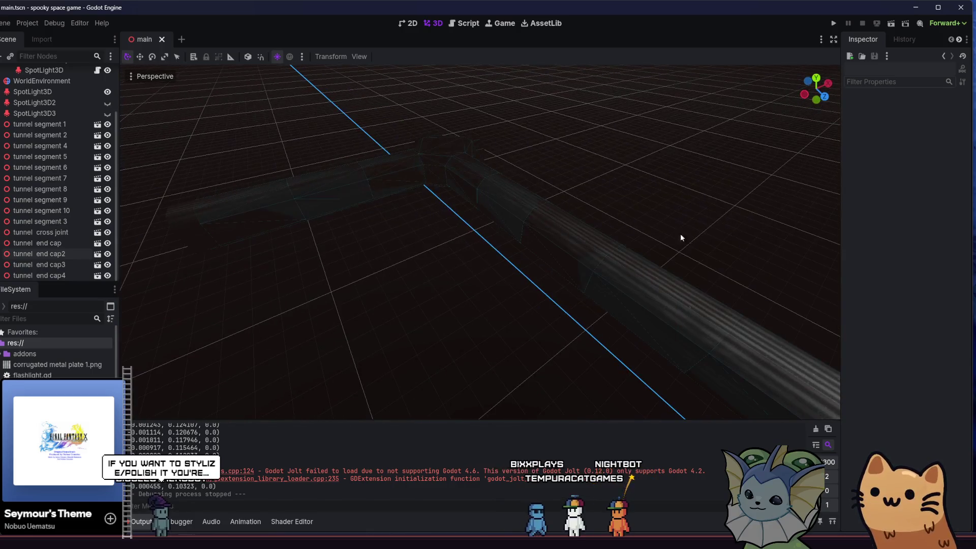
click(961, 7)
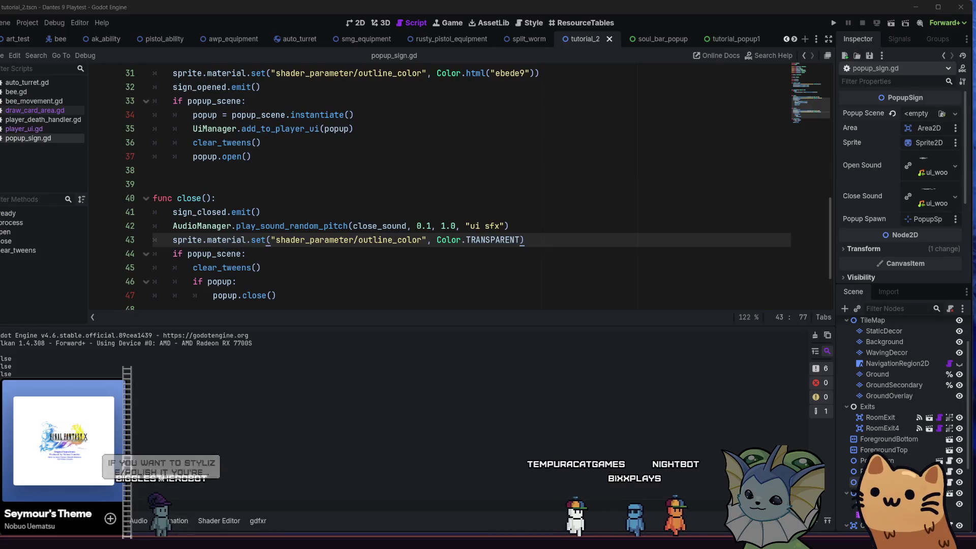
- Launch the Godot Project Manager from the taskbar and open Project Rogue from the project list
right_click(190, 541)
click(190, 489)
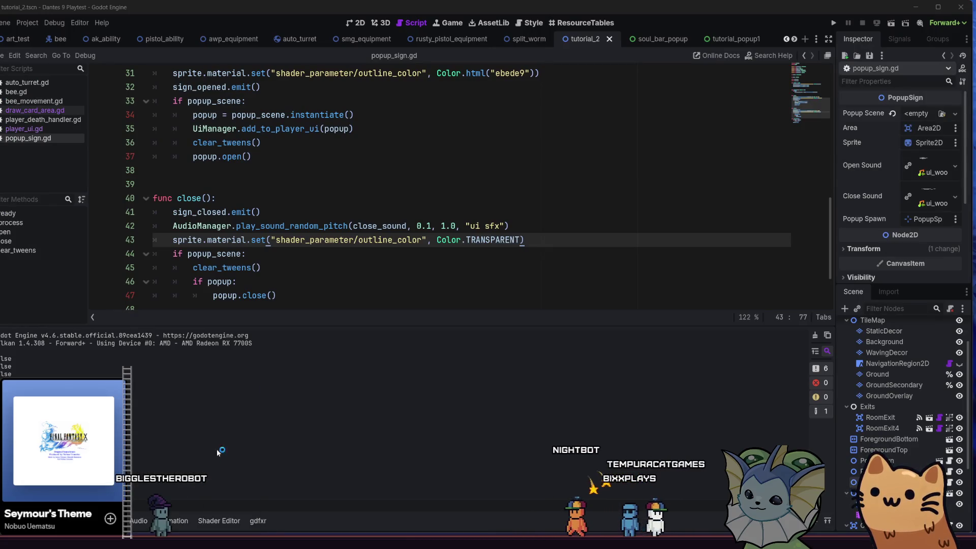
scroll(215, 303, down, 15)
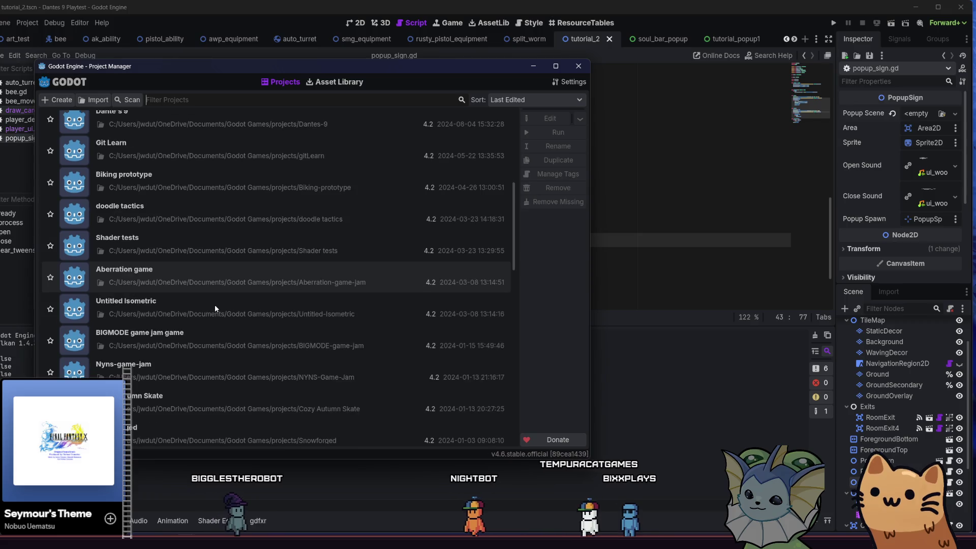
scroll(214, 303, down, 3)
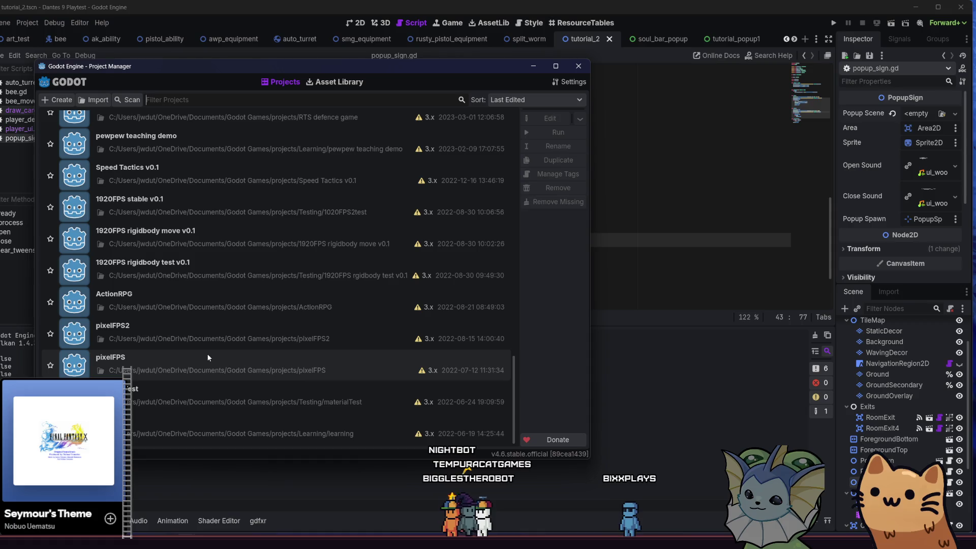
scroll(223, 335, up, 12)
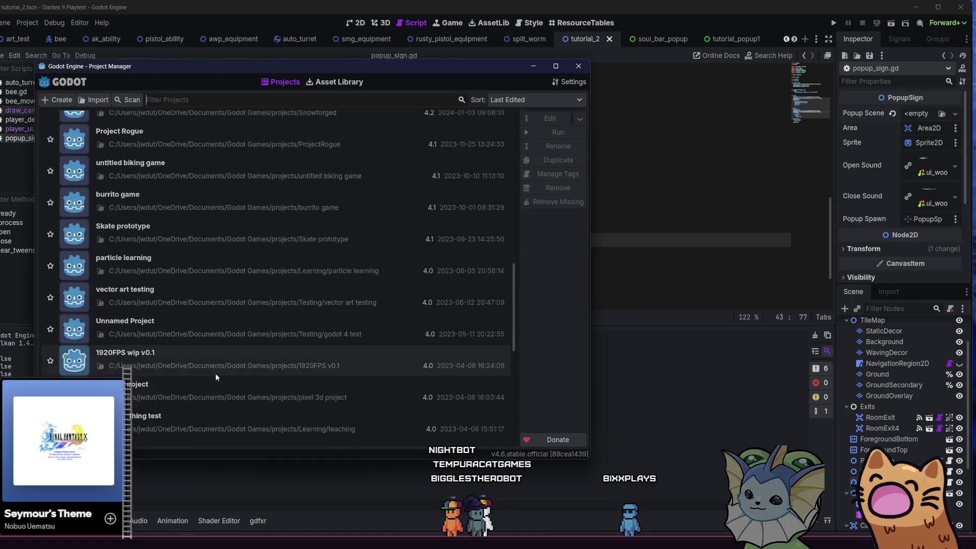
scroll(218, 347, up, 2)
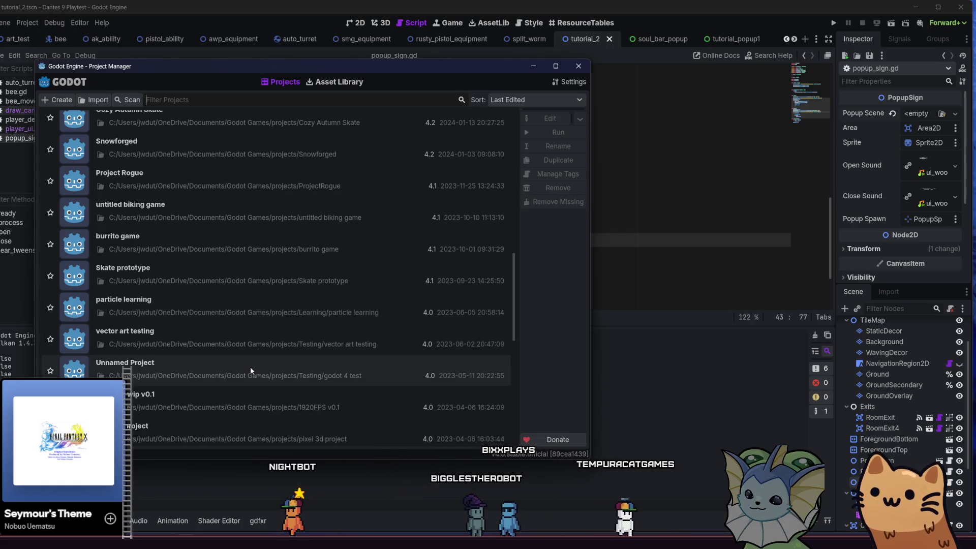
scroll(250, 365, down, 2)
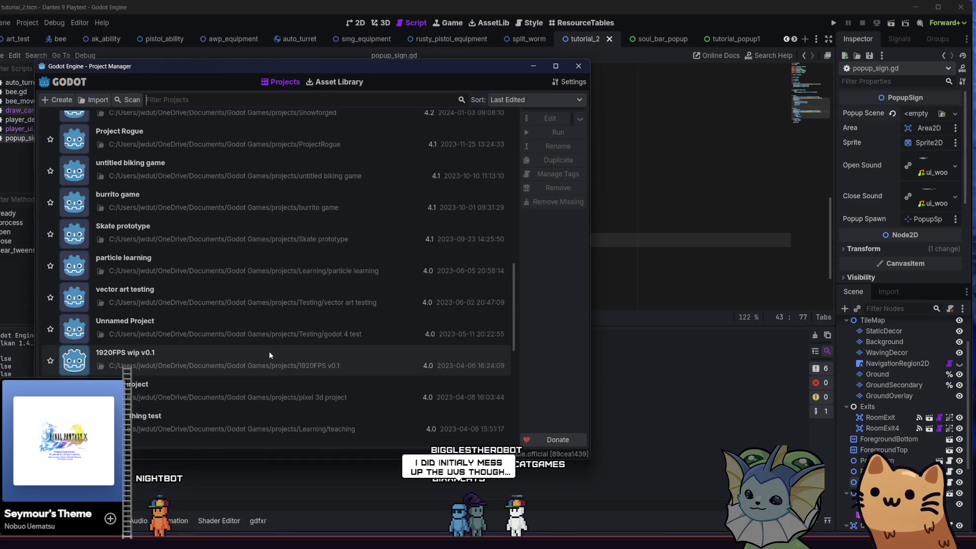
scroll(269, 353, up, 4)
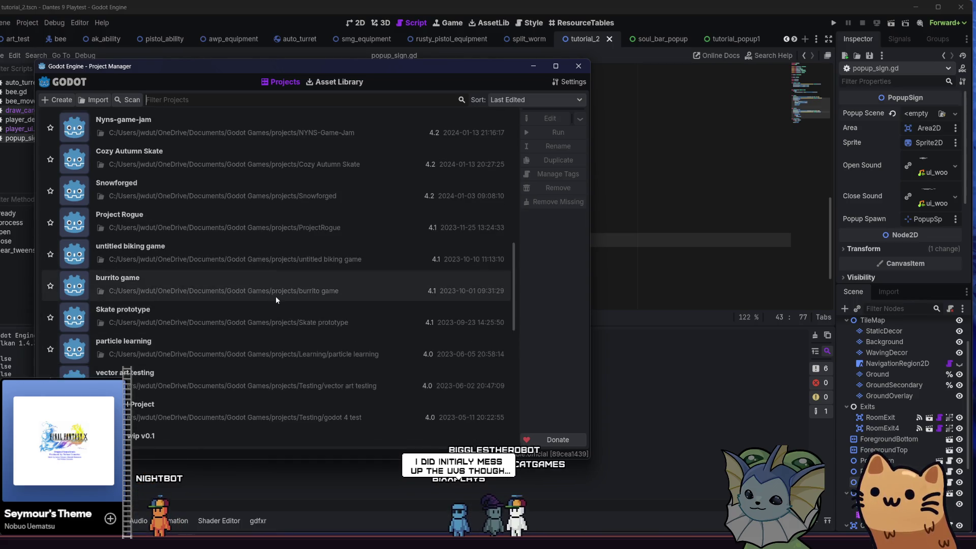
scroll(276, 297, up, 2)
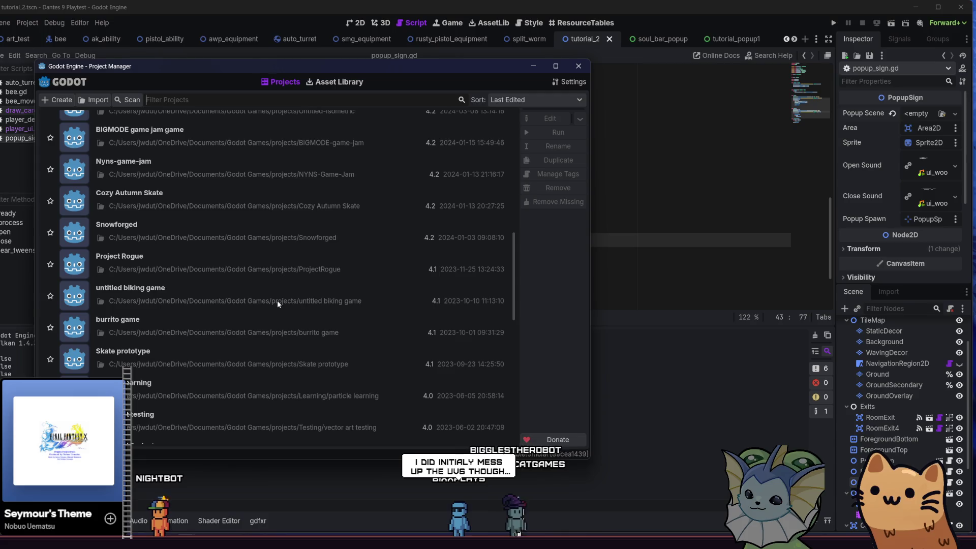
double_click(400, 272)
- Confirm opening Project Rogue, scroll through player.gd, and maximize its editor window
click(315, 314)
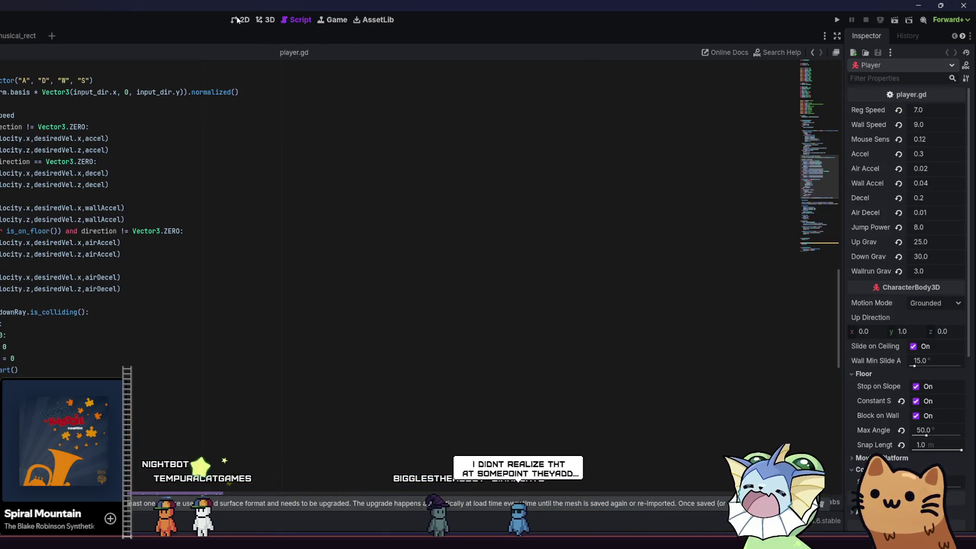
scroll(279, 185, down, 3)
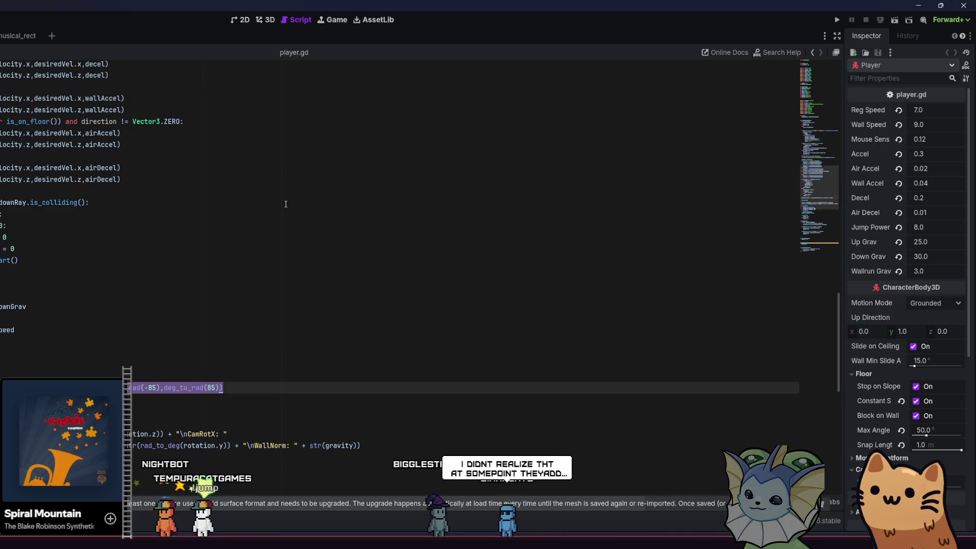
double_click(318, 5)
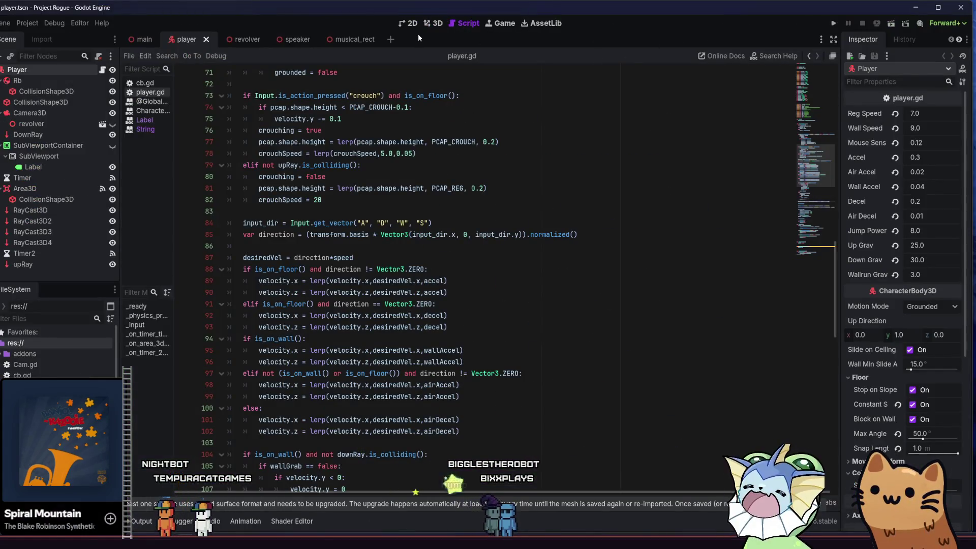
- View the player scene in 3D, run it to playtest, then close the game window
click(433, 23)
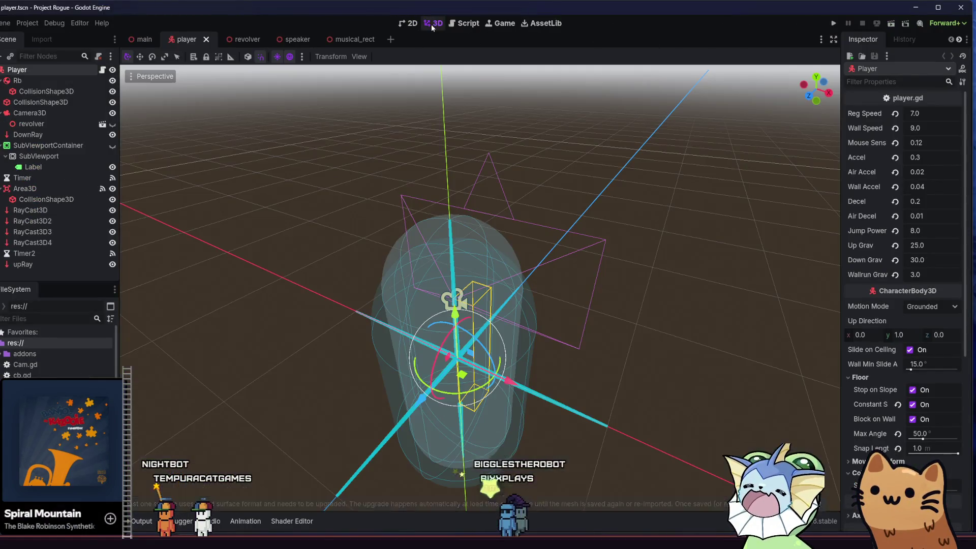
click(538, 158)
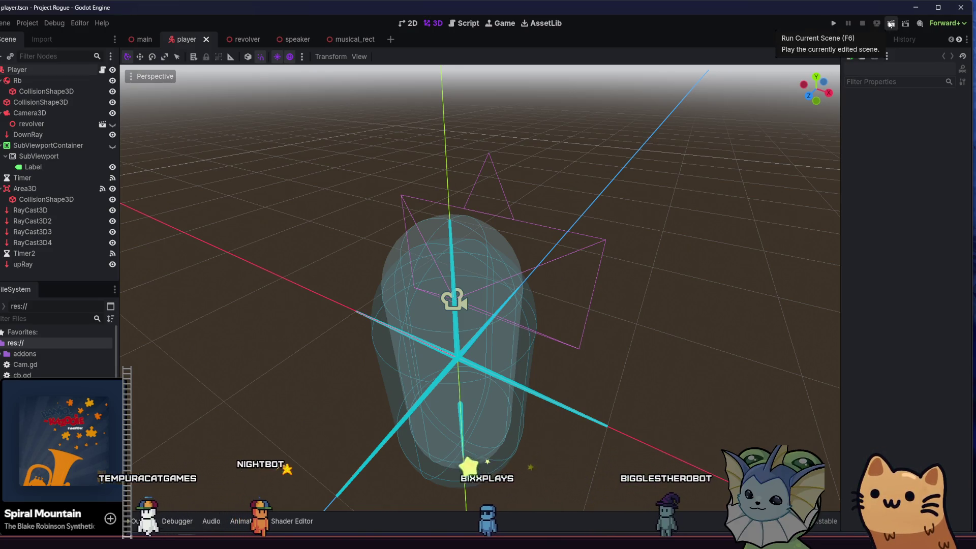
click(843, 23)
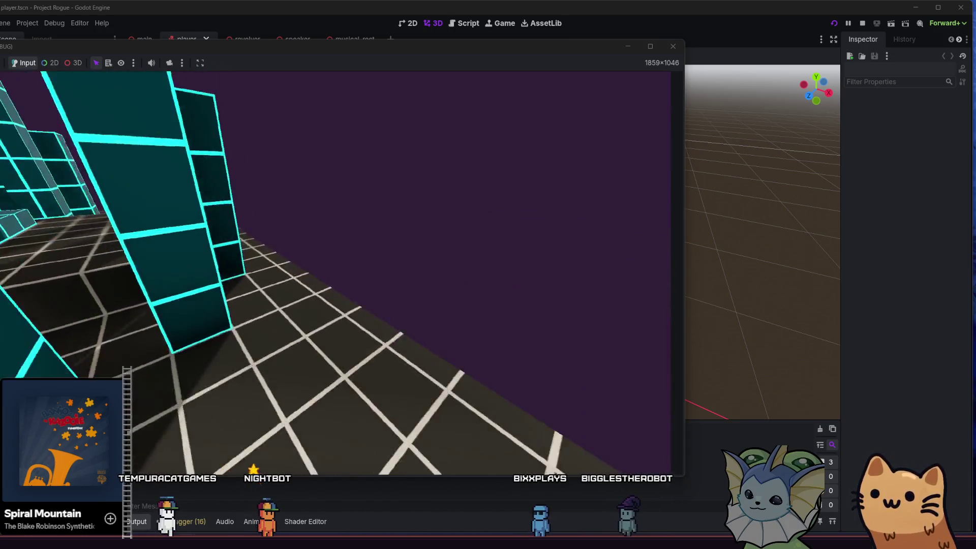
key(Escape)
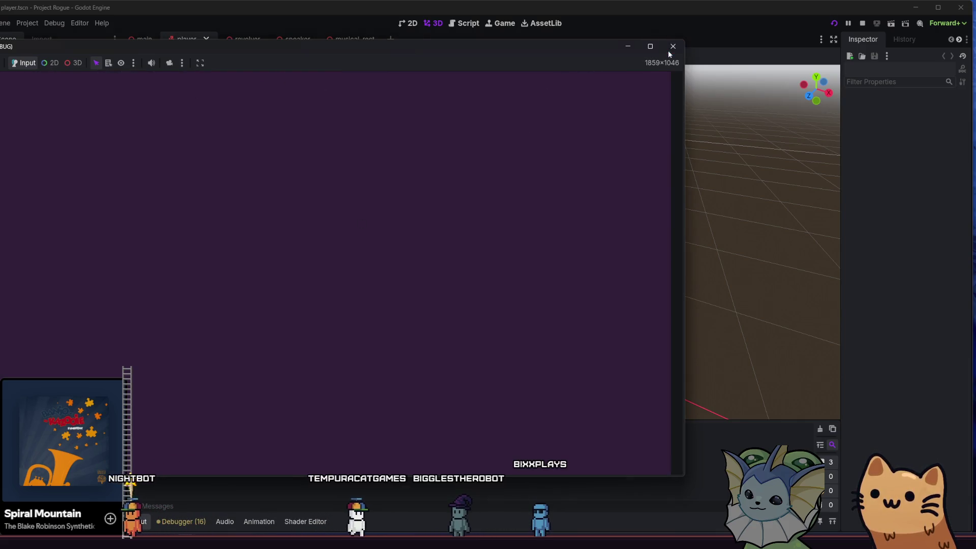
click(672, 47)
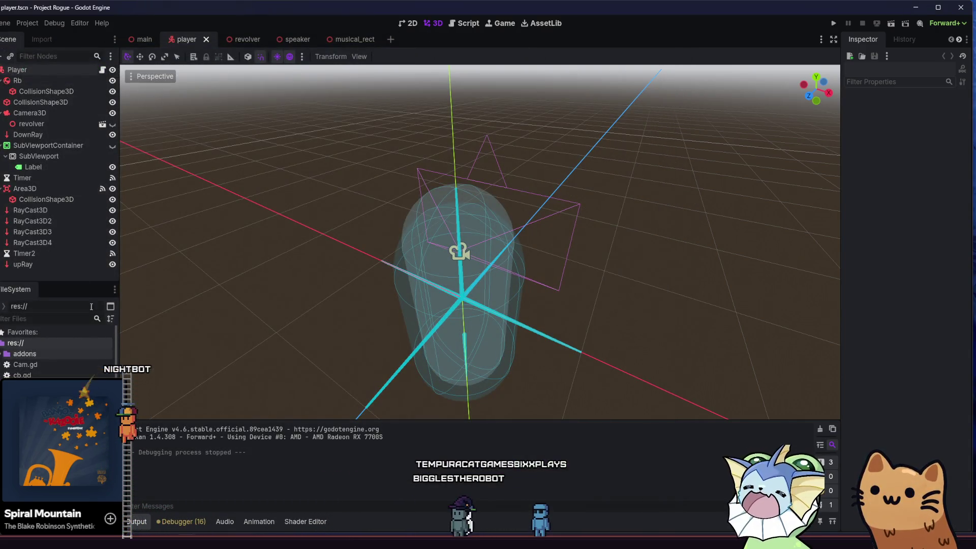
- Inspect the main level scene and the revolver model in the 3D viewport
click(142, 39)
scroll(275, 175, down, 5)
click(291, 206)
mouse_move(285, 215)
mouse_down()
mouse_move(270, 215)
mouse_move(295, 175)
mouse_up()
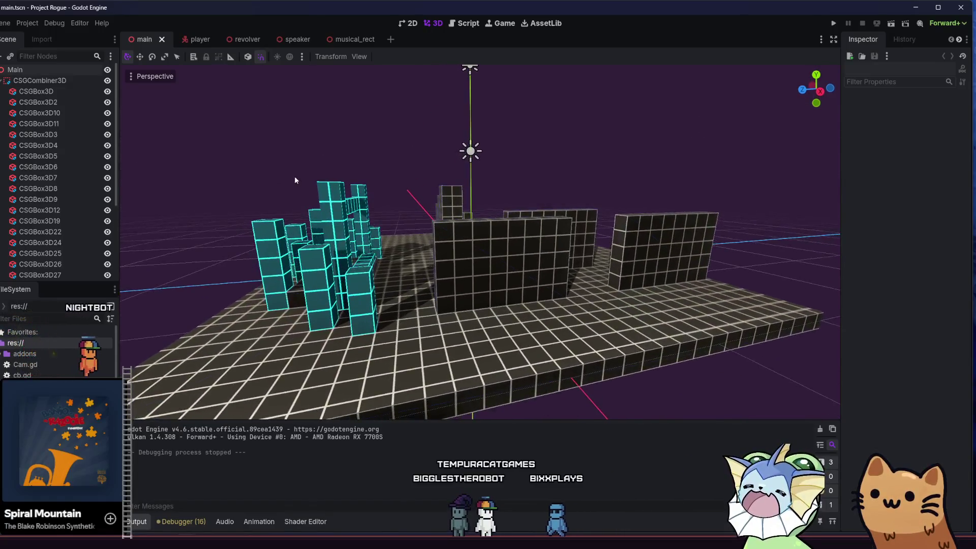
click(249, 40)
mouse_move(398, 203)
mouse_down()
mouse_move(203, 206)
mouse_move(242, 210)
mouse_move(175, 219)
mouse_move(324, 215)
mouse_move(152, 215)
mouse_up()
scroll(242, 211, down, 5)
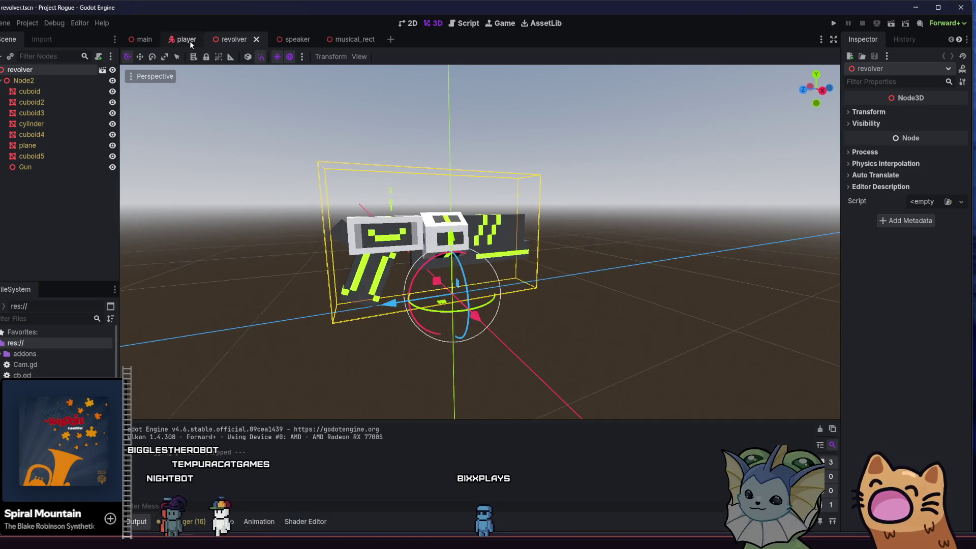
- Make the revolver node visible in the player scene, then save and run it
click(189, 40)
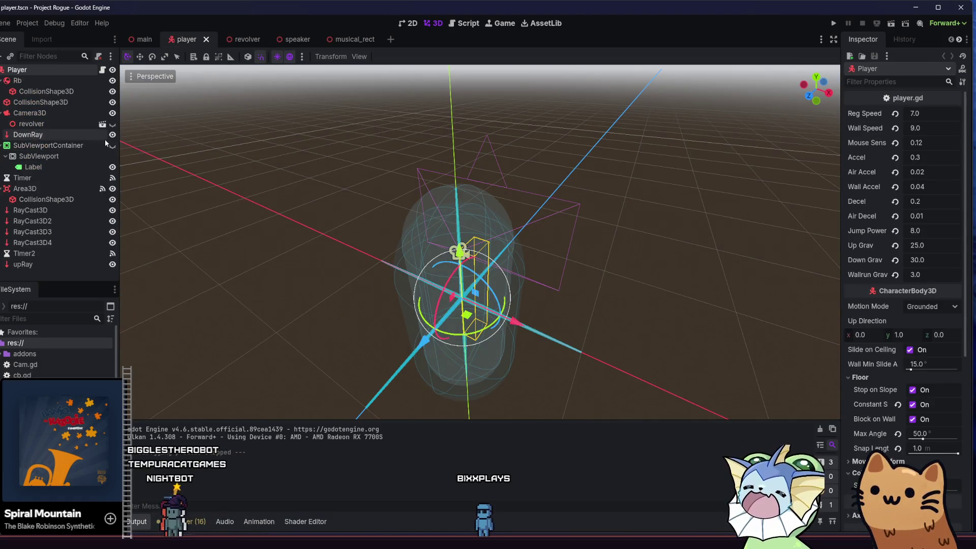
click(112, 124)
mouse_move(136, 134)
mouse_down()
mouse_move(289, 198)
mouse_move(270, 175)
mouse_up()
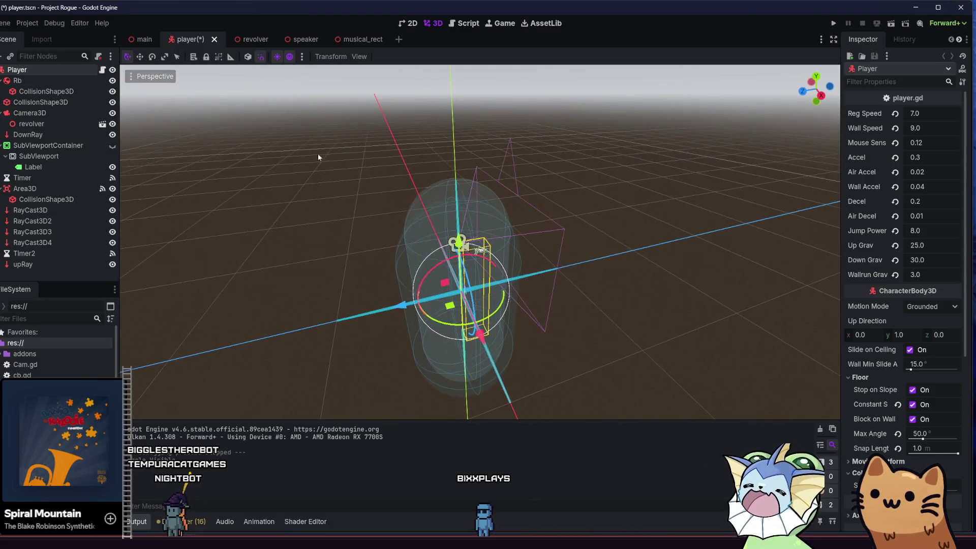
click(833, 23)
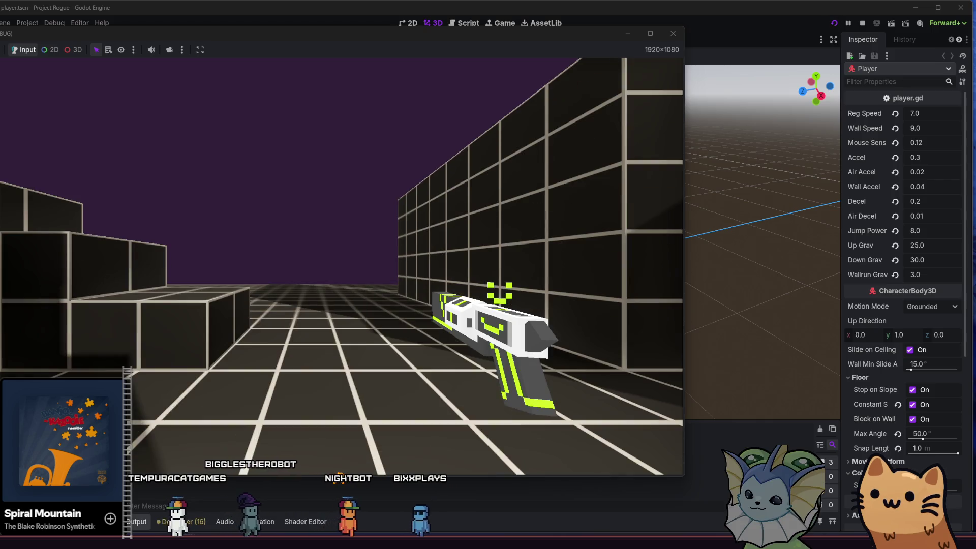
- Walk past the cyan blocks, towers and dark grid walls, then close the game window
key(w)
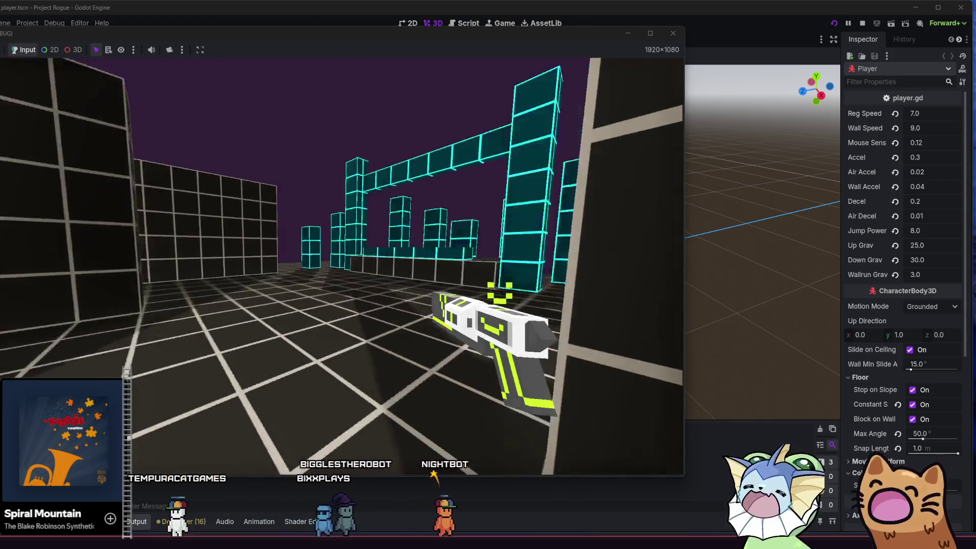
key(w)
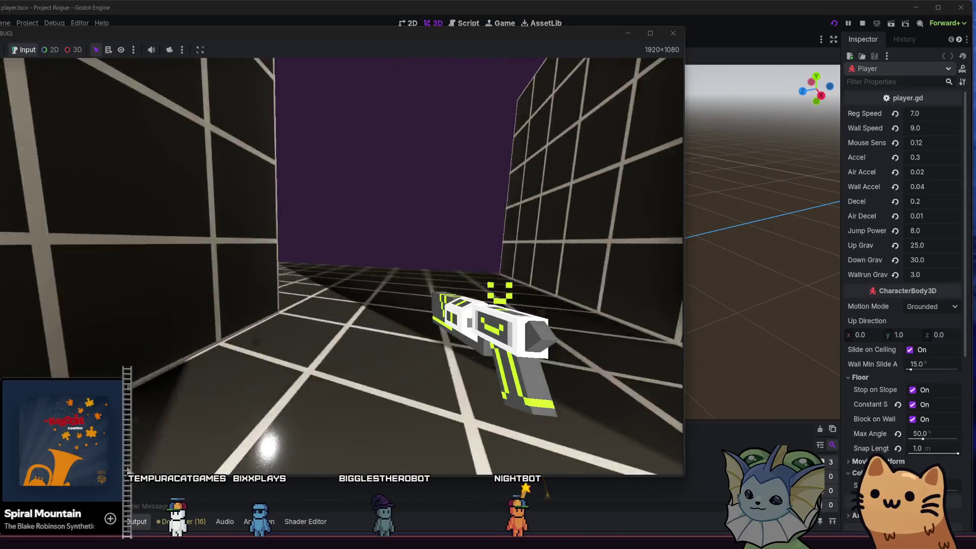
key(w)
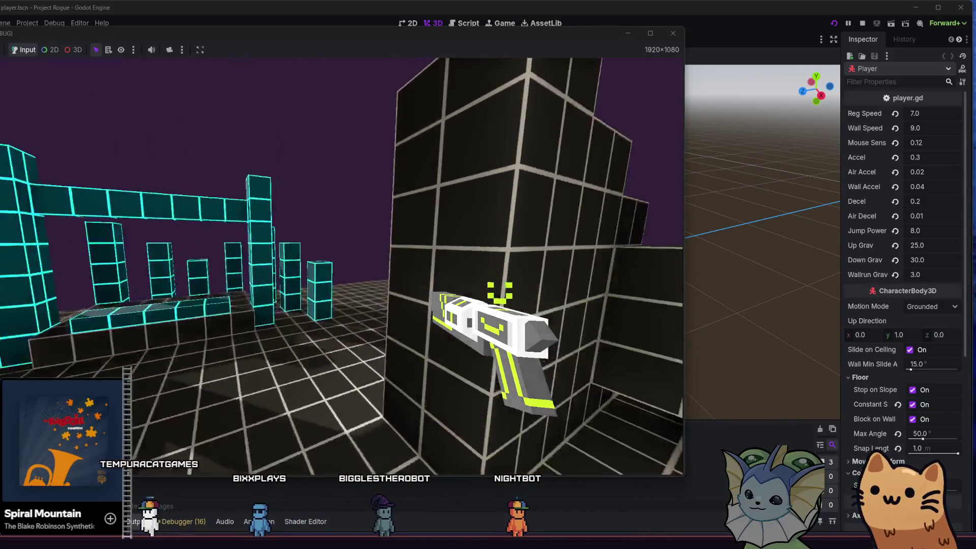
key(w)
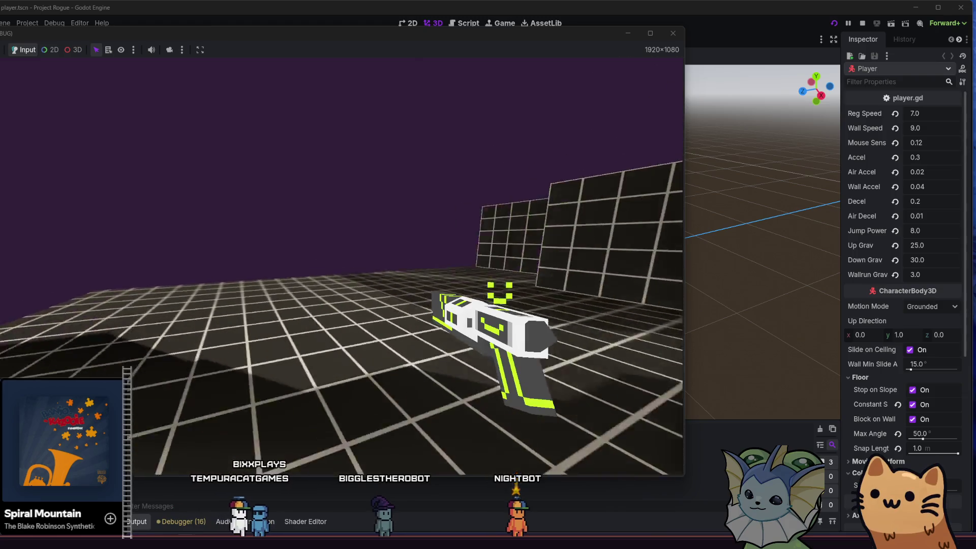
key(w)
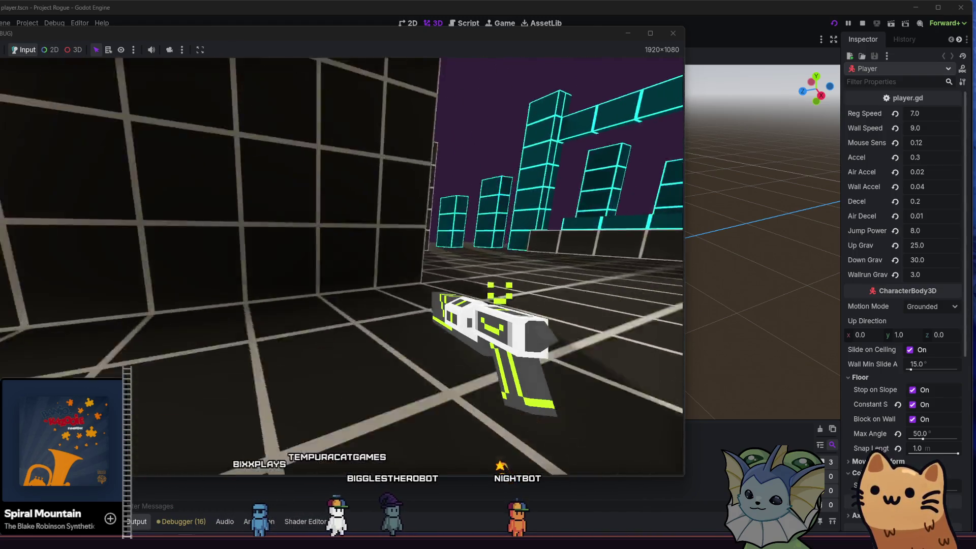
key(w)
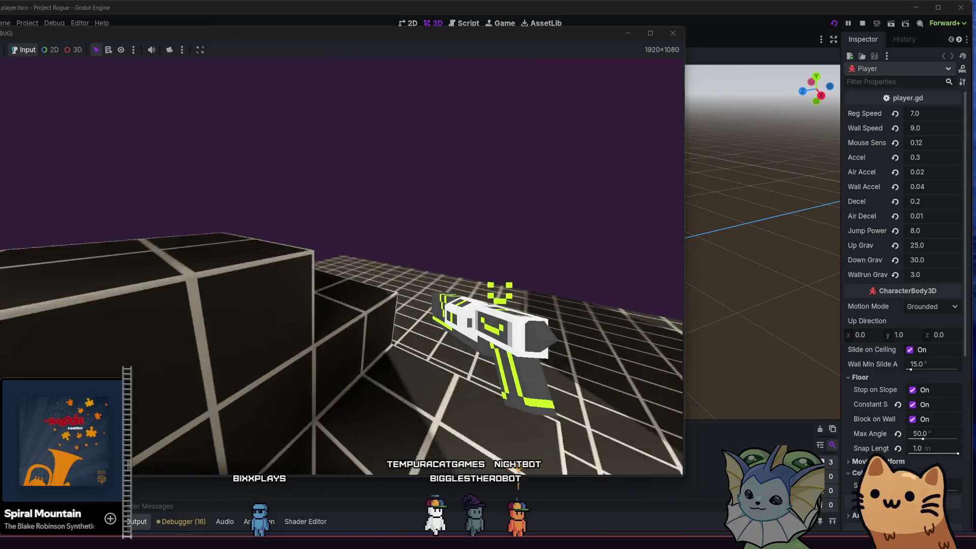
key(w)
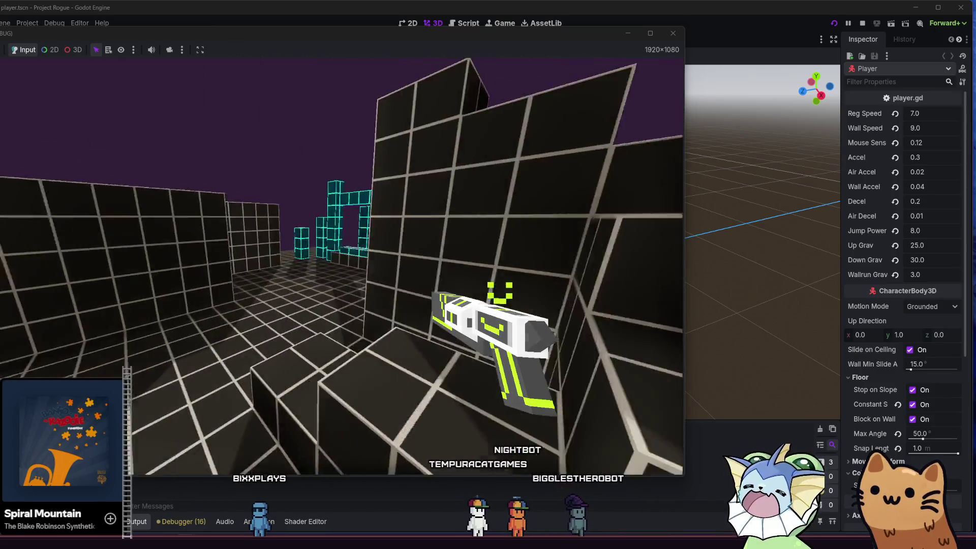
key(w)
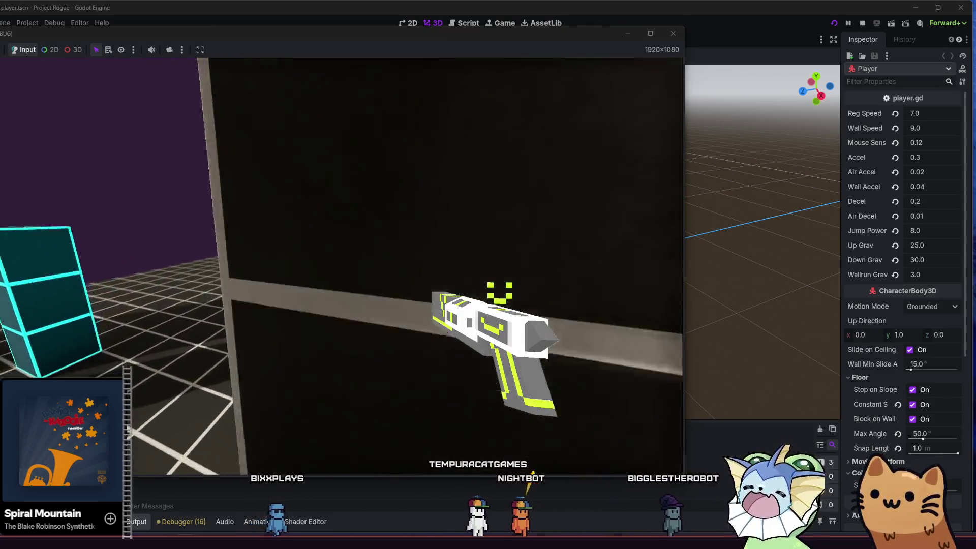
key(w)
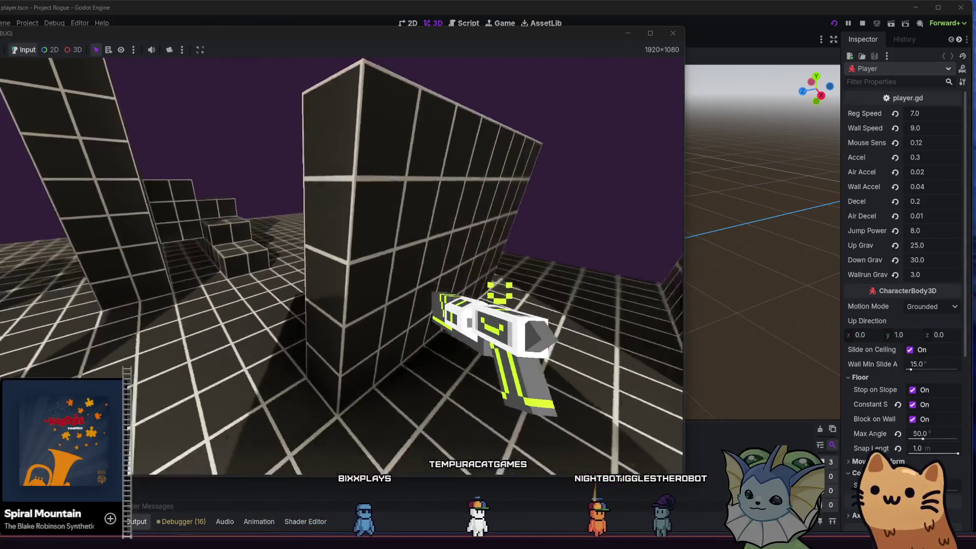
key(w)
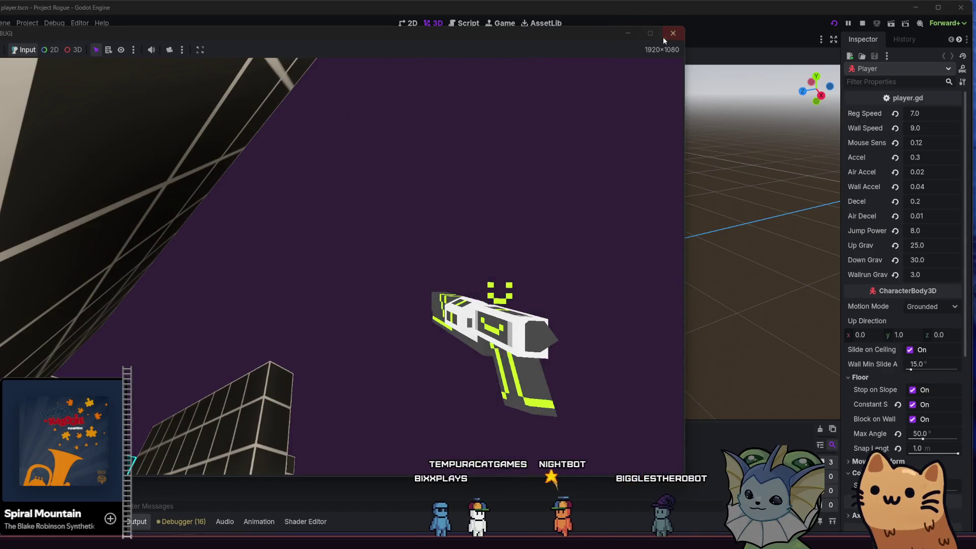
click(673, 33)
- Close the Project Rogue editor and bring up the Obsidian notes
click(963, 10)
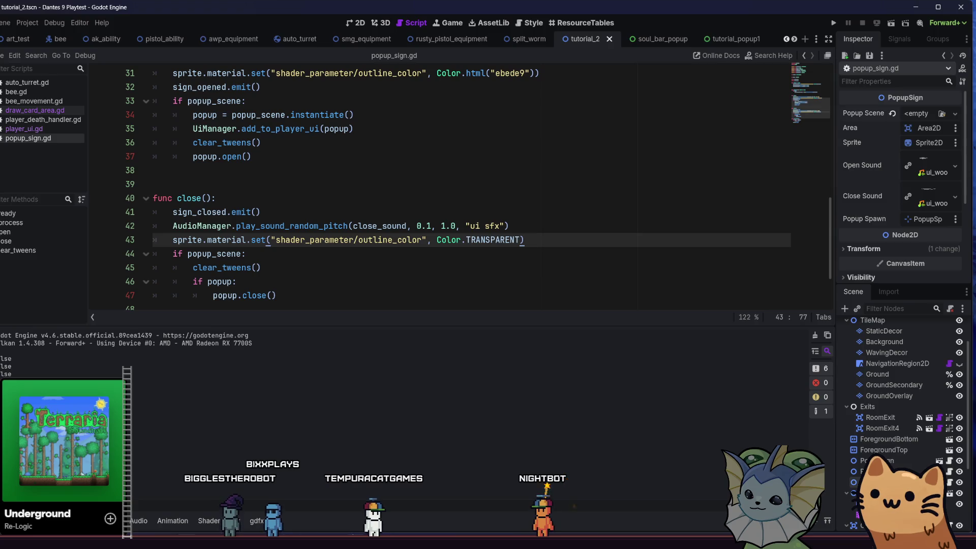
mouse_move(362, 492)
click(405, 490)
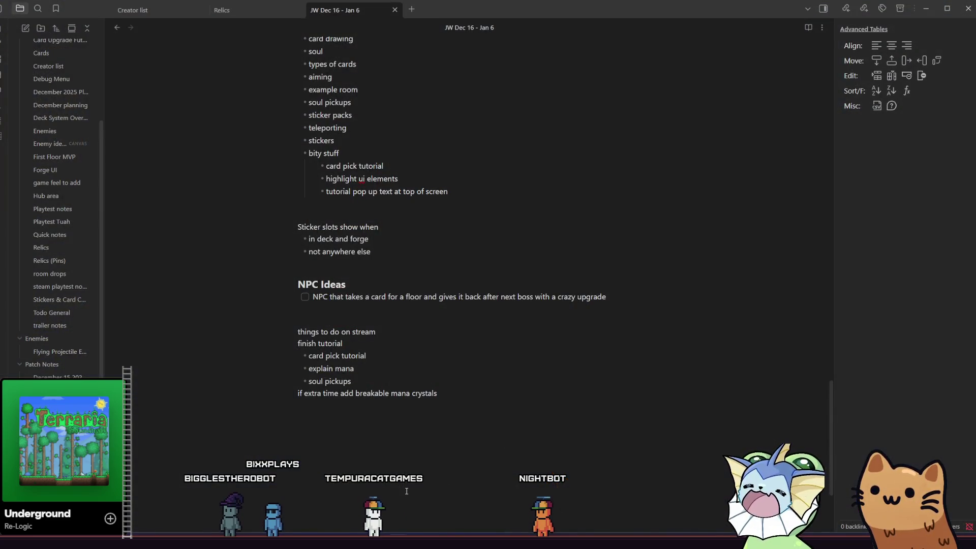
- Review the 'things to do on stream' list, then go back to Godot
mouse_move(196, 531)
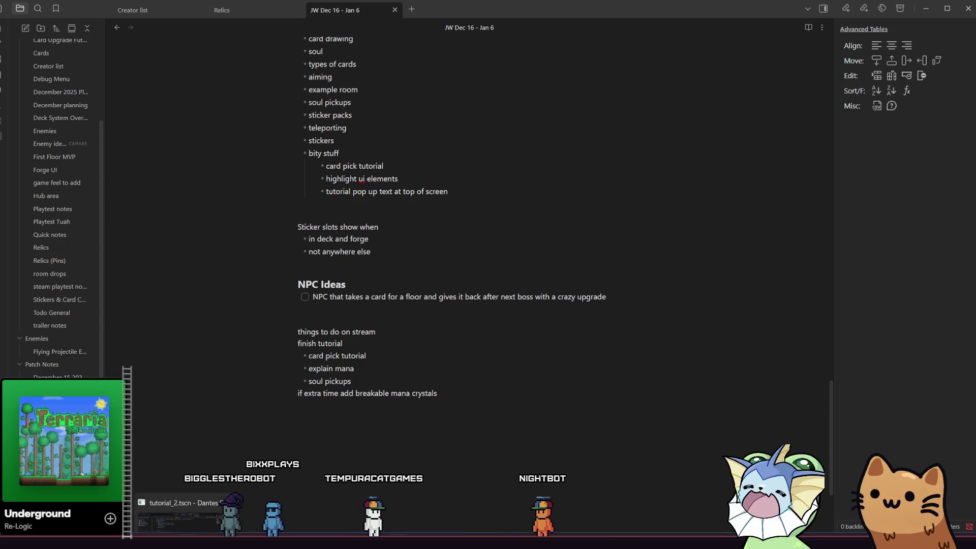
click(198, 514)
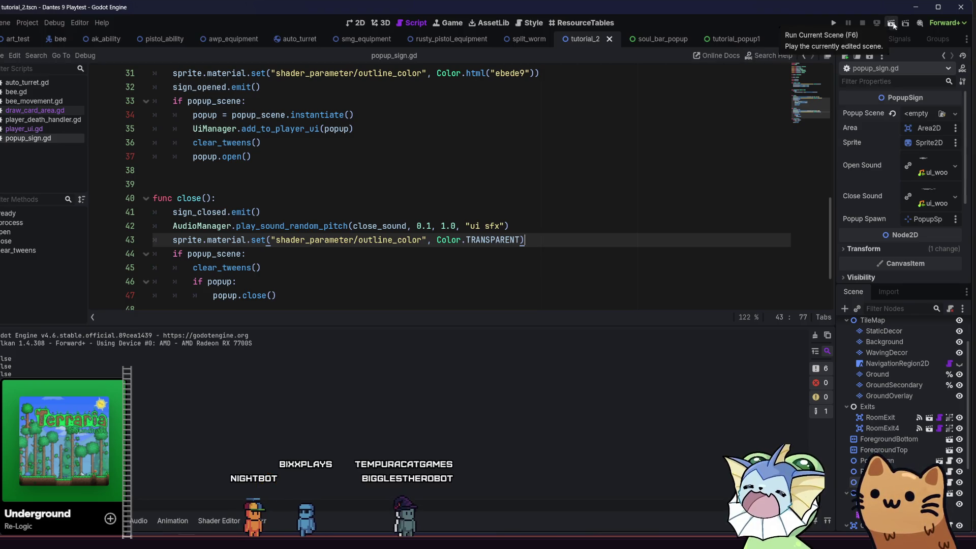
scroll(628, 45, down, 1)
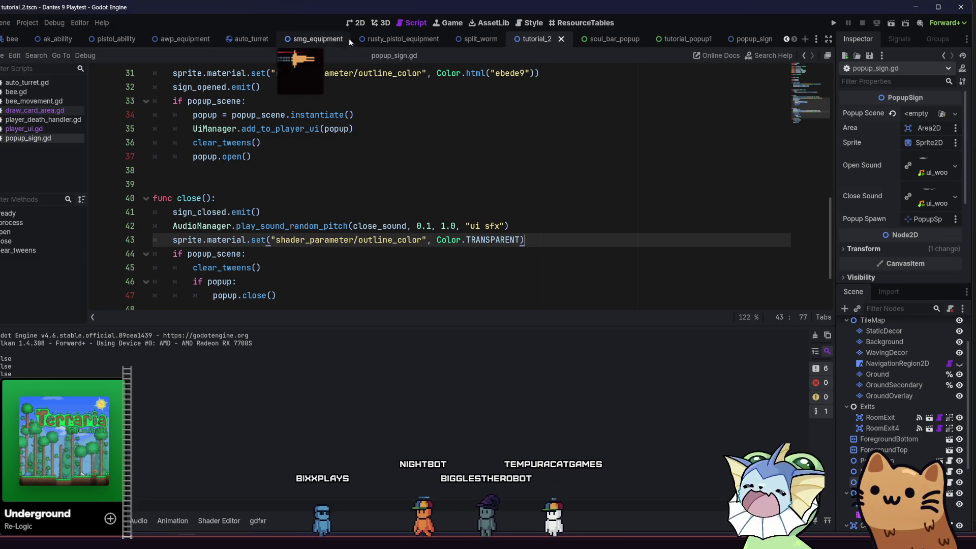
- Reposition tutorial_2's ForegroundBottom parallax layer and save the scene
click(356, 23)
scroll(408, 172, down, 3)
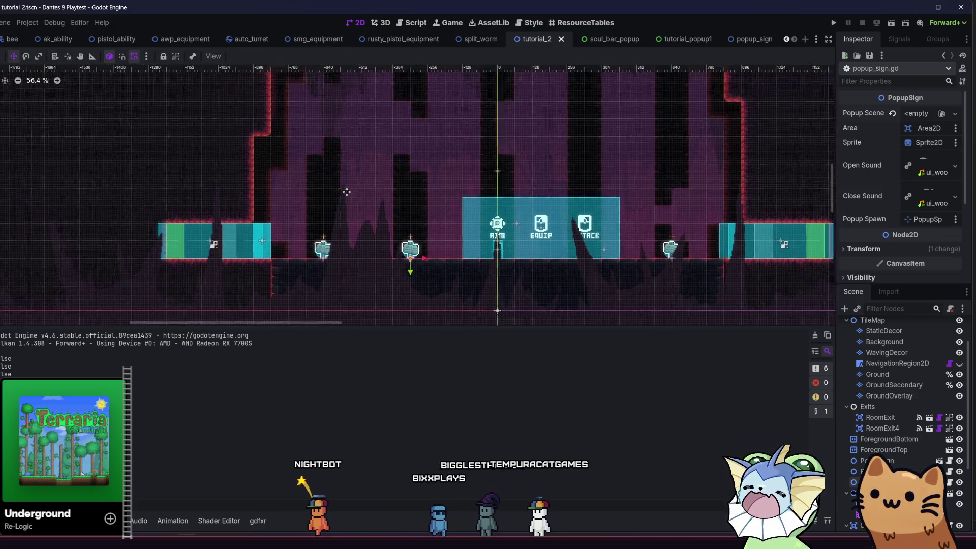
scroll(903, 447, down, 4)
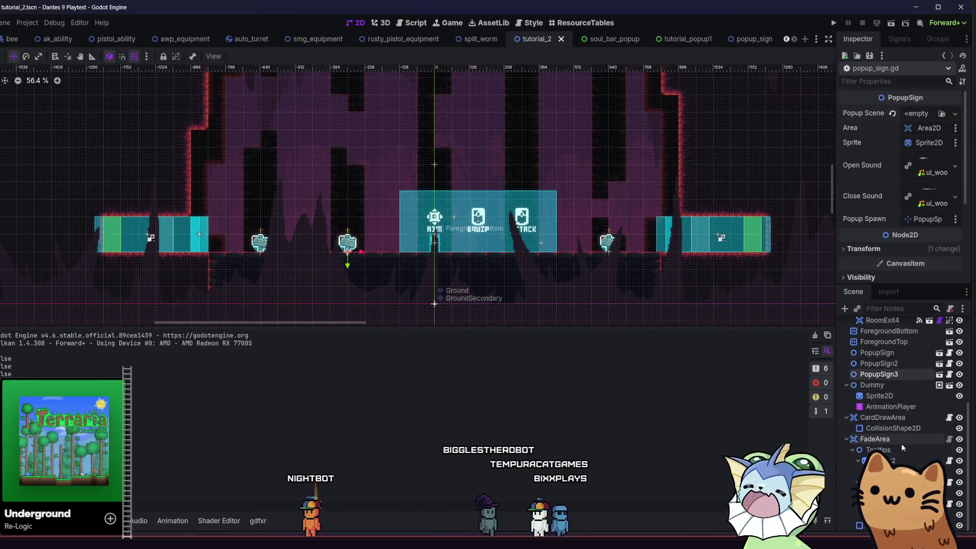
click(886, 332)
mouse_move(331, 248)
mouse_down()
mouse_move(331, 260)
mouse_move(348, 257)
mouse_up()
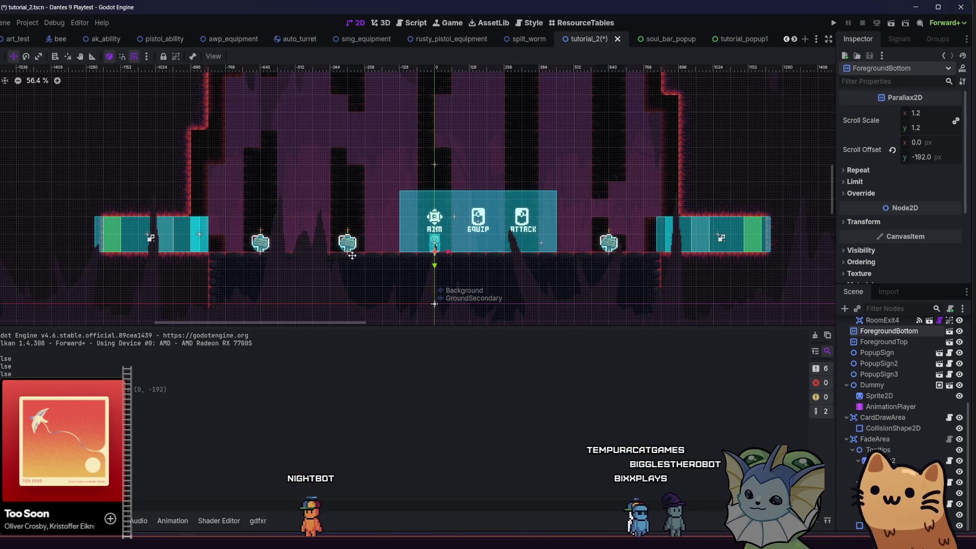
key(ctrl+s)
- Open tutorial_3.tscn through quick search and select PopupSign3
key(alt+shift+o)
text(tutorial3)
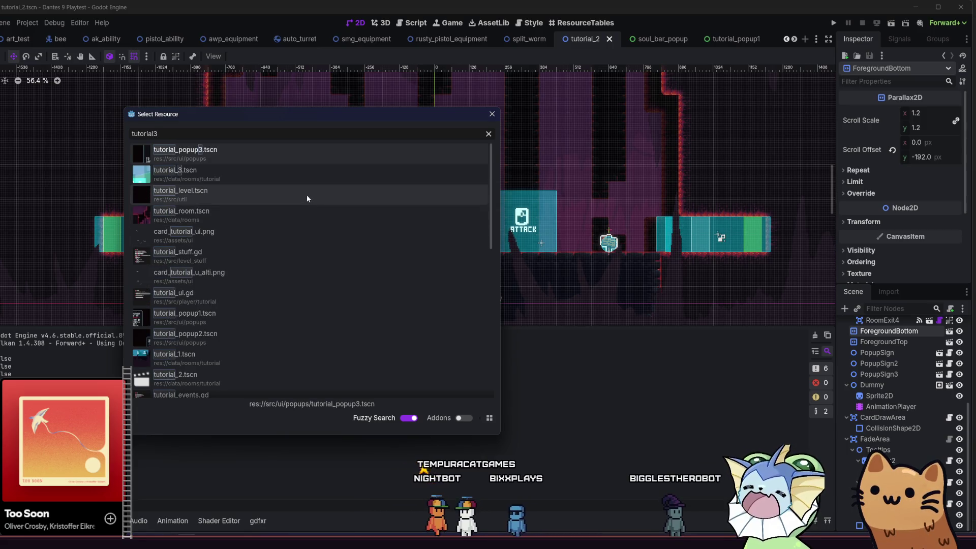
click(299, 172)
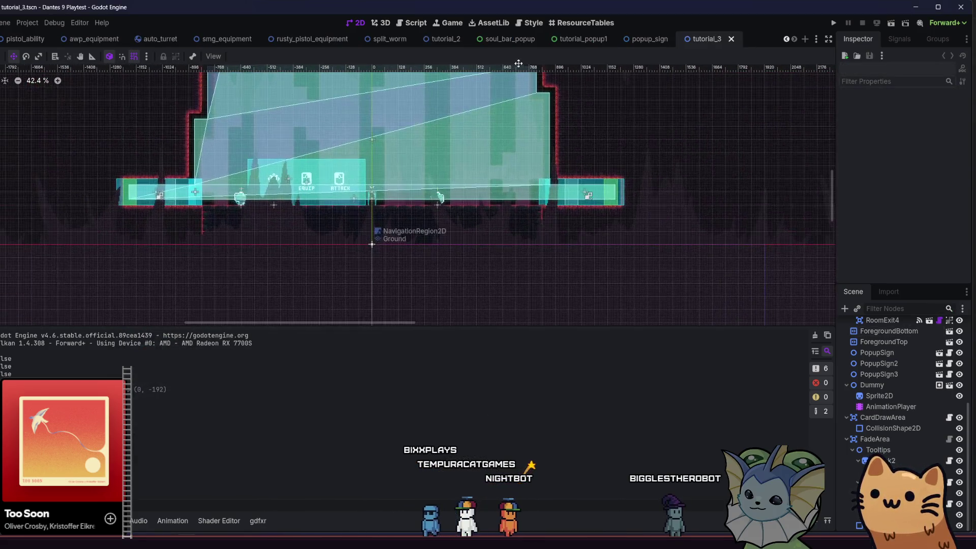
scroll(593, 243, up, 1)
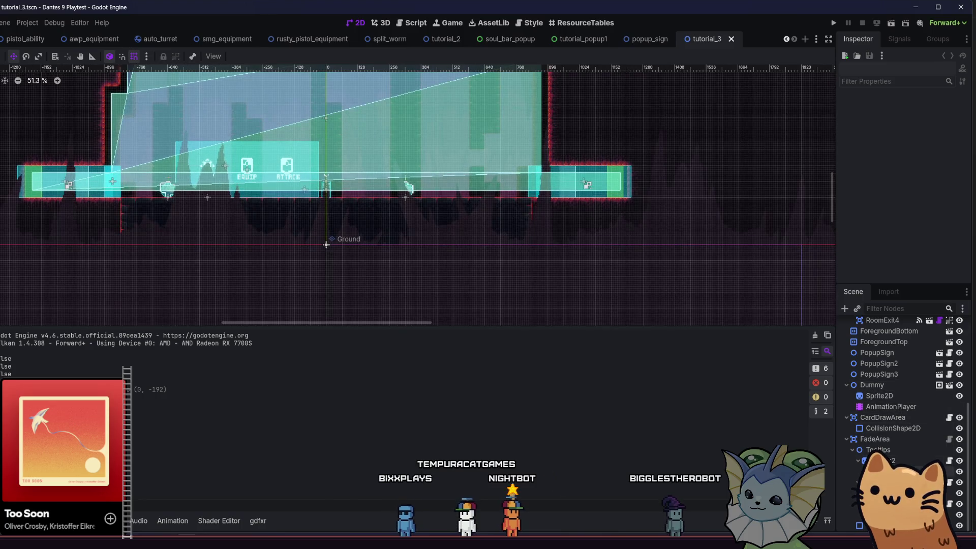
click(901, 374)
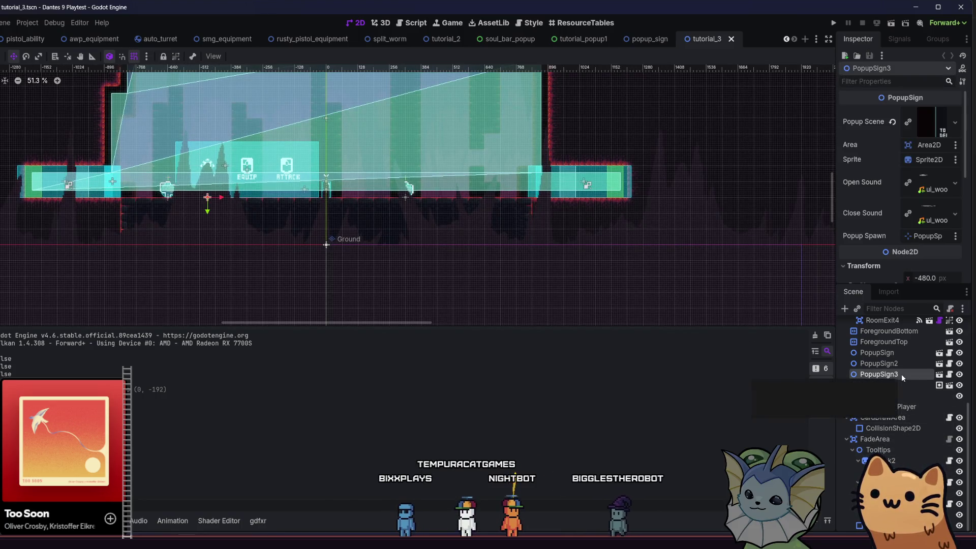
- Set tutorial_3's ForegroundBottom scroll offset y to -192 and save
scroll(903, 422, up, 4)
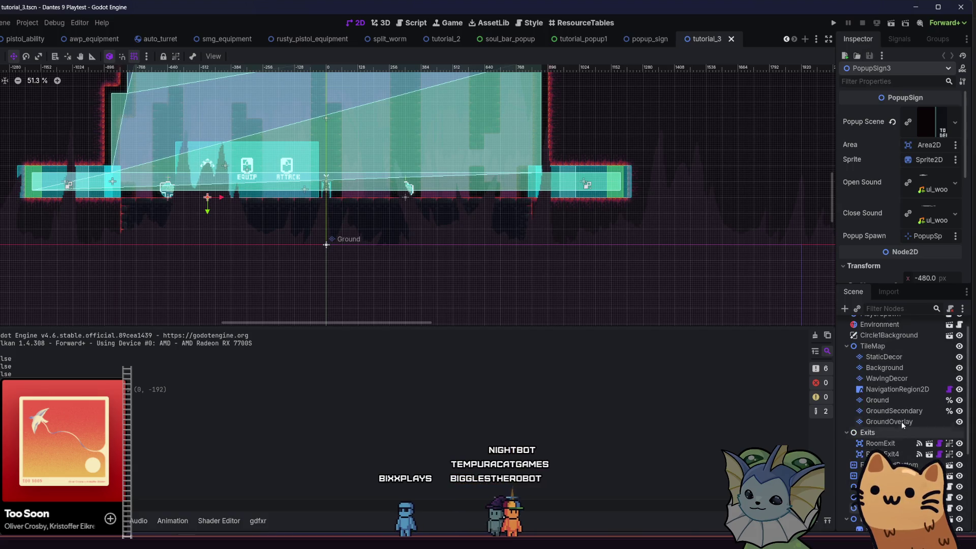
scroll(902, 416, up, 1)
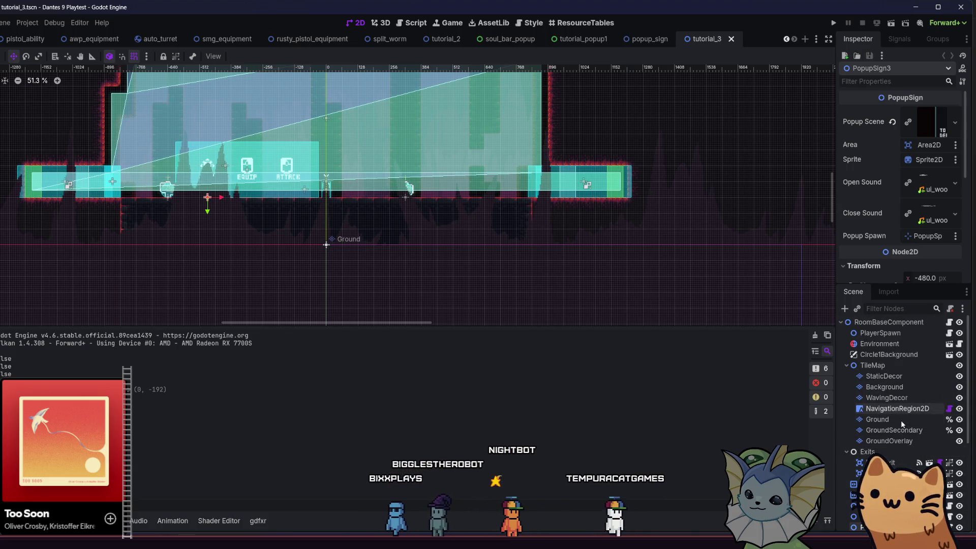
scroll(899, 431, down, 5)
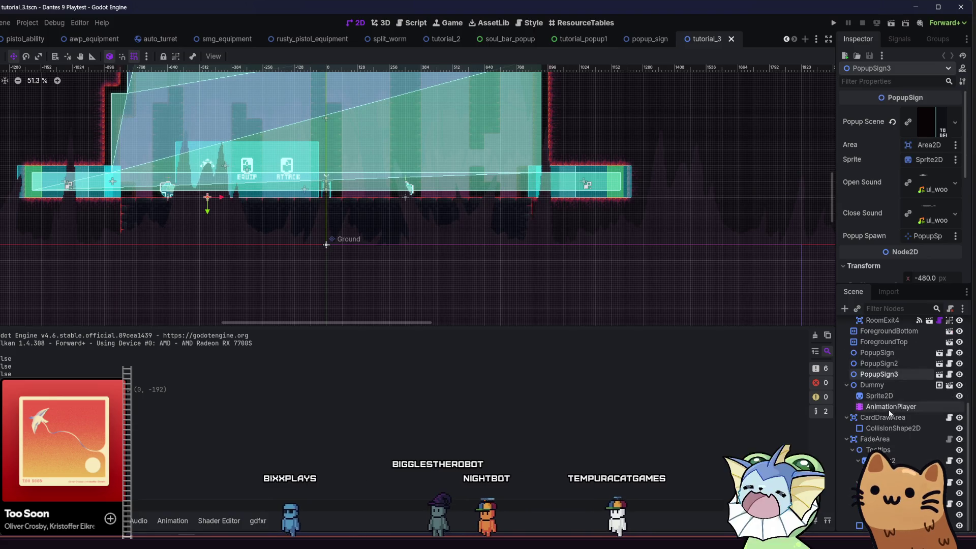
scroll(893, 410, up, 5)
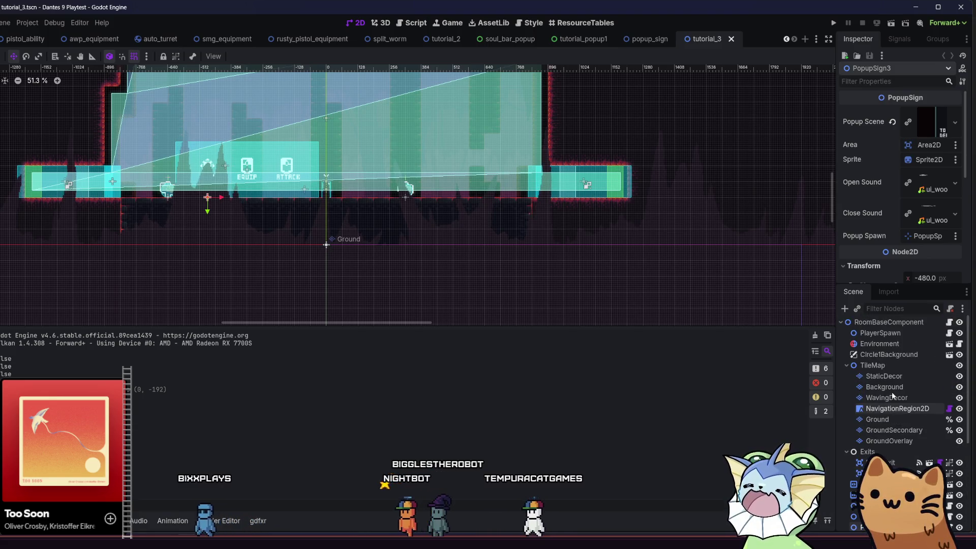
click(896, 440)
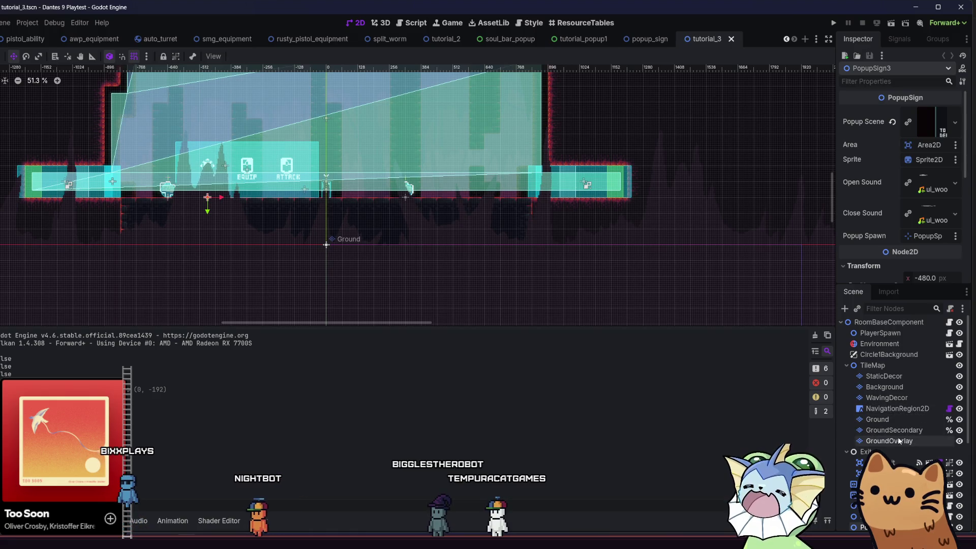
click(889, 506)
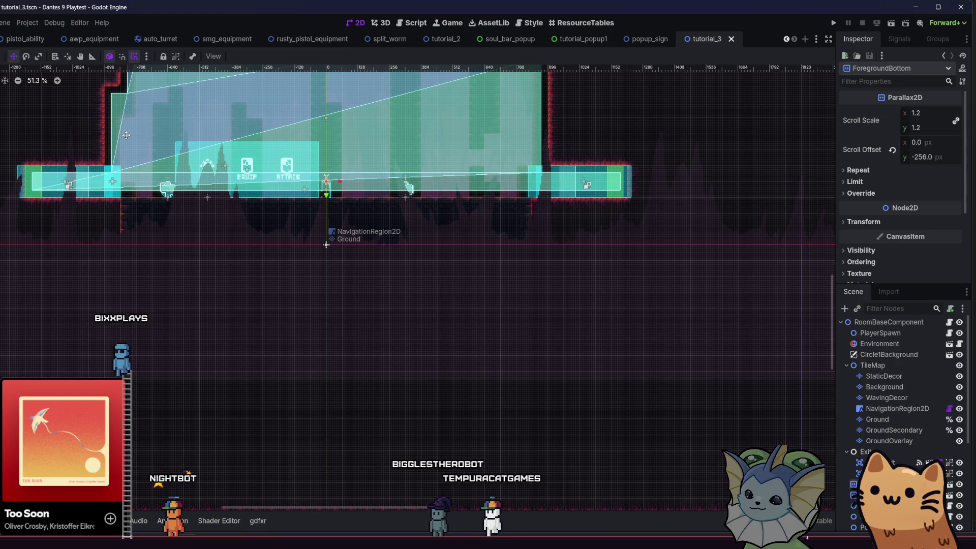
scroll(210, 179, up, 4)
drag(212, 175, 212, 198)
key(ctrl+s)
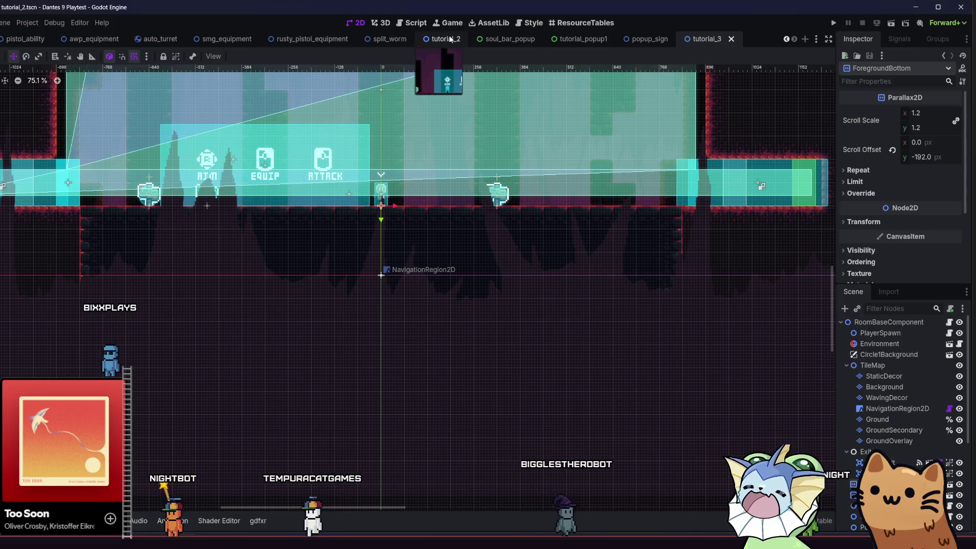
- Move tutorial_2's Dummy right to position 320, -224 and save
click(451, 39)
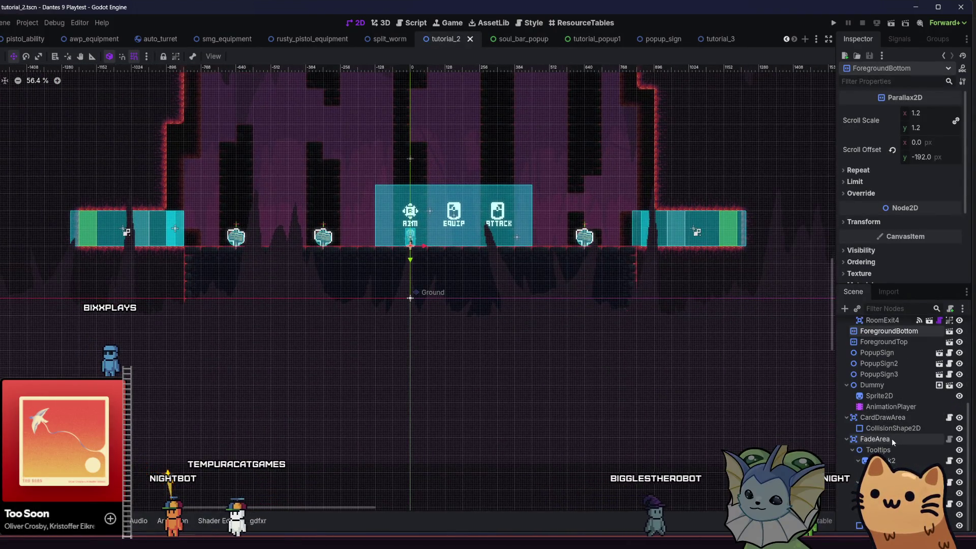
click(872, 385)
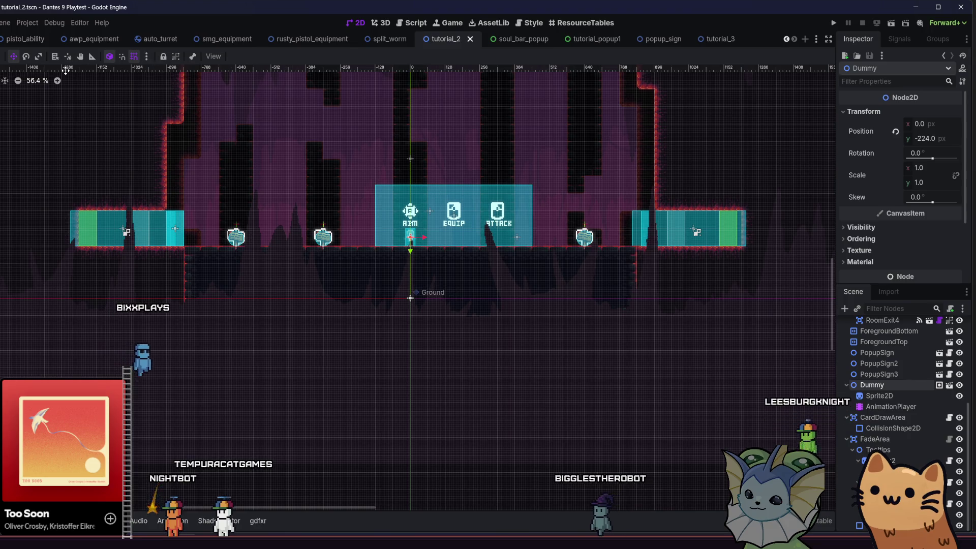
scroll(516, 311, up, 3)
drag(400, 260, 523, 259)
key(ctrl+s)
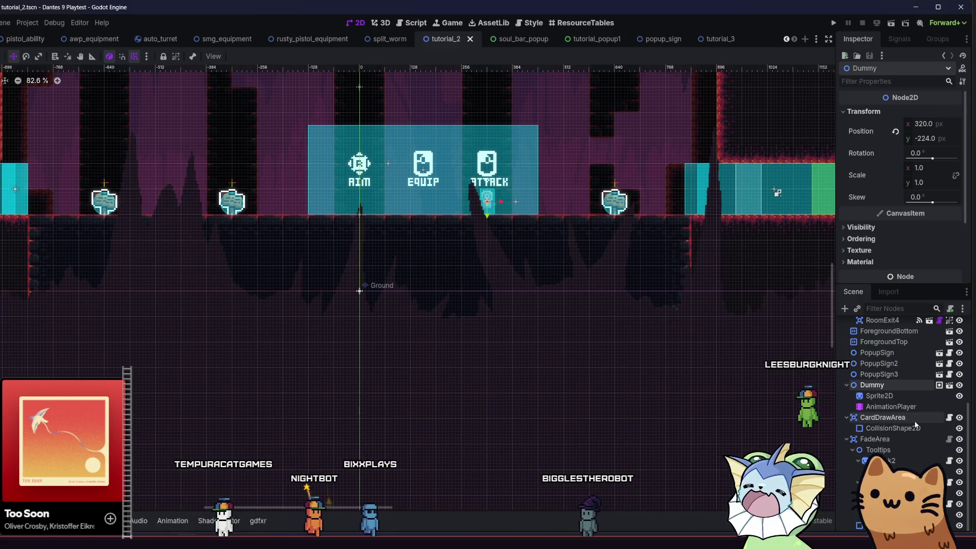
- Slide the FadeArea box left along the level
click(904, 439)
scroll(330, 222, up, 1)
scroll(329, 222, up, 1)
drag(377, 254, 293, 253)
scroll(293, 253, left, 5)
scroll(311, 272, up, 2)
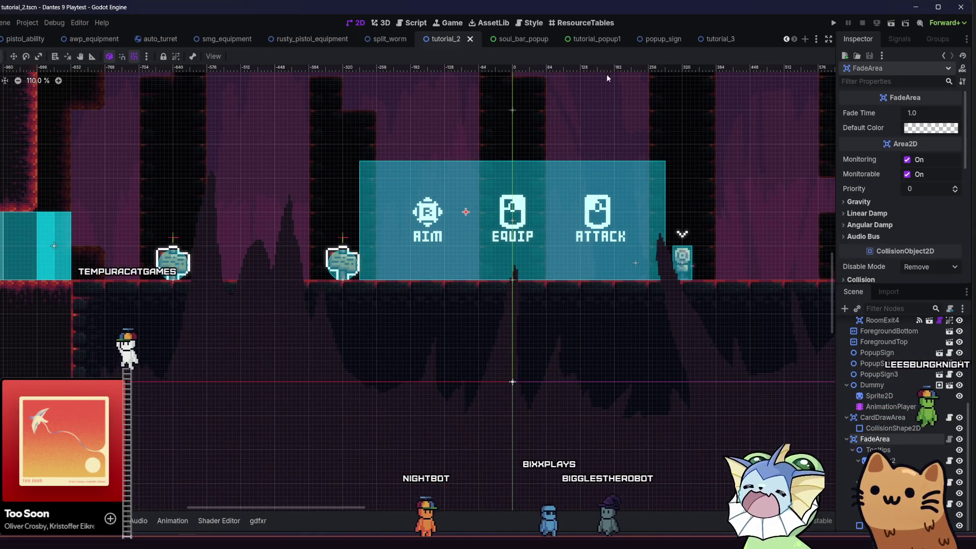
- Open the tutorial_popup1 scene and inspect its RichTextLabel text
click(590, 39)
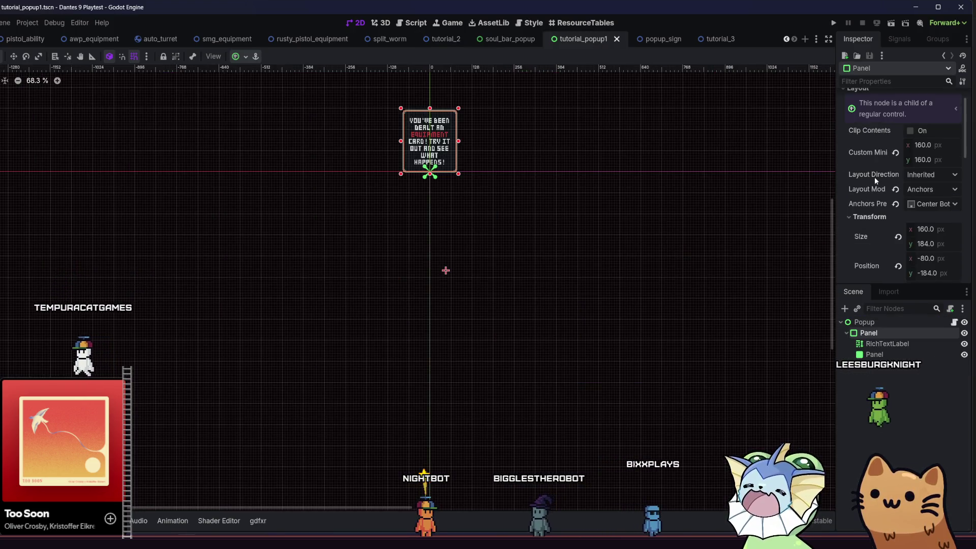
click(886, 344)
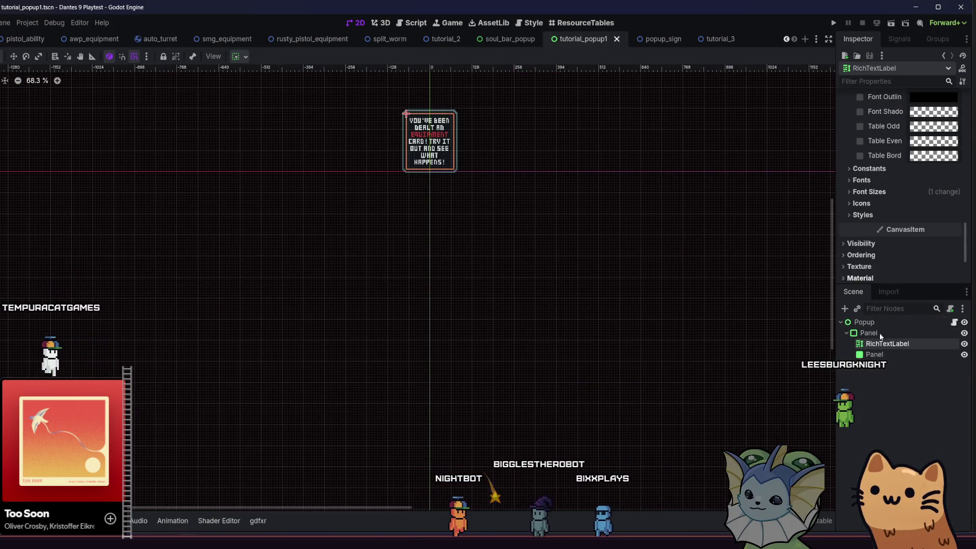
scroll(897, 203, up, 5)
scroll(898, 203, down, 5)
scroll(897, 202, up, 5)
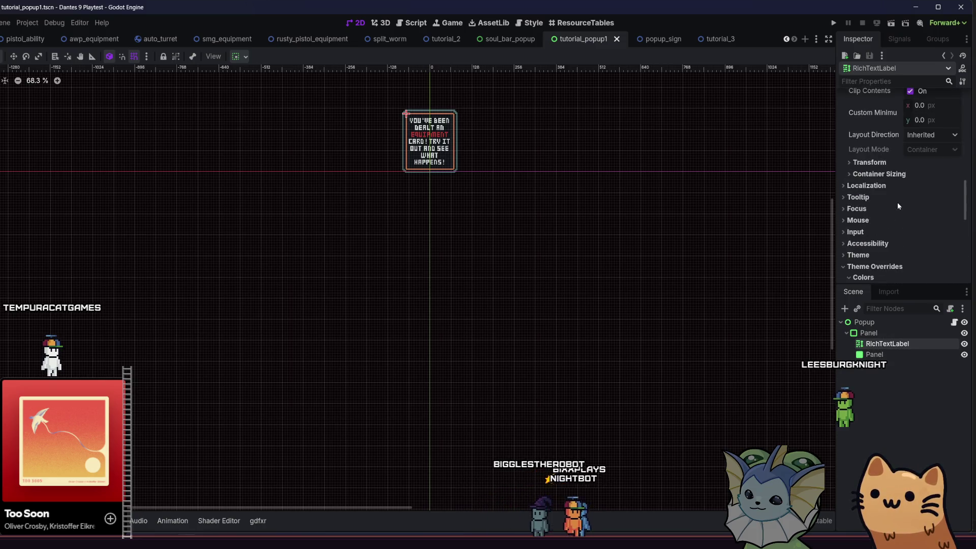
scroll(898, 202, up, 10)
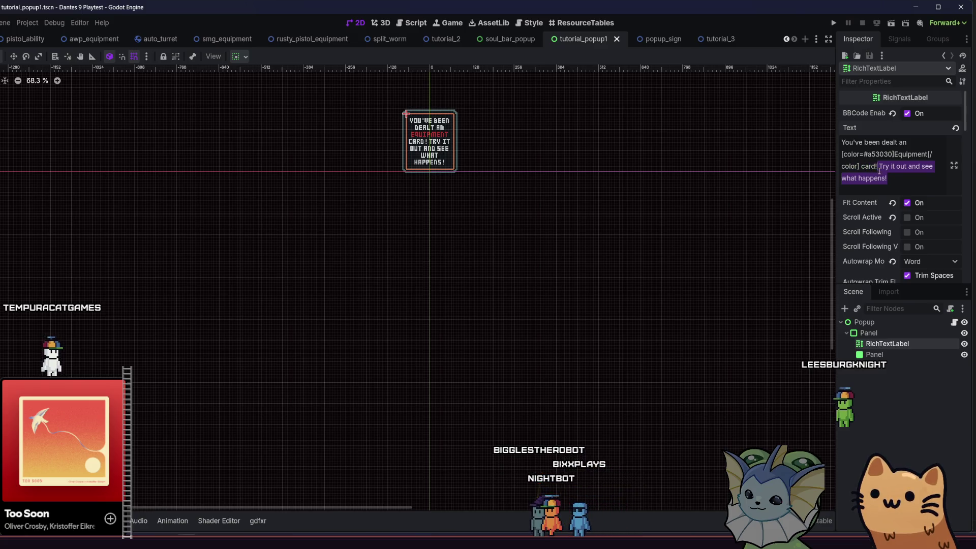
- Delete the extra popup sentence, save, undo to restore it, and return to tutorial_2
key(BackSpace)
key(ctrl+s)
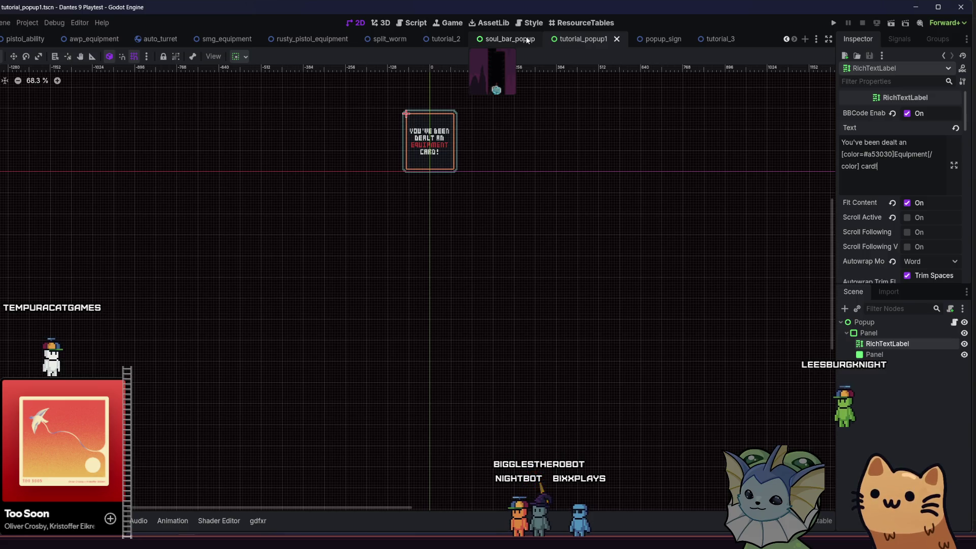
key(ctrl+z)
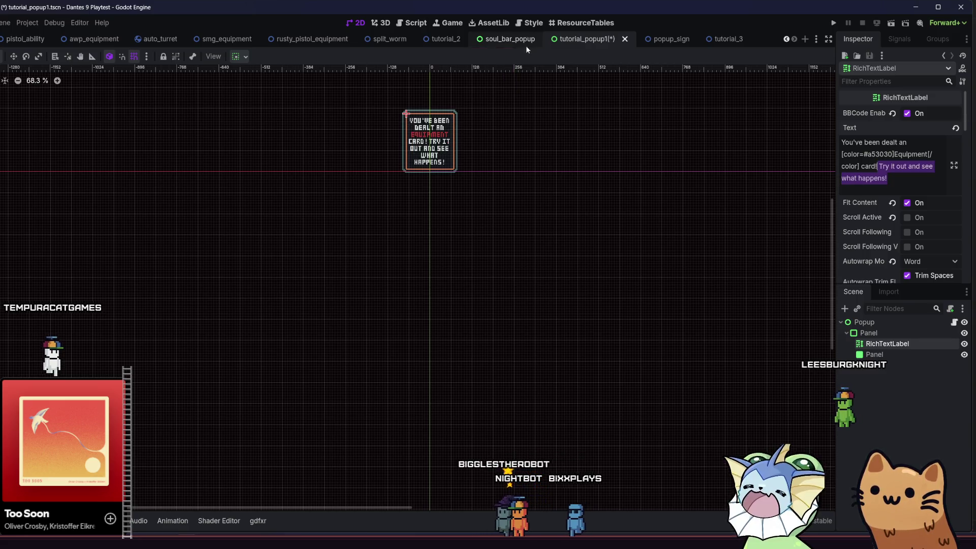
click(502, 38)
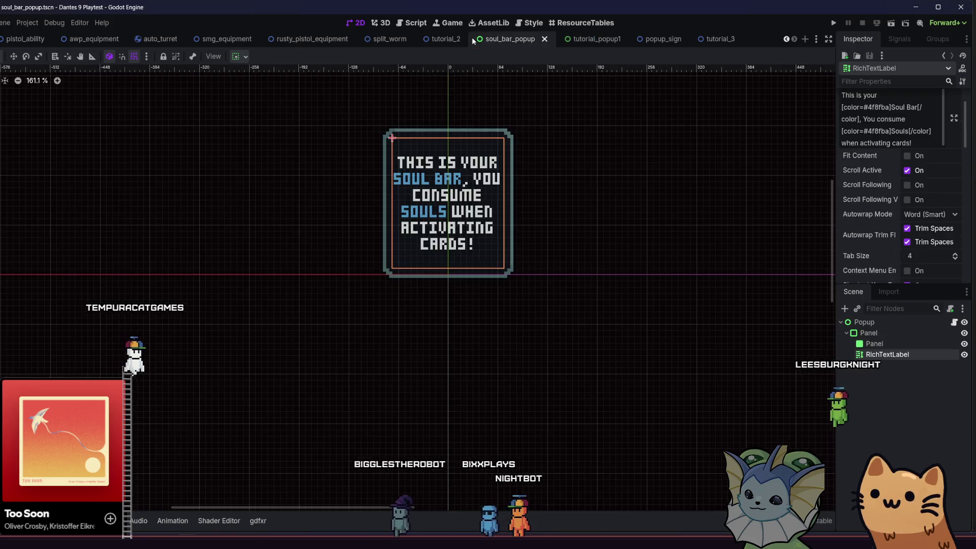
click(447, 38)
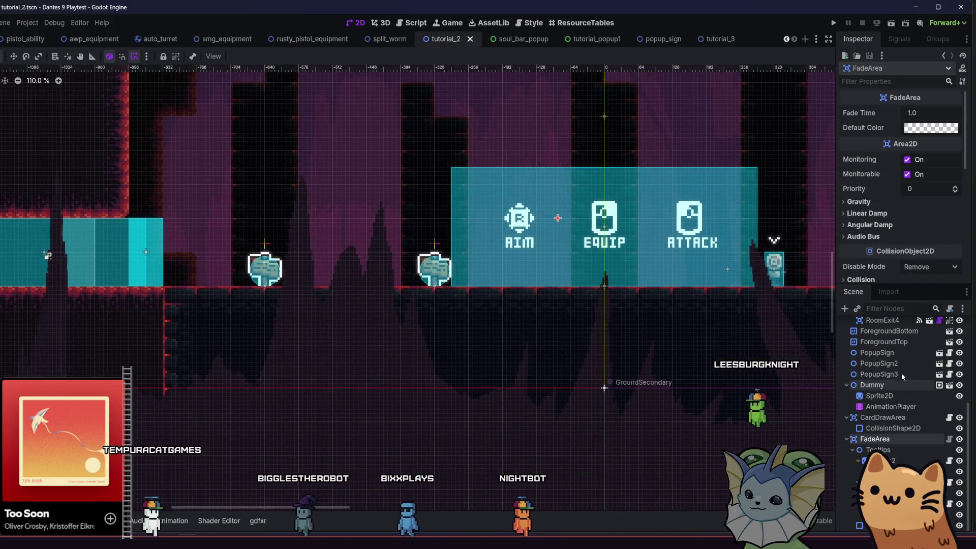
- Move PopupSign2 to x -320 and PopupSign3 left beside the prompts, then save
click(878, 363)
scroll(441, 294, up, 3)
click(13, 56)
drag(139, 223, 362, 224)
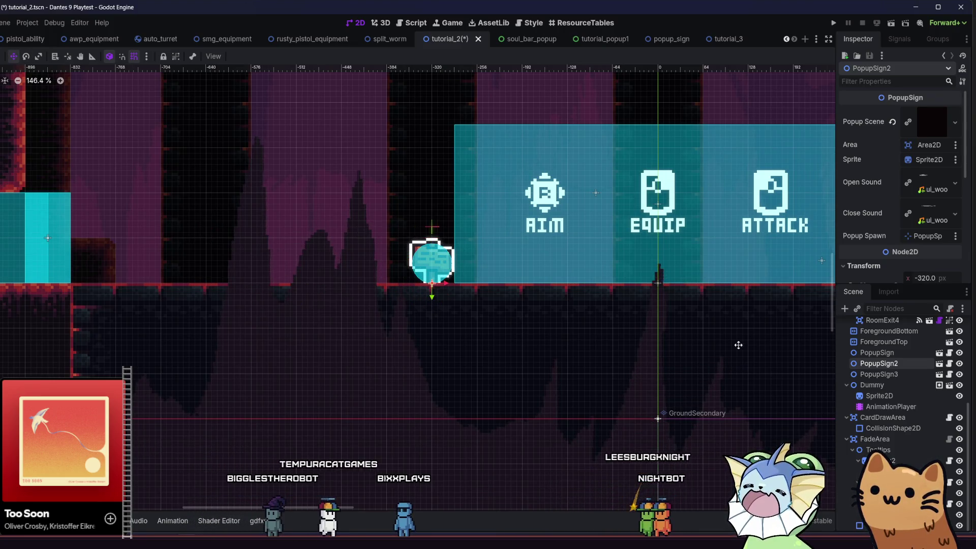
click(872, 385)
click(881, 375)
mouse_move(625, 345)
mouse_down()
mouse_move(375, 348)
mouse_move(395, 359)
mouse_up()
key(ctrl+s)
- Run the tutorial_2 scene to playtest the changes
mouse_move(142, 223)
mouse_down()
mouse_move(235, 242)
mouse_move(267, 261)
mouse_up()
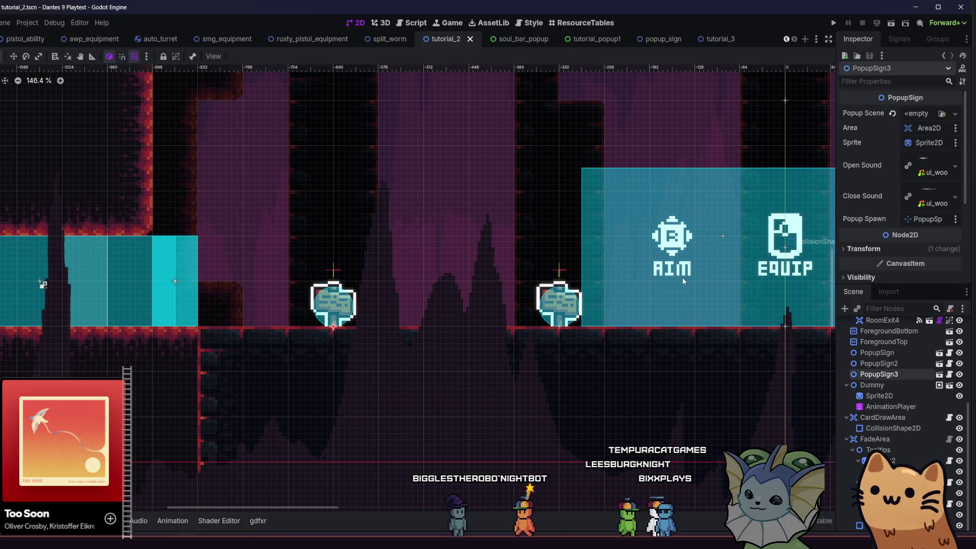
drag(682, 276, 636, 280)
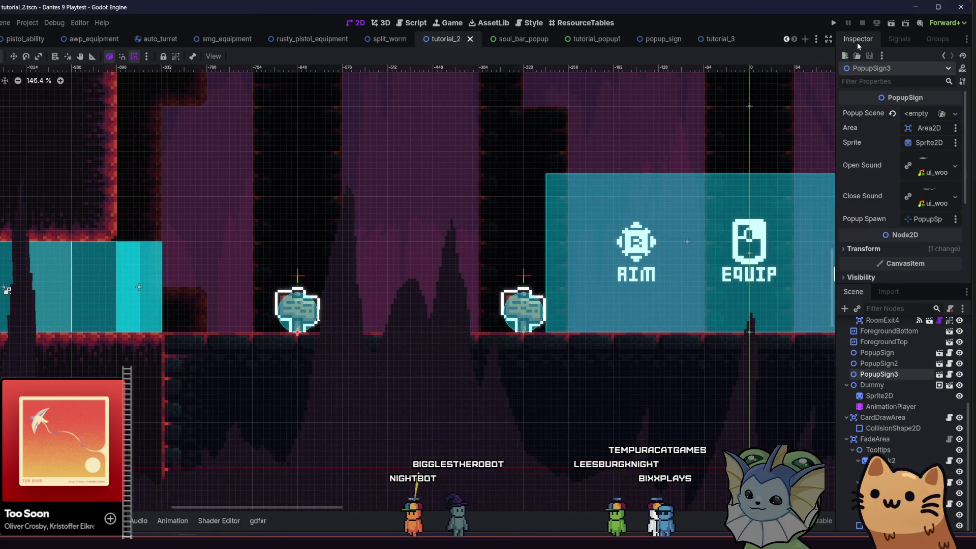
click(889, 22)
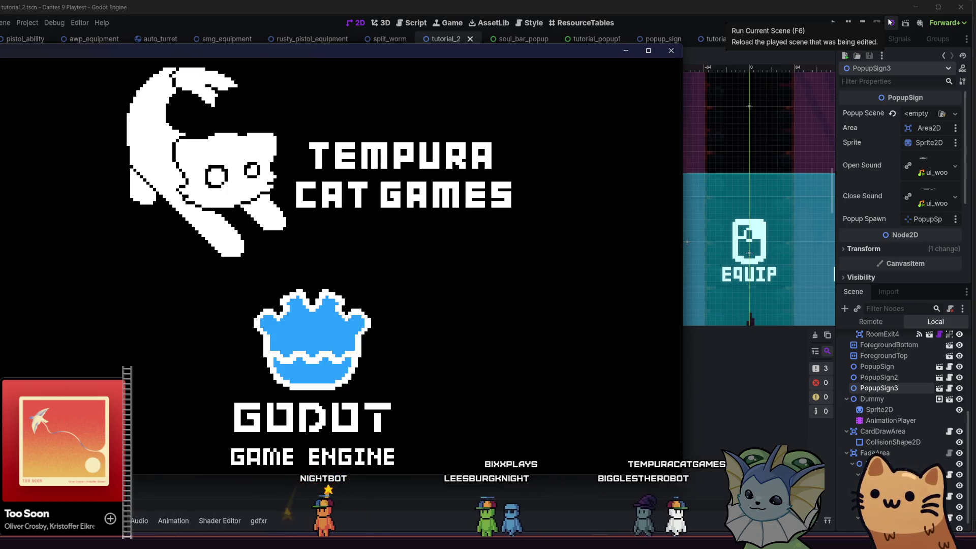
- Maximize the playtest window and walk the cat left, then right to trigger the tutorial popups
click(890, 22)
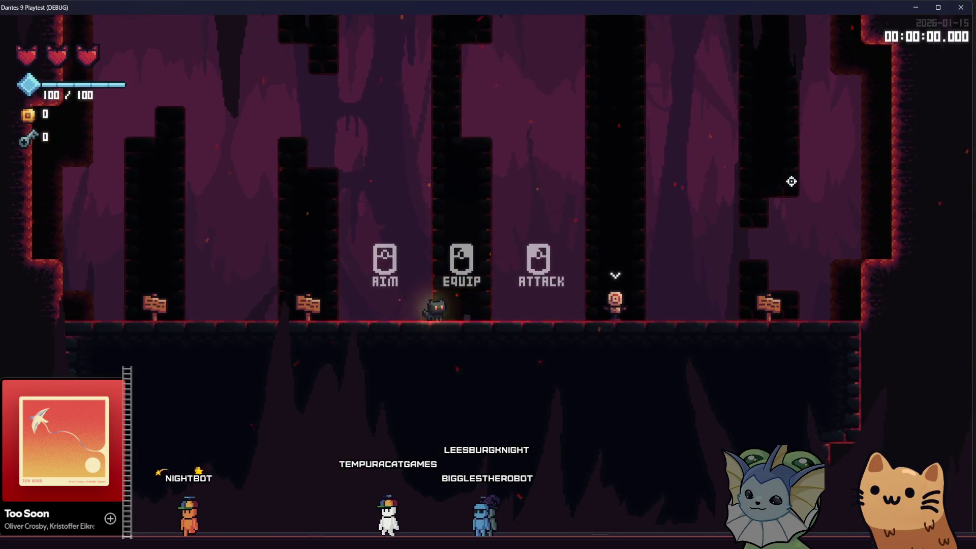
key(a)
key(a)
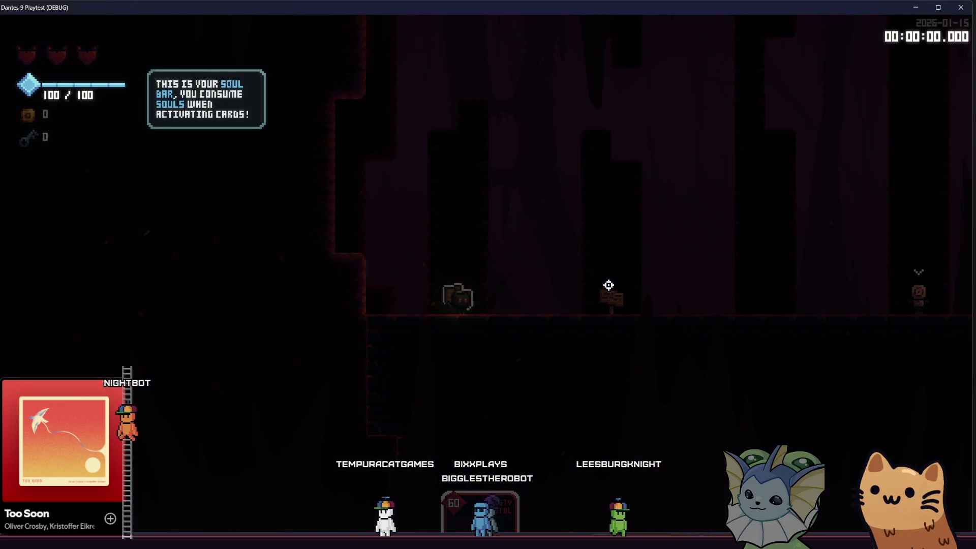
key(a)
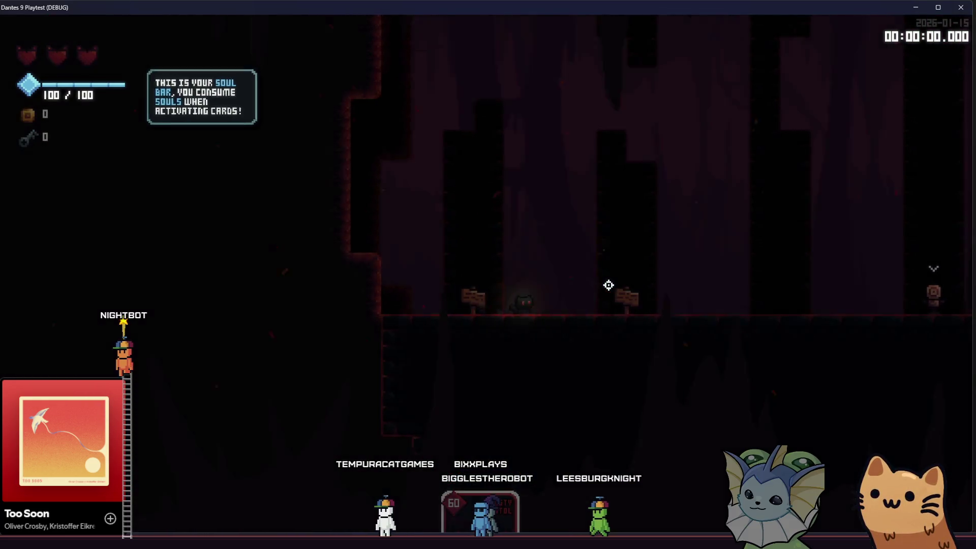
key(d)
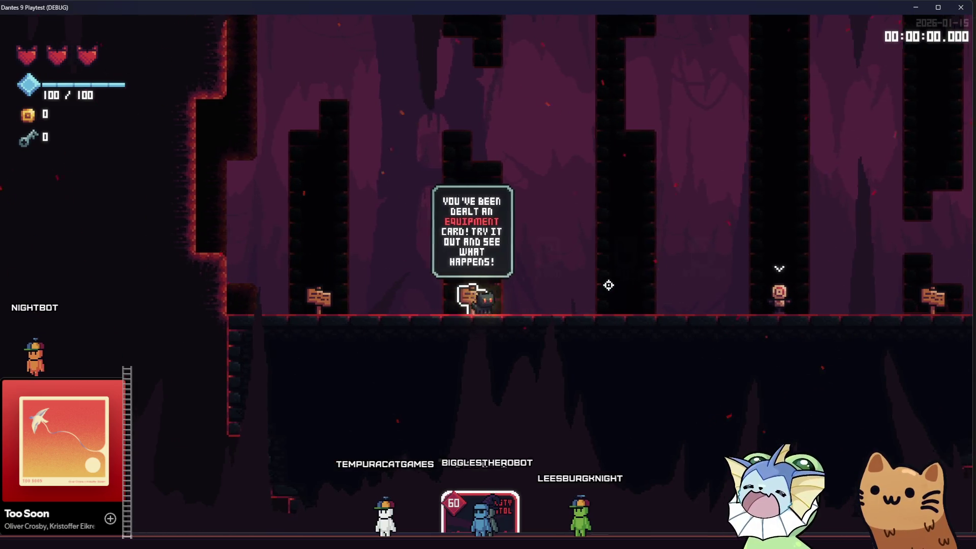
key(d)
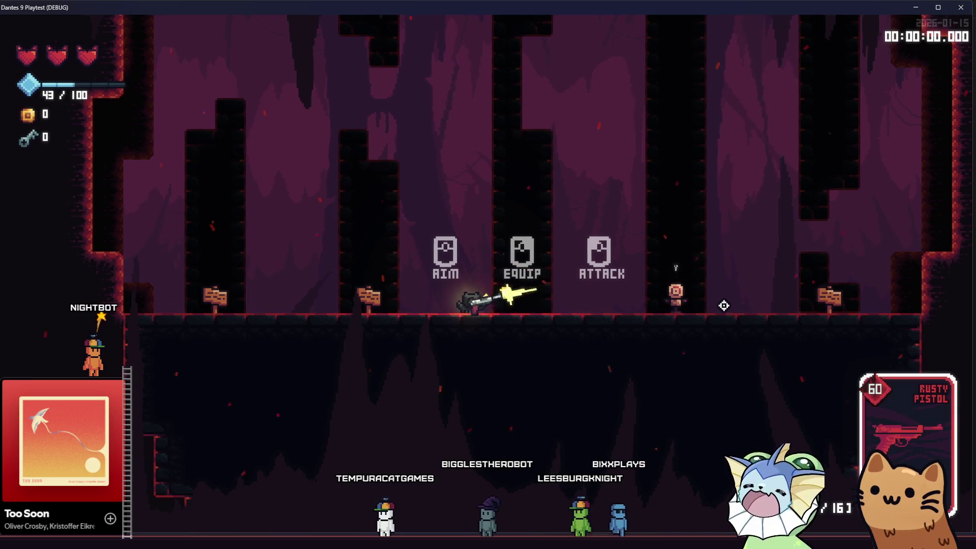
key(d)
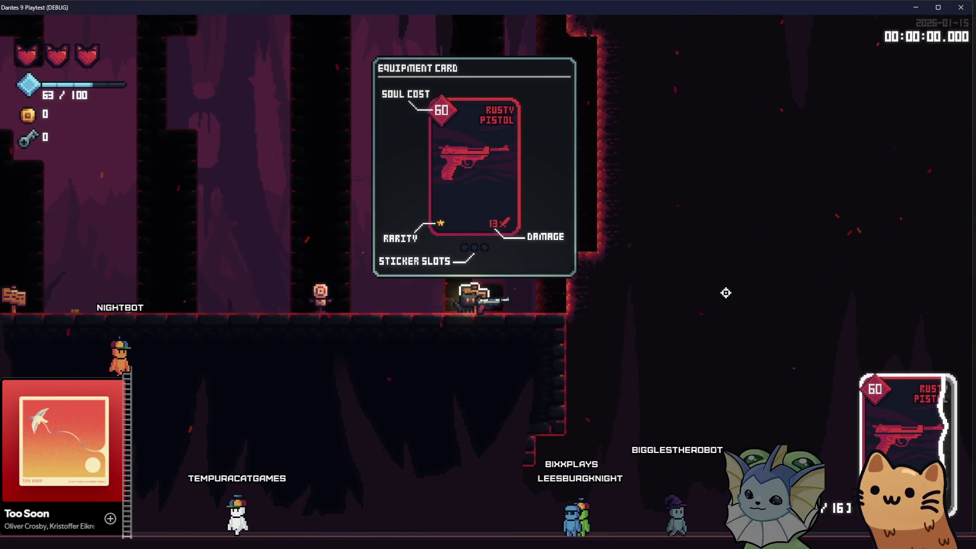
- Walk back to the cave wall, return past the sign, and shoot the dummy three times with the Rusty Pistol
key(a)
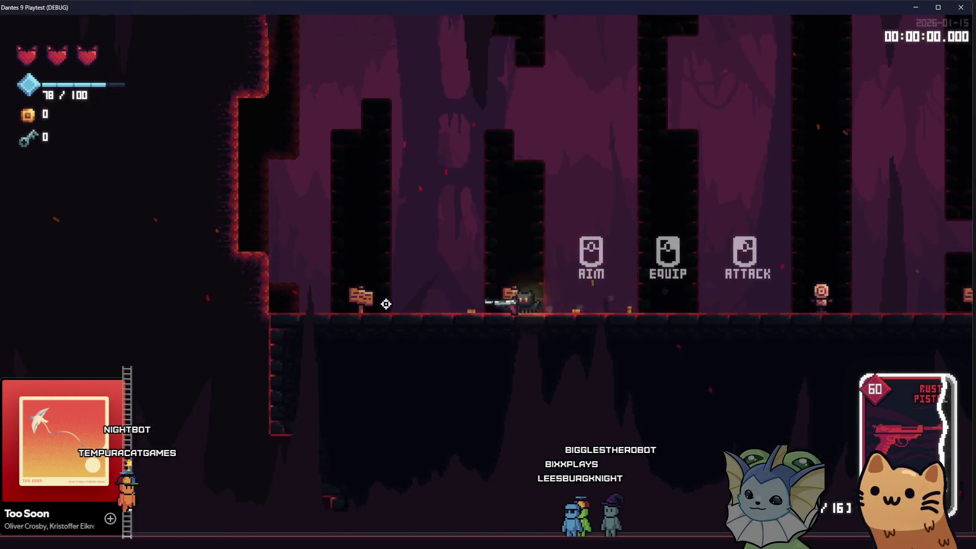
key(a)
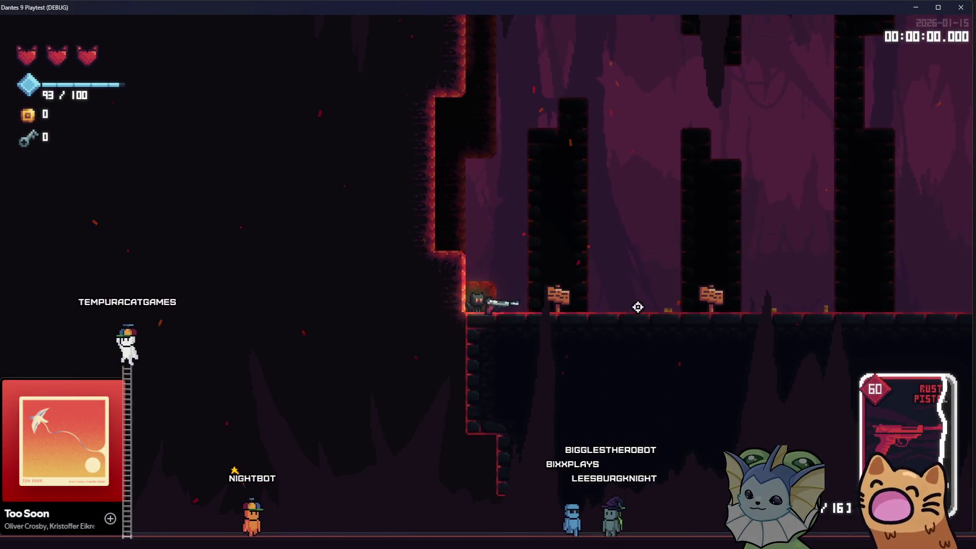
key(d)
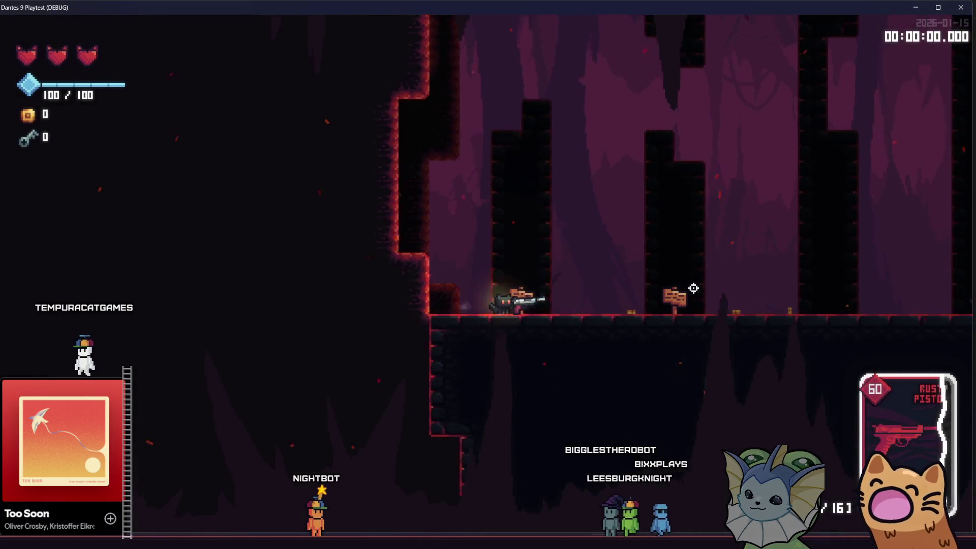
key(a)
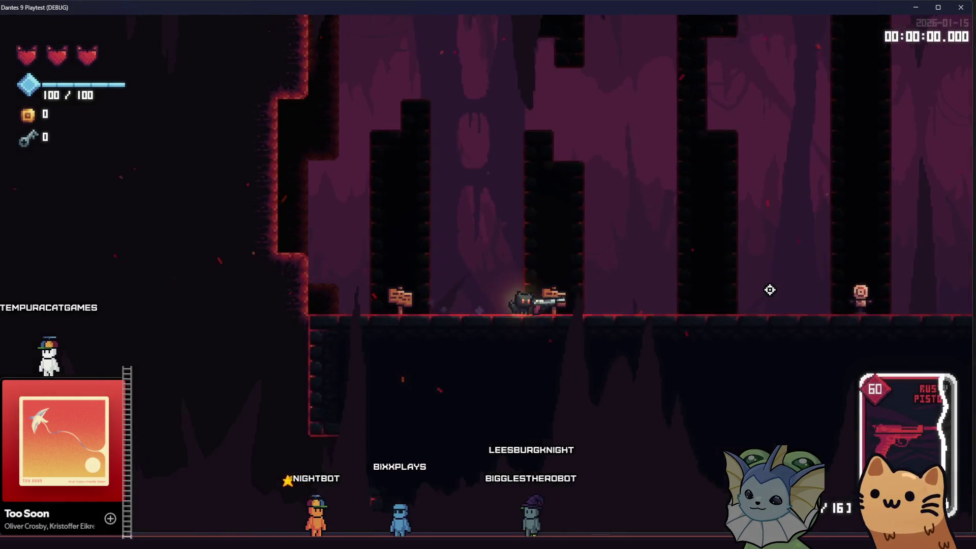
key(d)
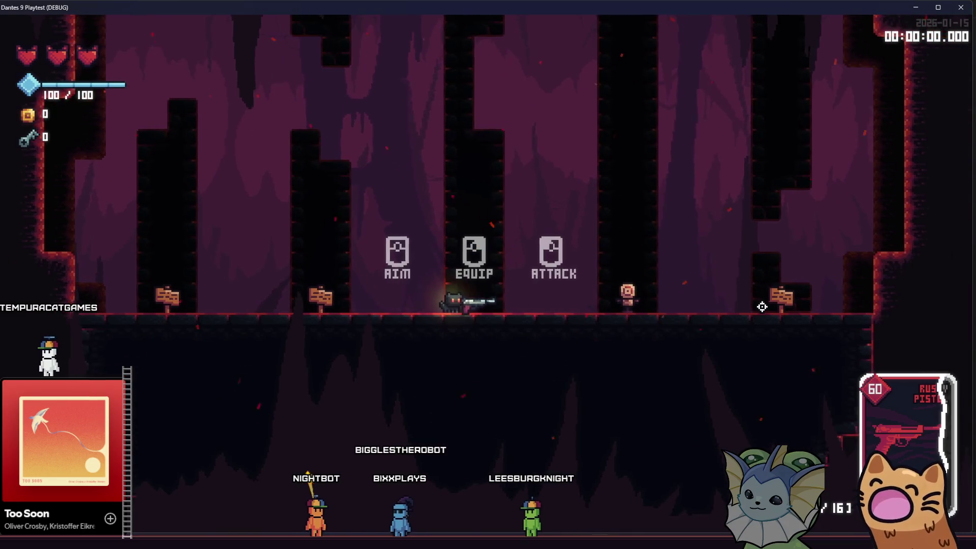
click(764, 305)
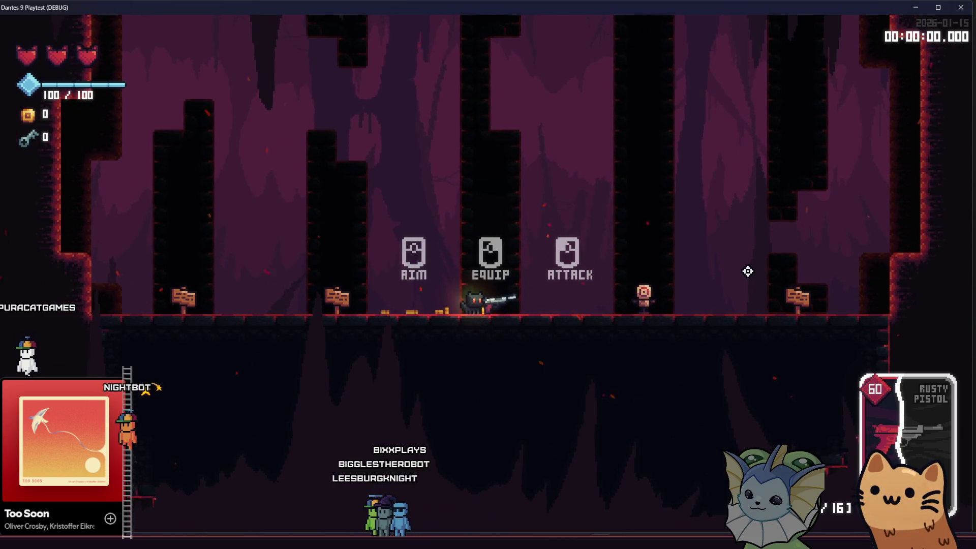
click(744, 275)
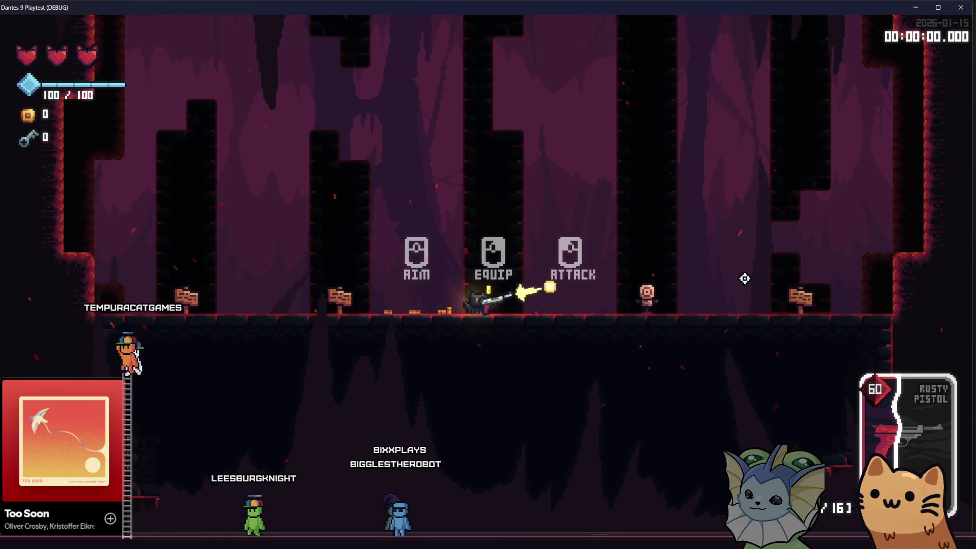
click(742, 298)
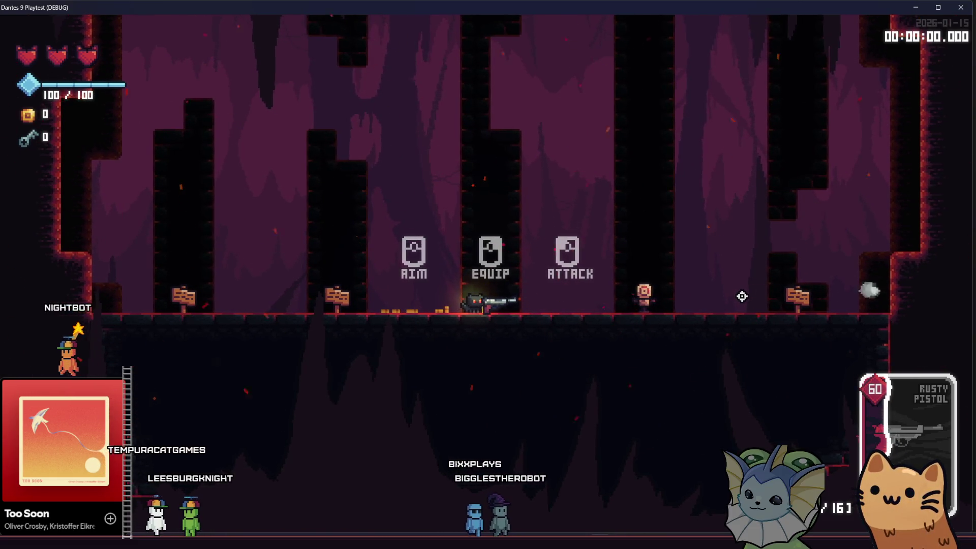
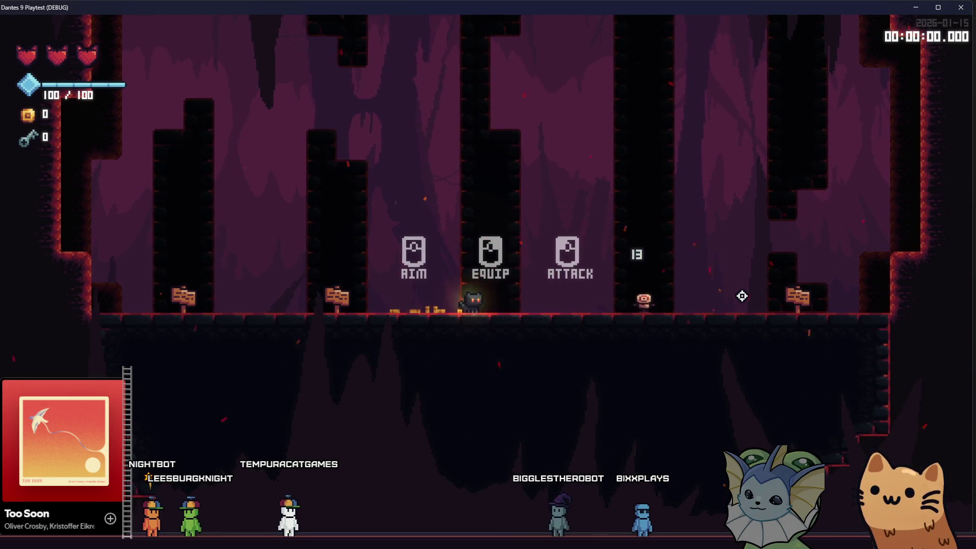
- Walk past the soul bar and equipment card signs and the target dummy into the two-chest room
key(a)
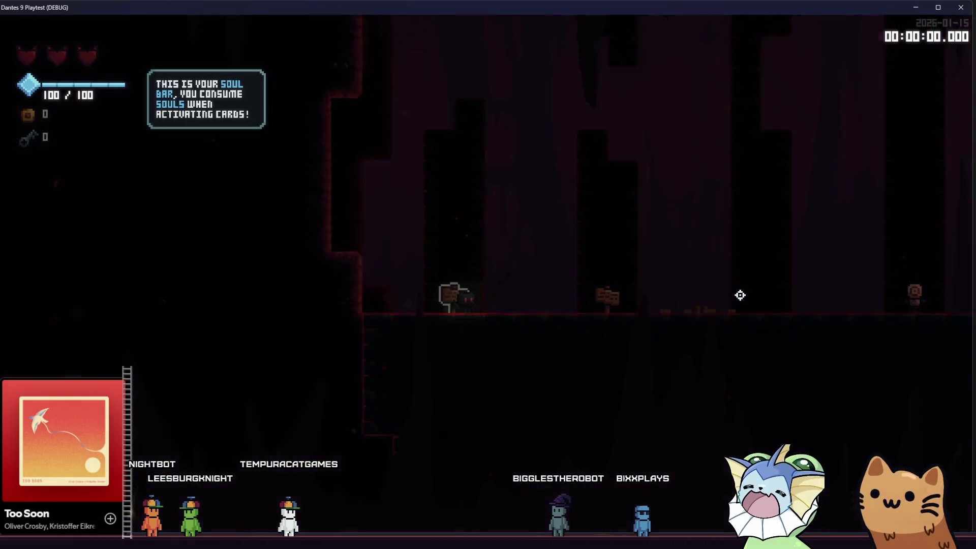
key(a)
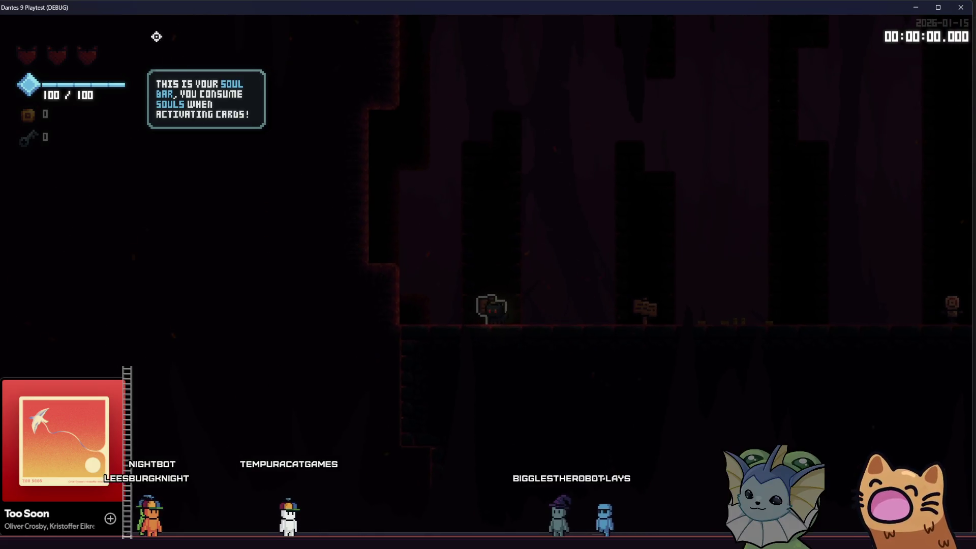
key(d)
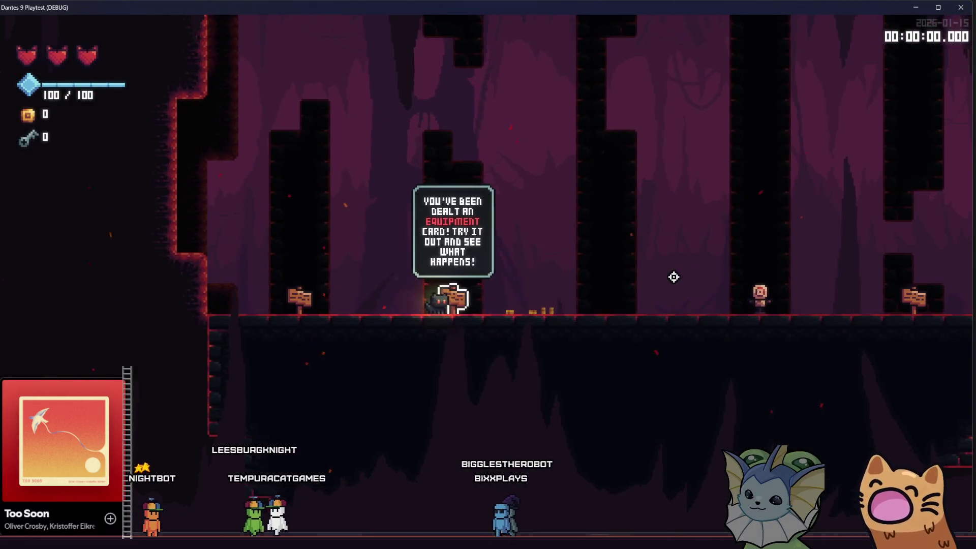
key(d)
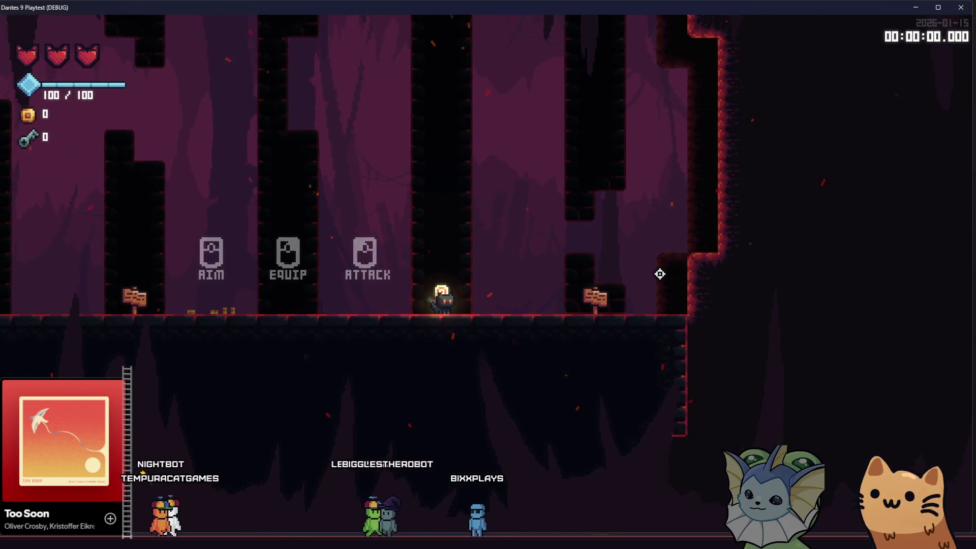
key(a)
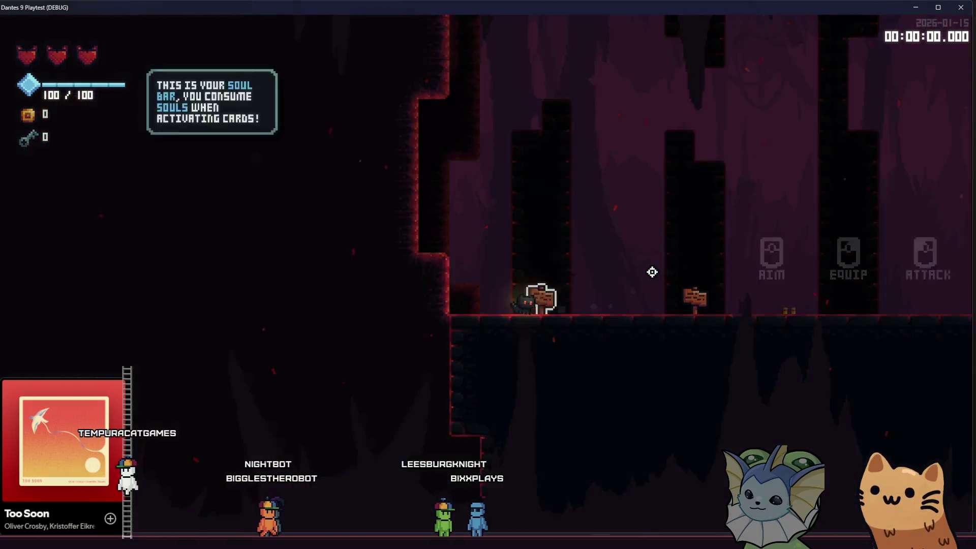
key(d)
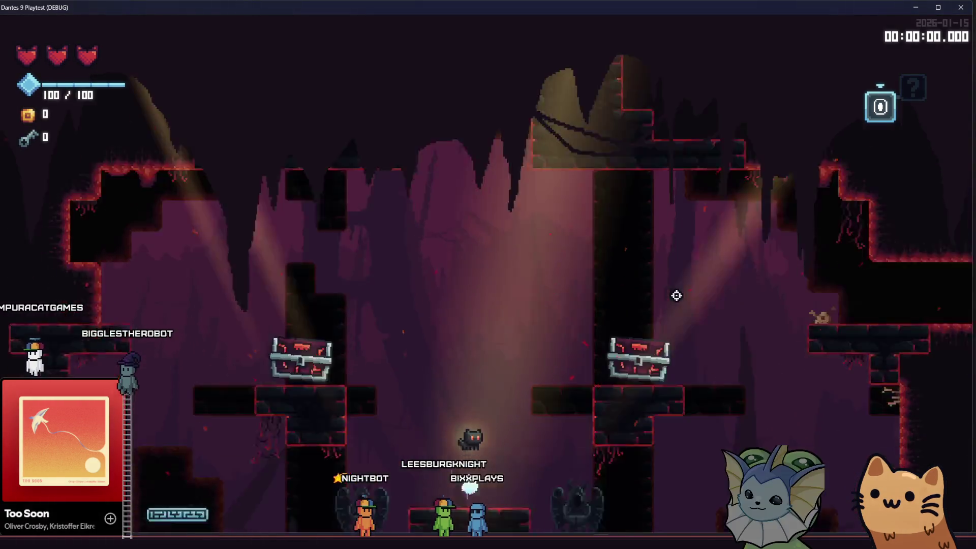
- Climb through the chest room into the next cave room and equip the Rusty Pistol
key(Right)
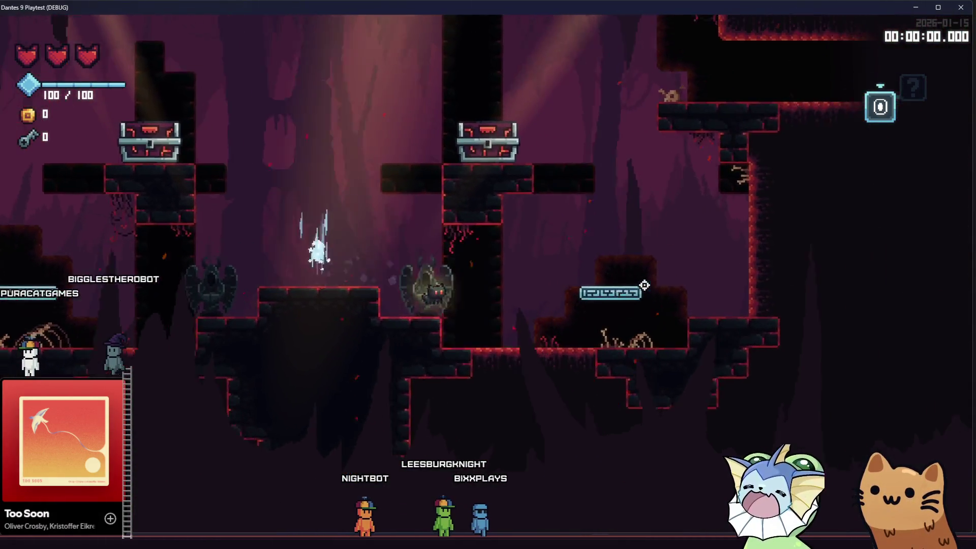
key(Right)
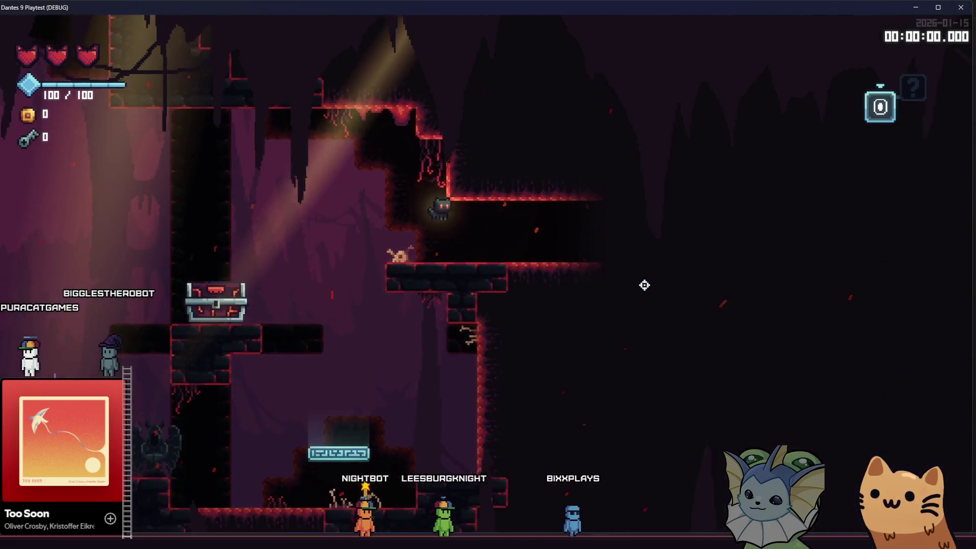
key(Right)
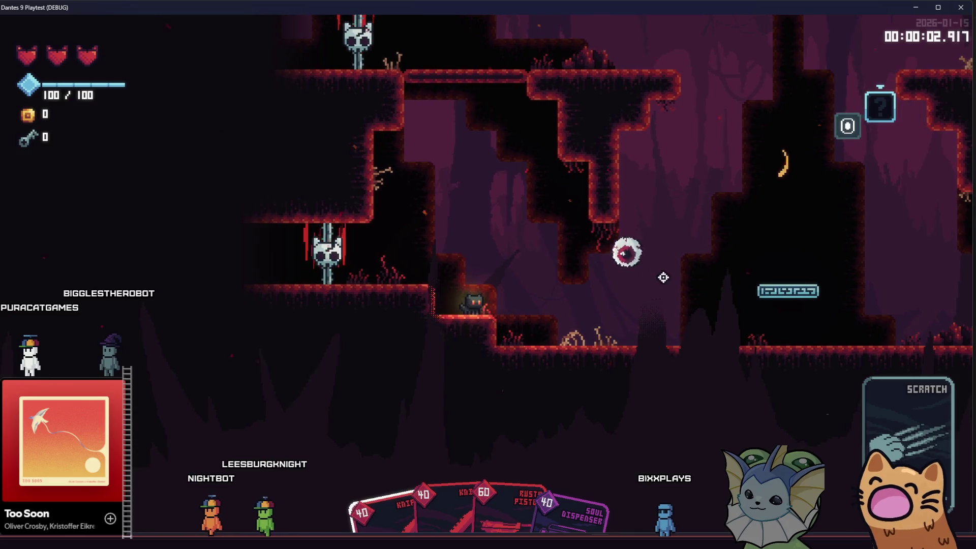
key(Right)
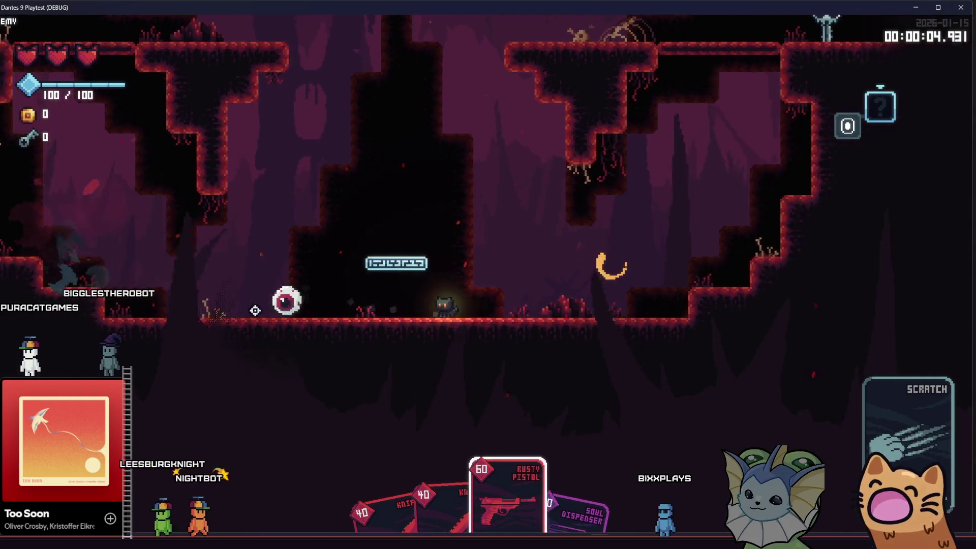
key(Right)
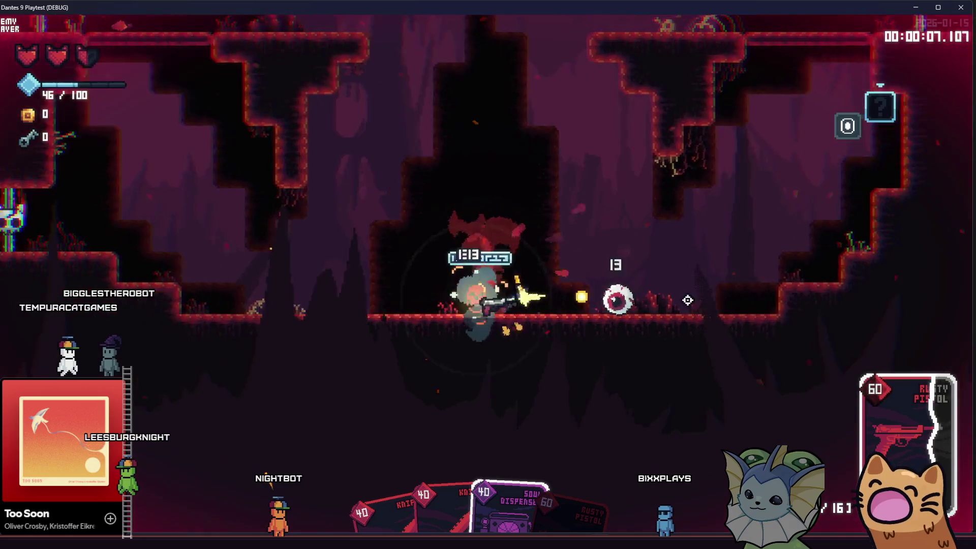
- Shoot the eye enemies on both sides with the Rusty Pistol
click(751, 293)
key(Left)
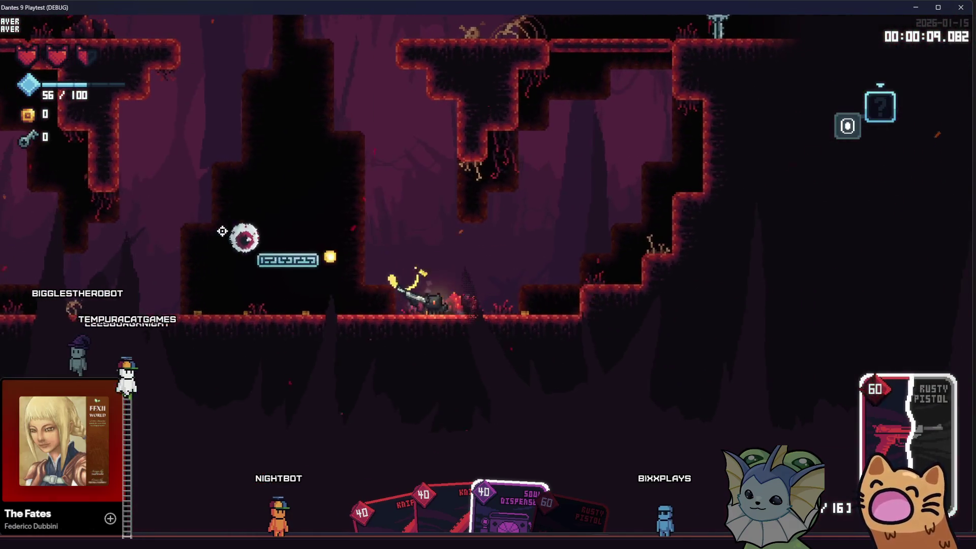
click(256, 229)
key(Right)
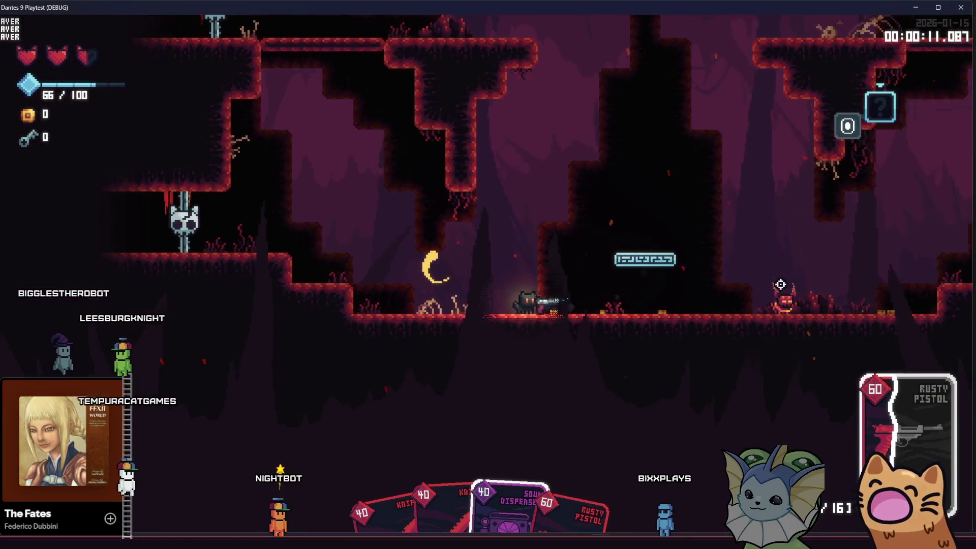
click(808, 300)
click(808, 299)
- Kill the last eye enemy and open the chest it drops
key(Left)
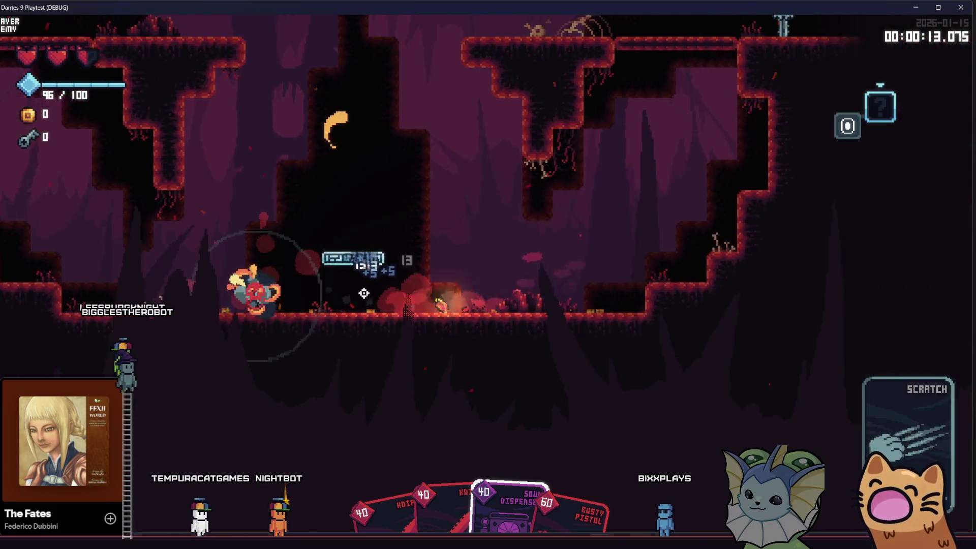
key(Right)
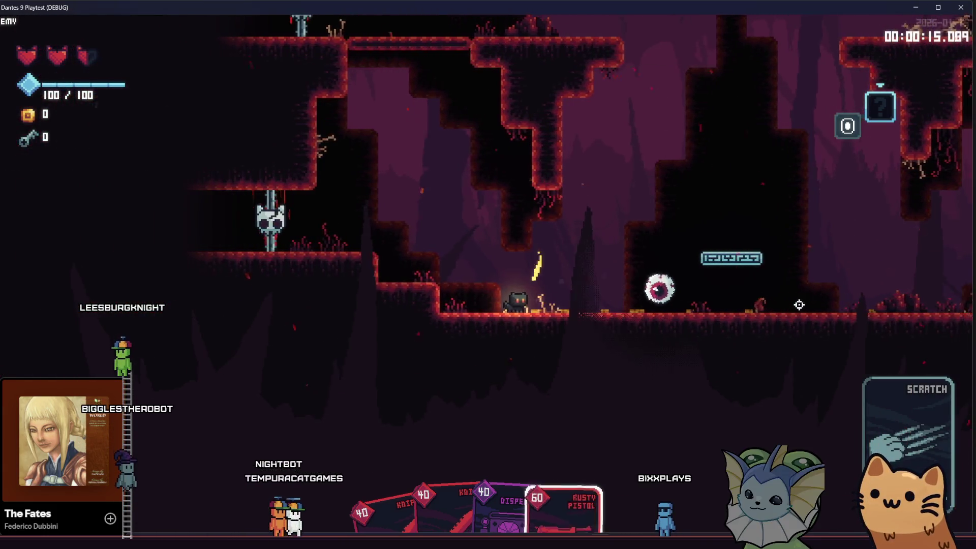
click(724, 246)
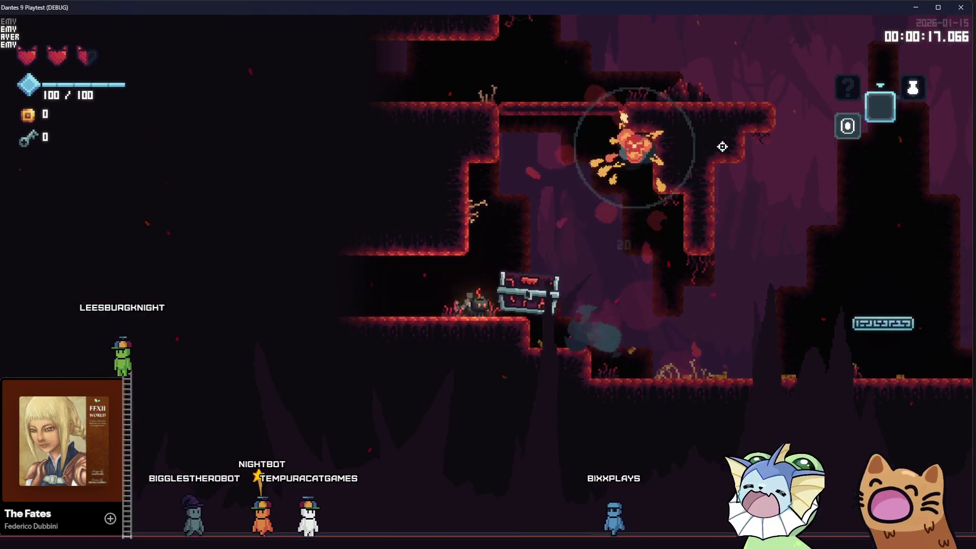
key(Right)
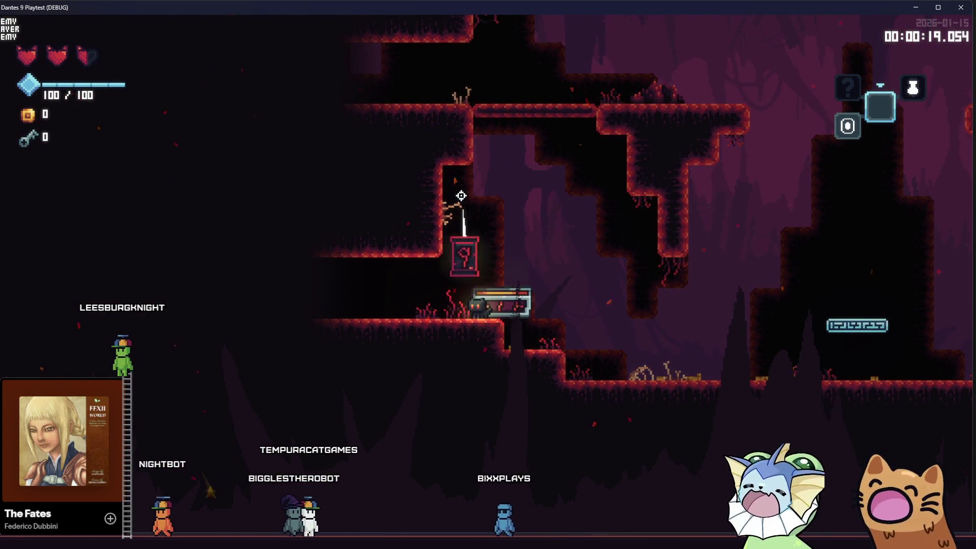
key(e)
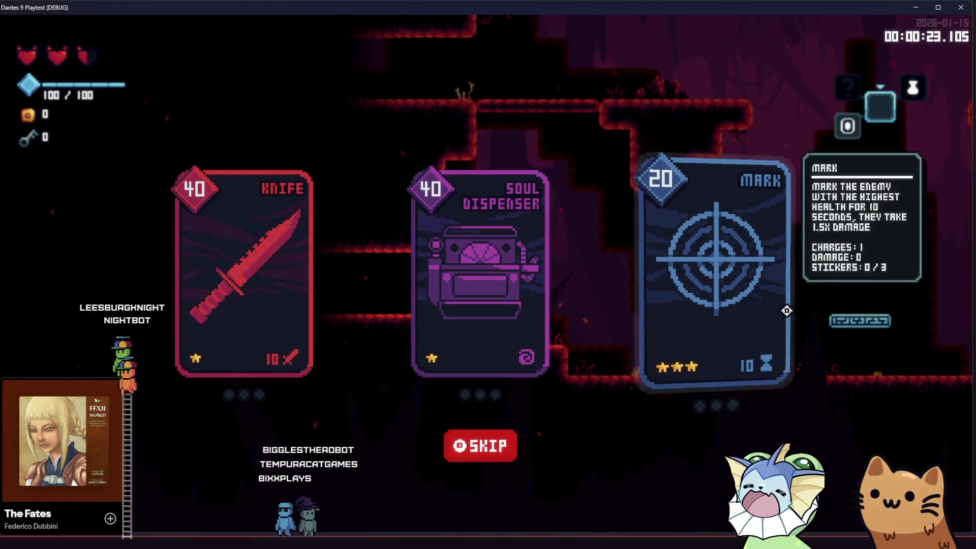
- Take the reward card, then climb and jump left through the chest room off the ledge
click(754, 307)
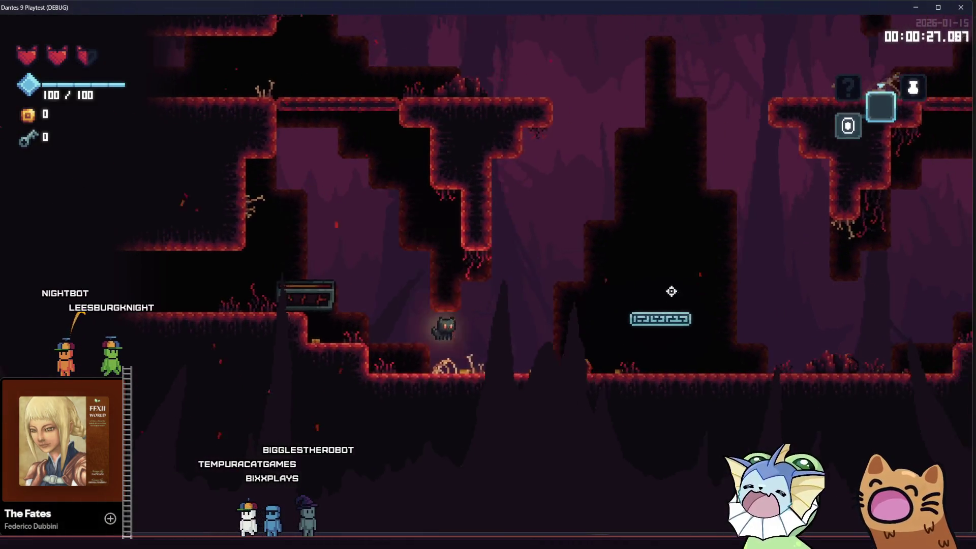
key(space)
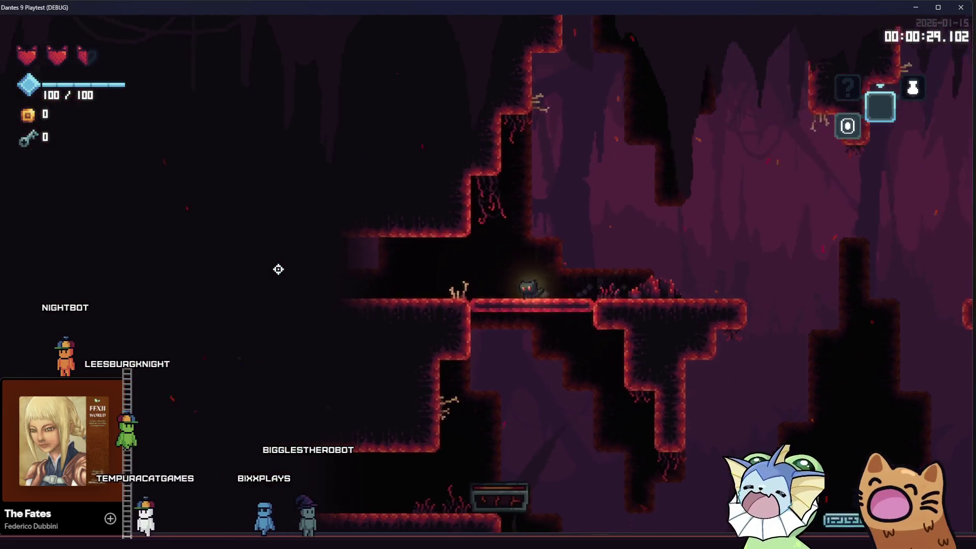
key(s)
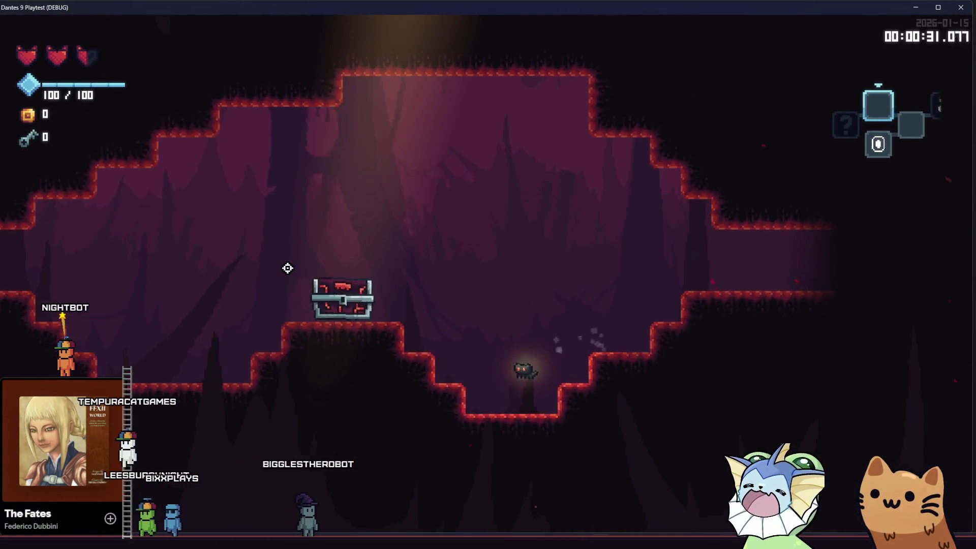
key(space)
key(a)
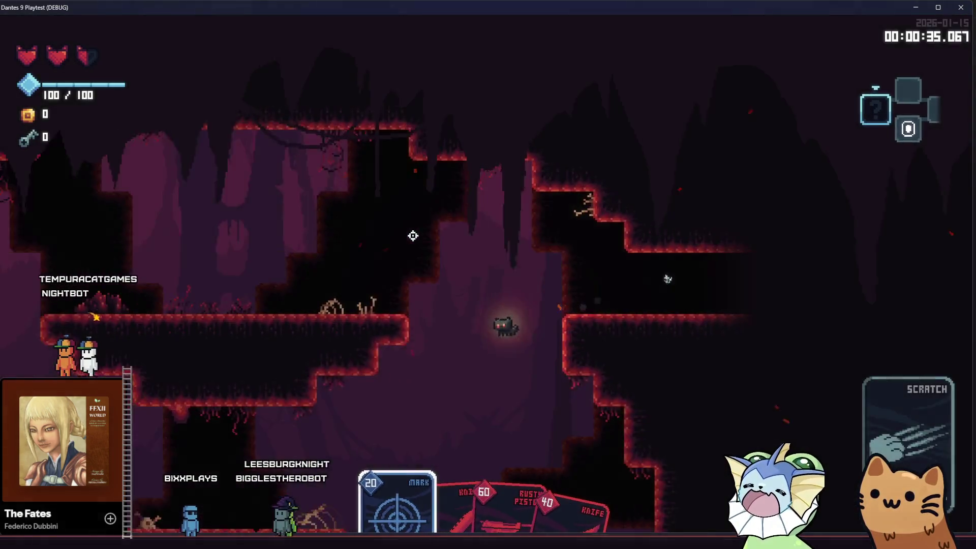
key(a)
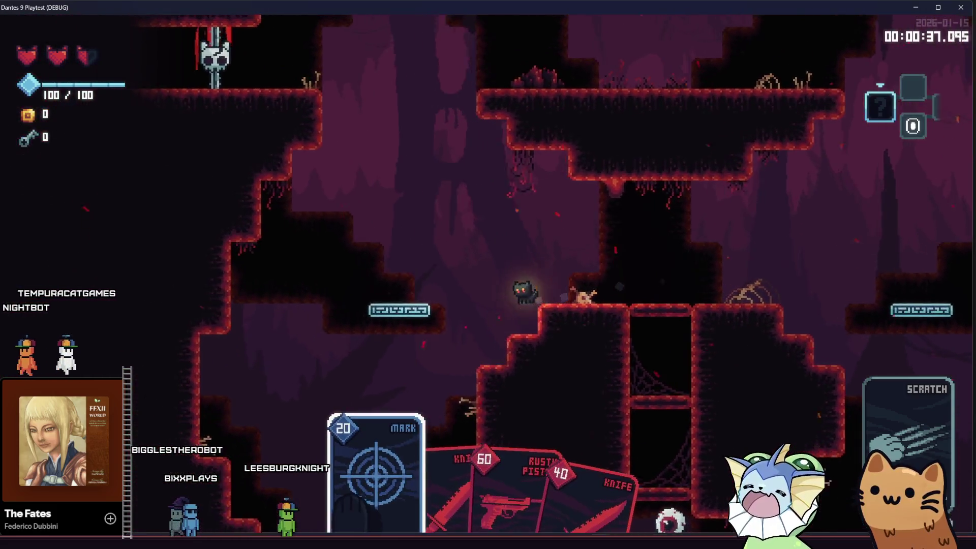
- Mark the eyeball enemy and shoot the shaft's enemies with the Rusty Pistol
click(527, 244)
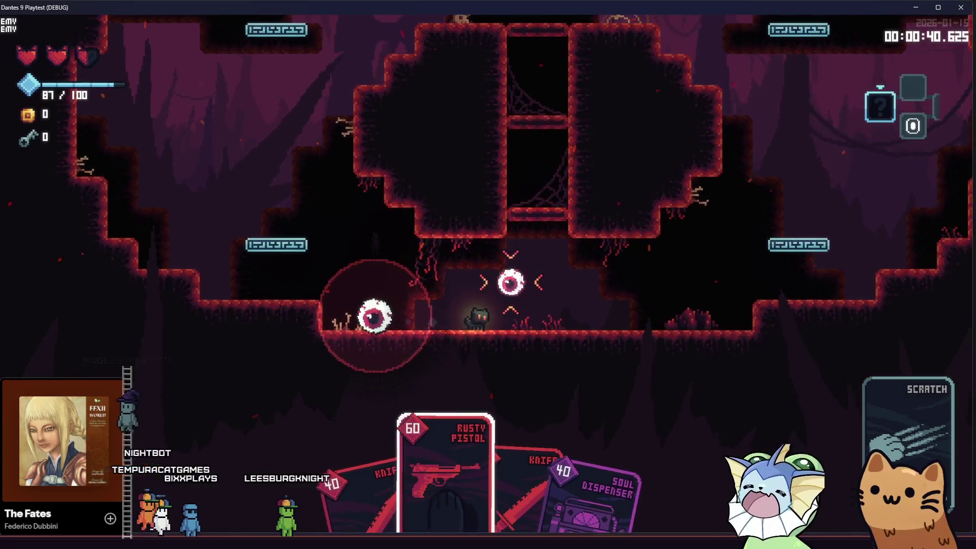
click(607, 251)
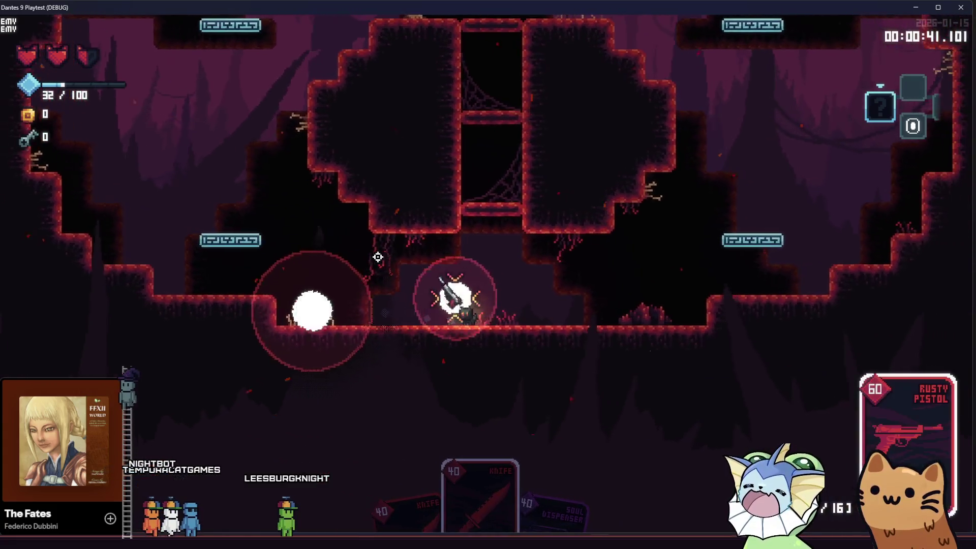
click(264, 277)
key(a)
click(607, 127)
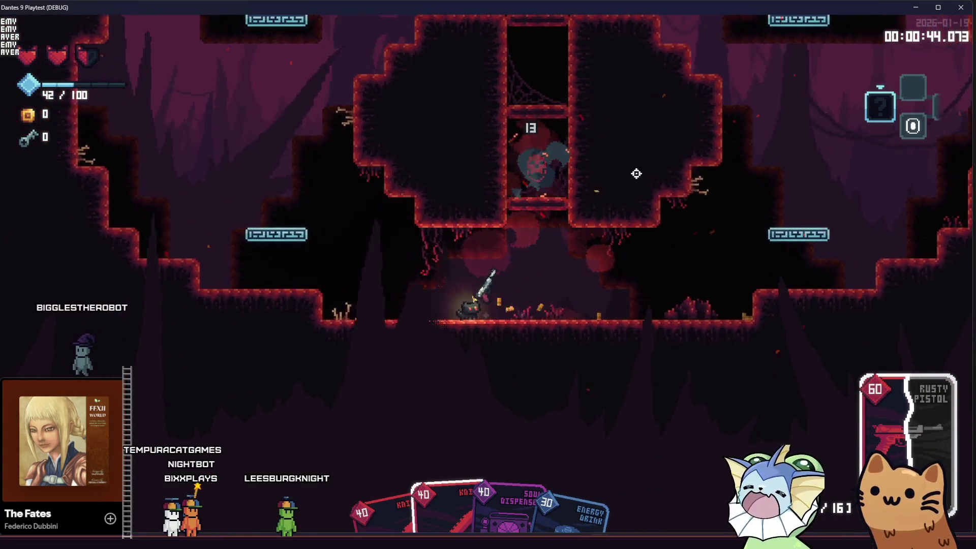
key(space)
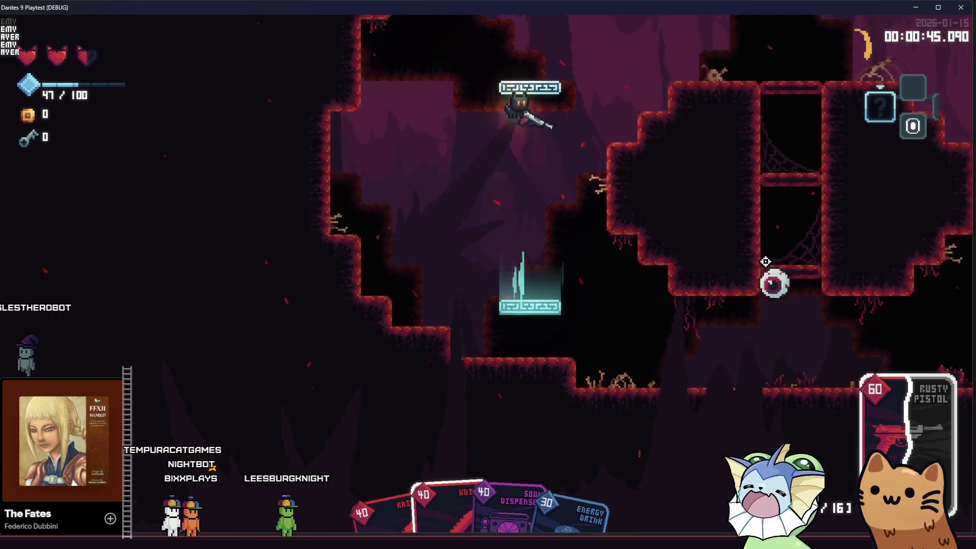
key(a)
click(609, 108)
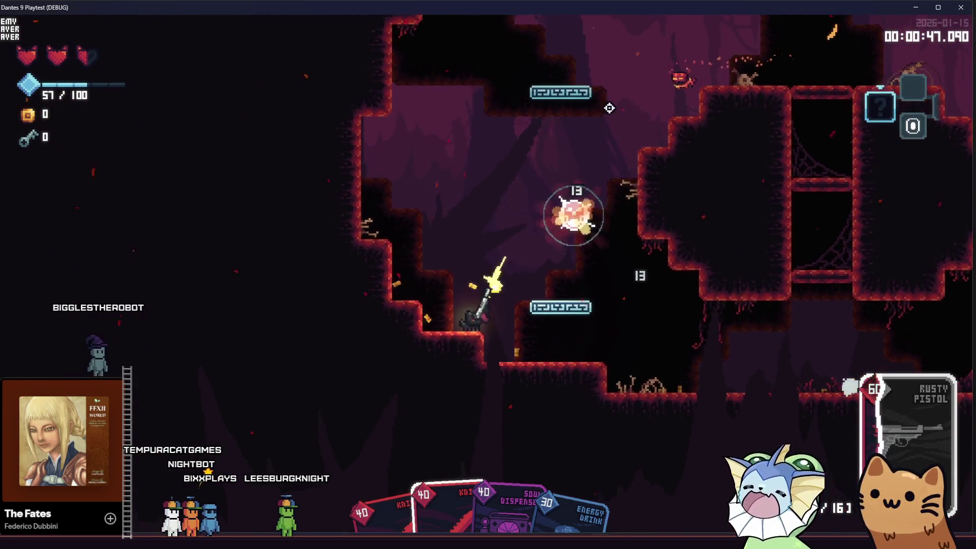
- Slash with the Knife, shoot the white enemy until it explodes, and replay the Rusty Pistol
right_click(425, 332)
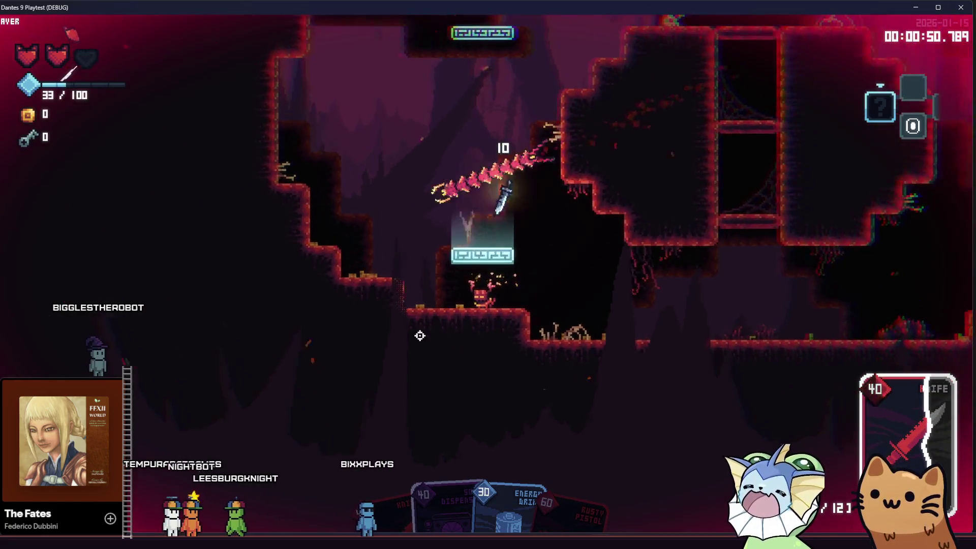
key(d)
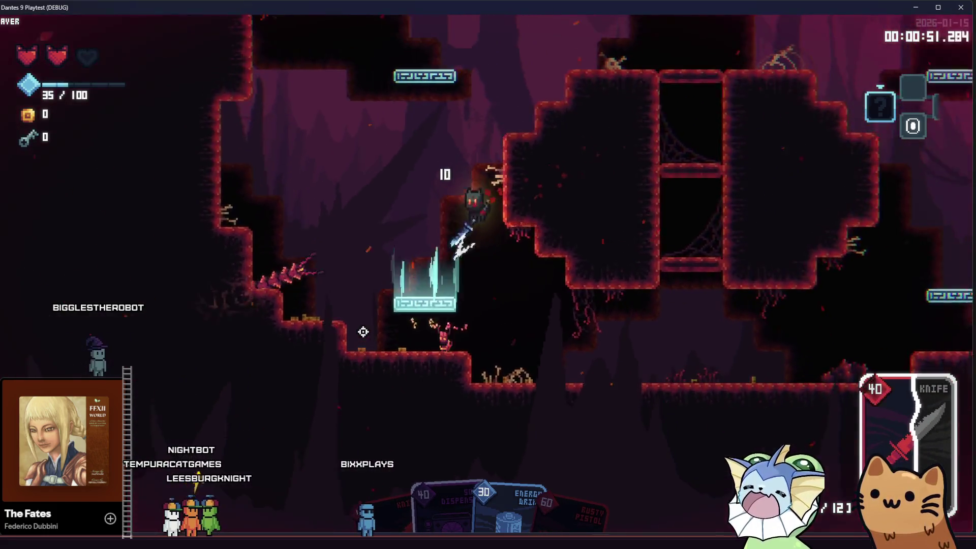
click(654, 285)
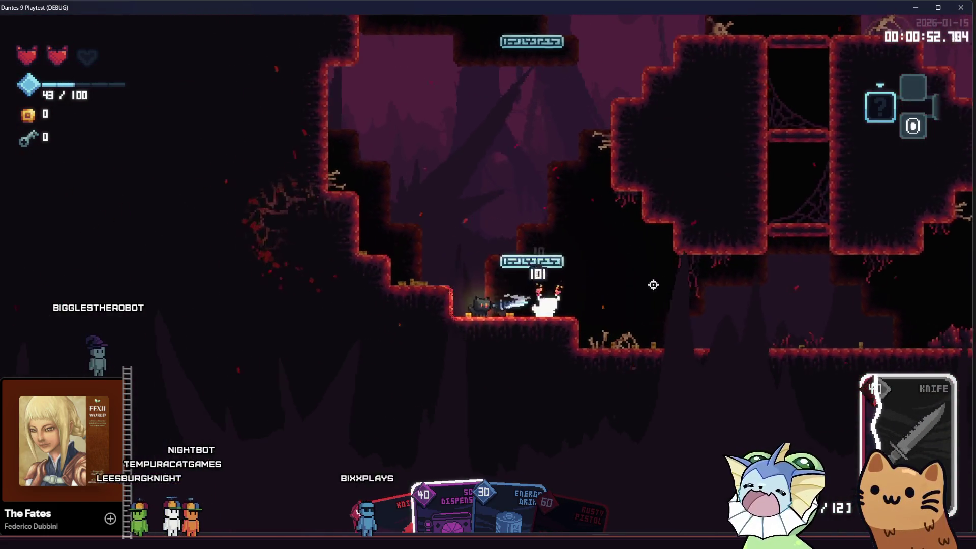
key(d)
click(673, 288)
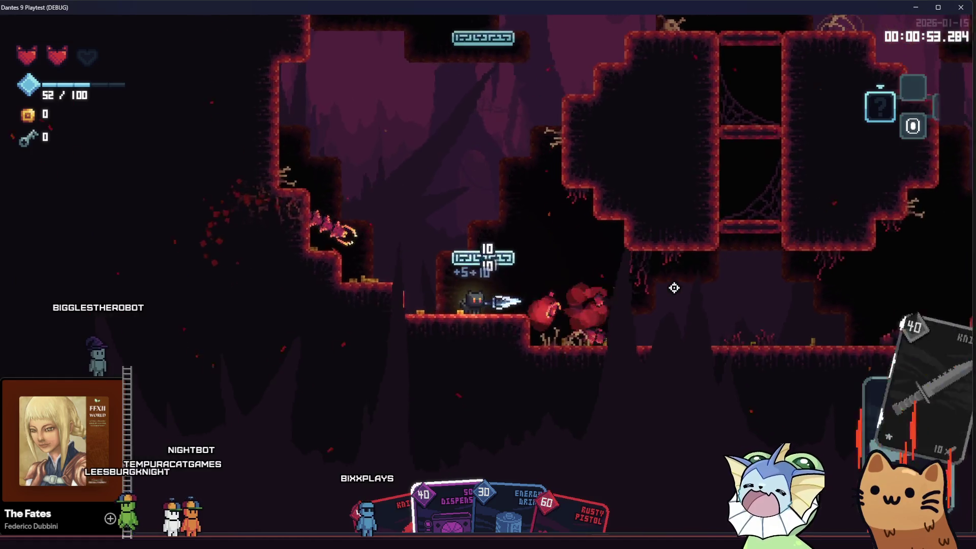
key(d)
right_click(523, 283)
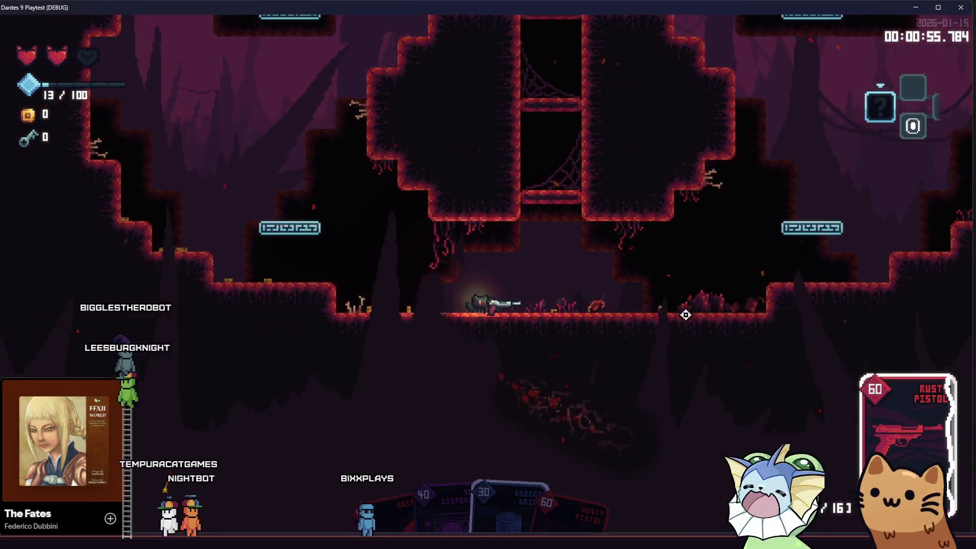
key(a)
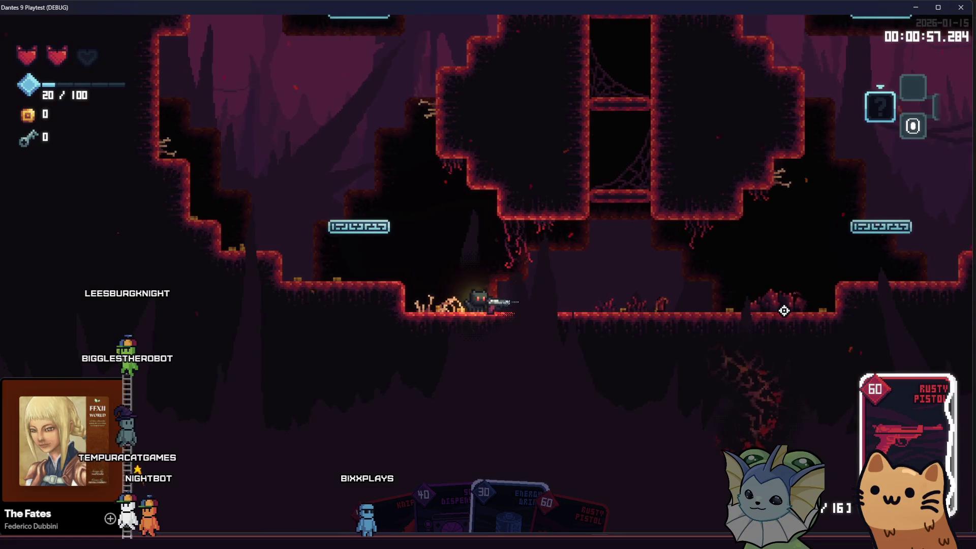
- Deploy the Soul Dispenser turret, Mark the enemies, and fire the Rusty Pistol at them
click(355, 239)
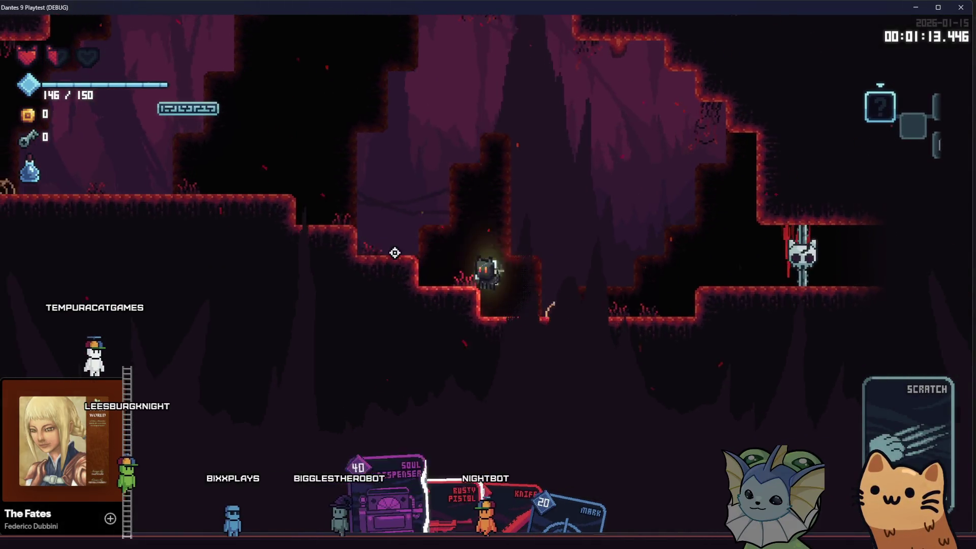
click(394, 254)
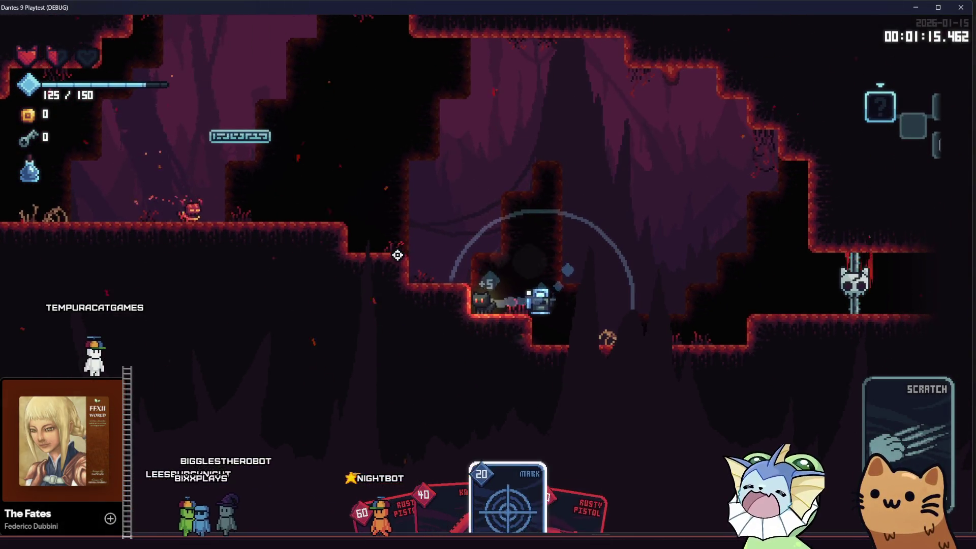
click(399, 255)
click(524, 300)
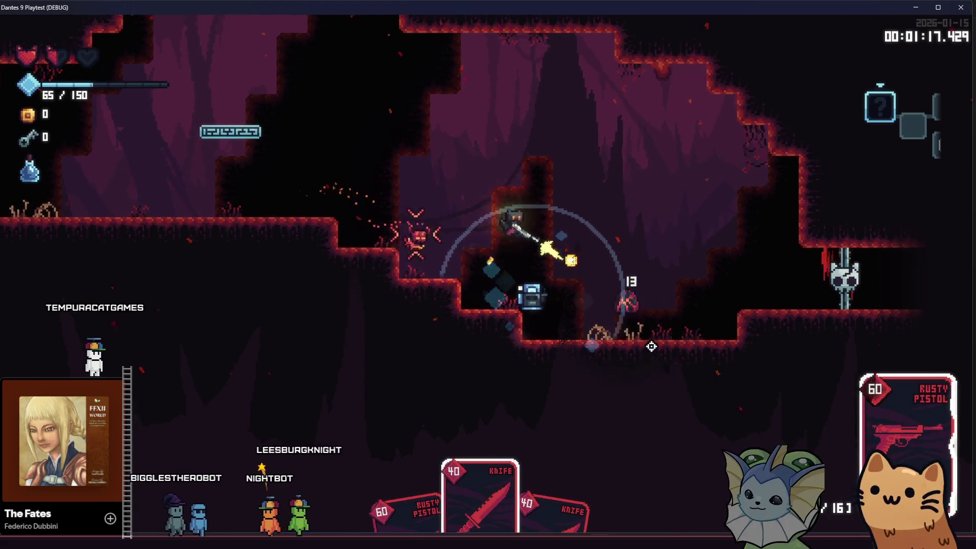
key(d)
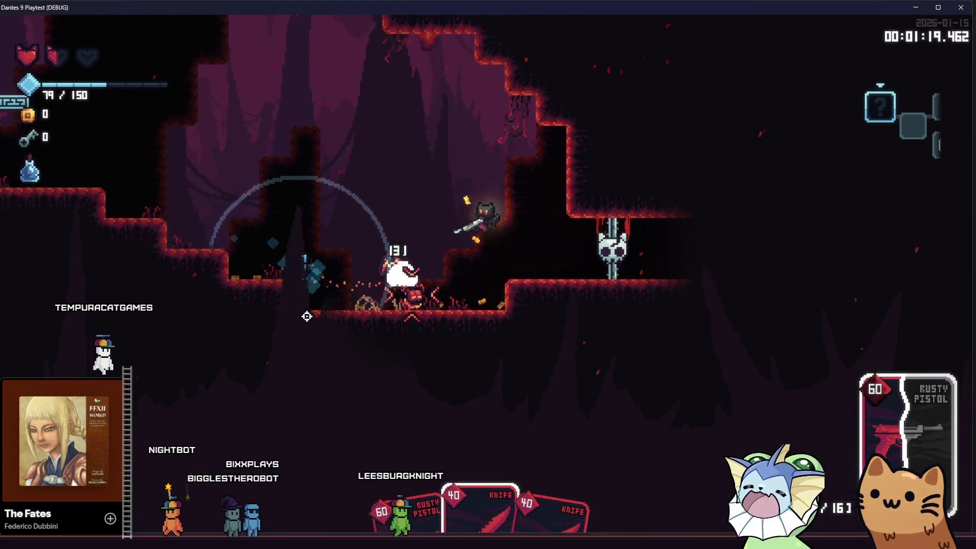
key(d)
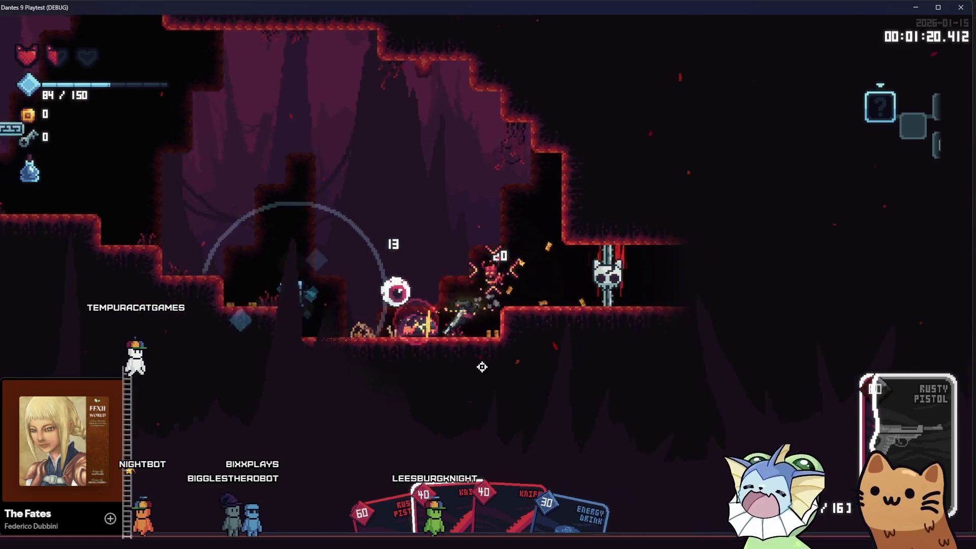
key(a)
click(693, 327)
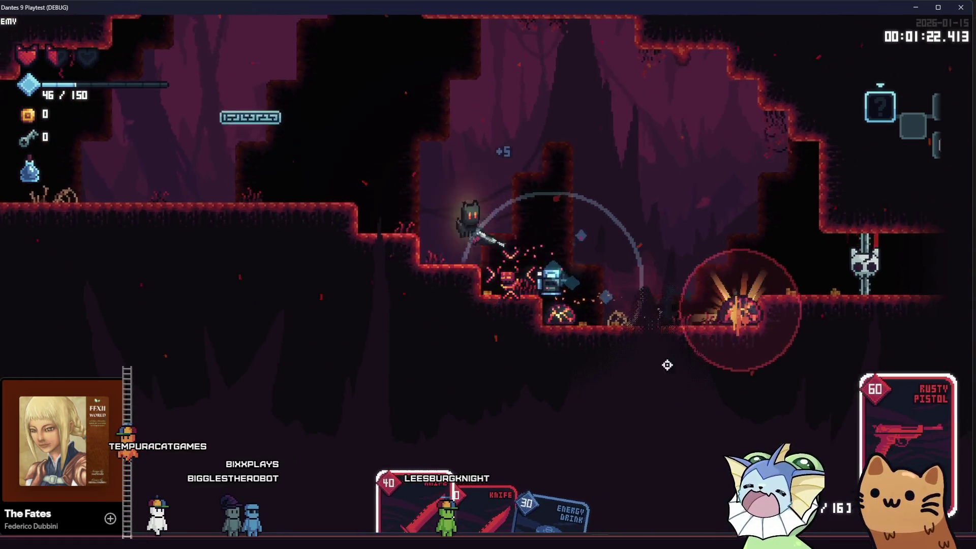
- Climb right through the cave, shooting and slashing enemies with the Knife
key(d)
click(687, 351)
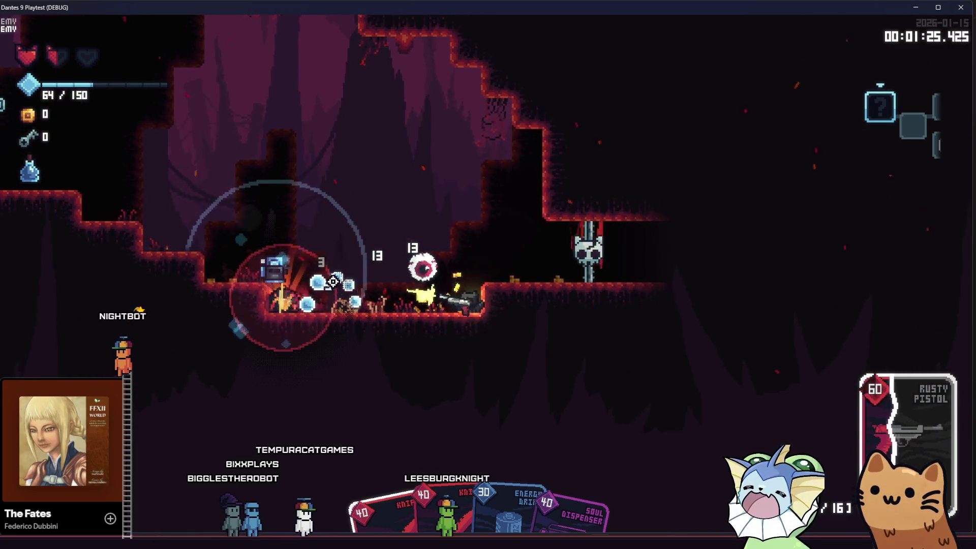
key(d)
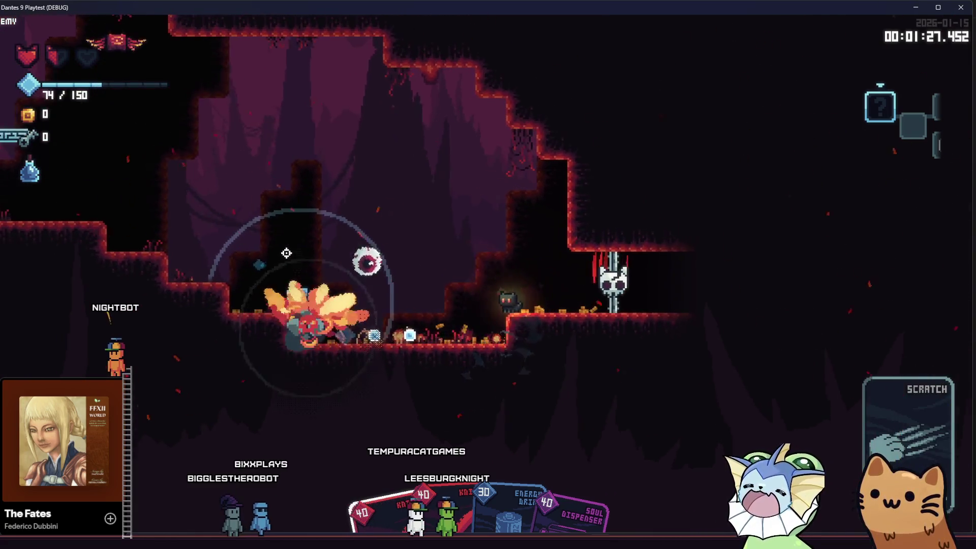
click(629, 267)
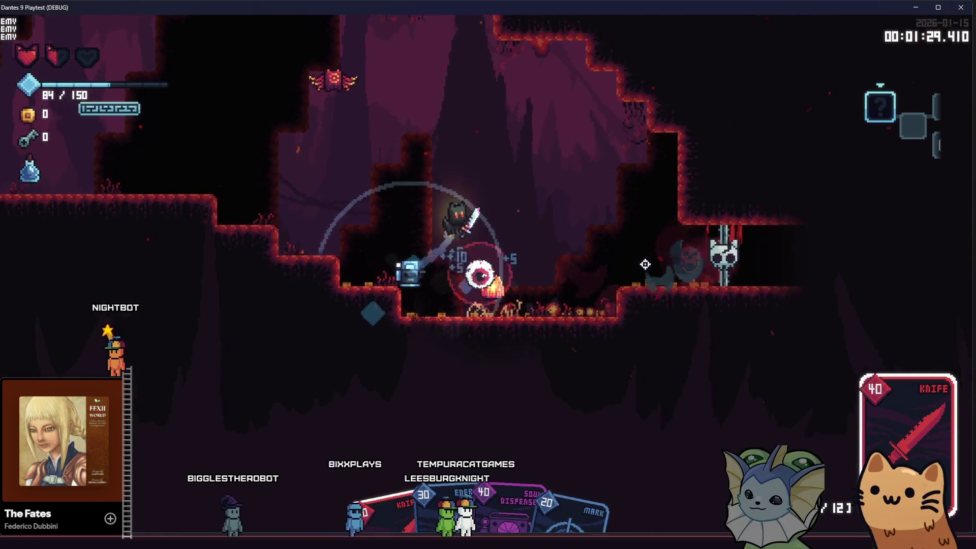
key(a)
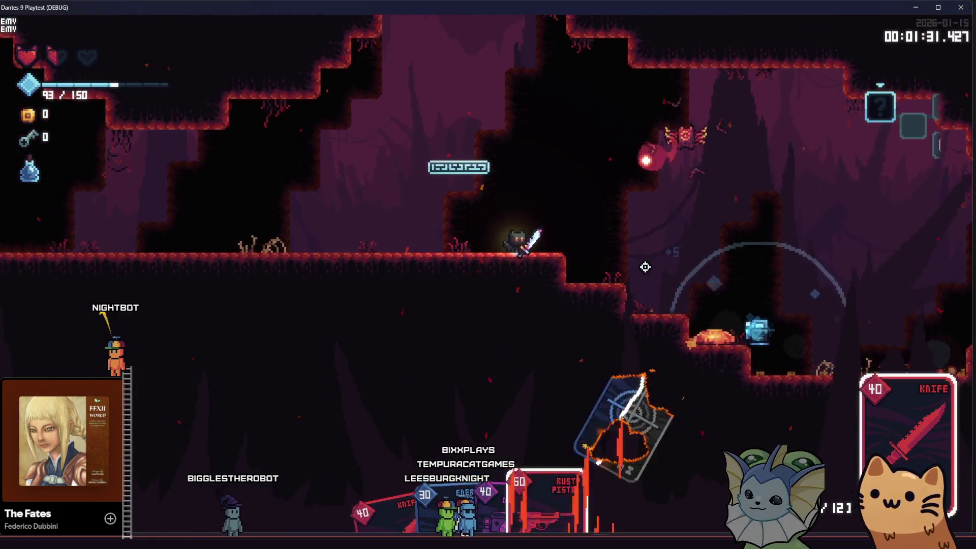
key(d)
click(499, 304)
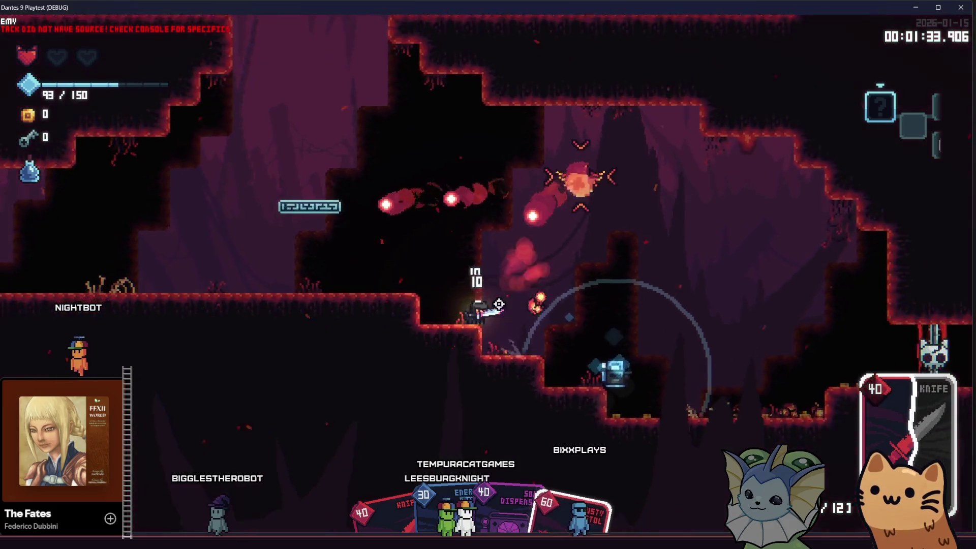
- Finish the last enemy by the chest, activate the rune shrine, and take the SMG card
key(d)
click(387, 197)
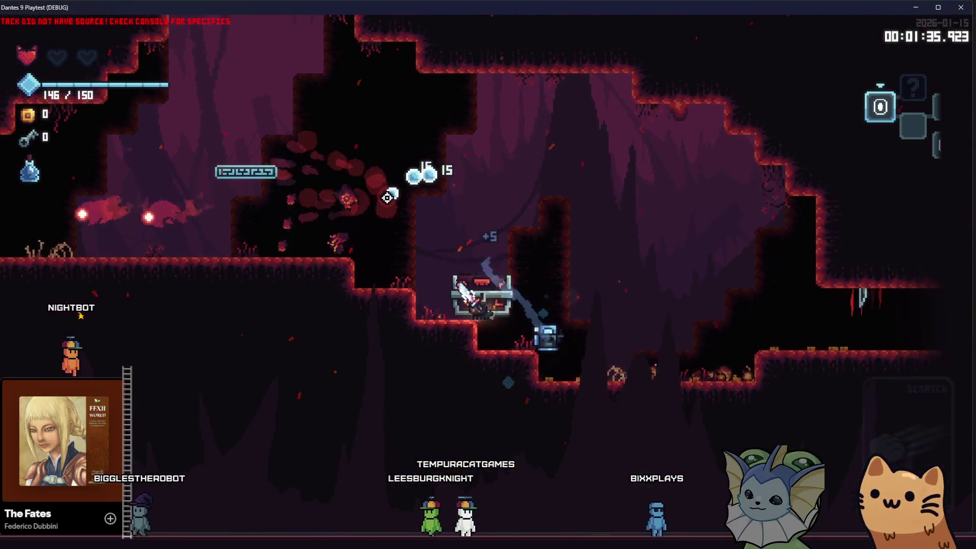
key(d)
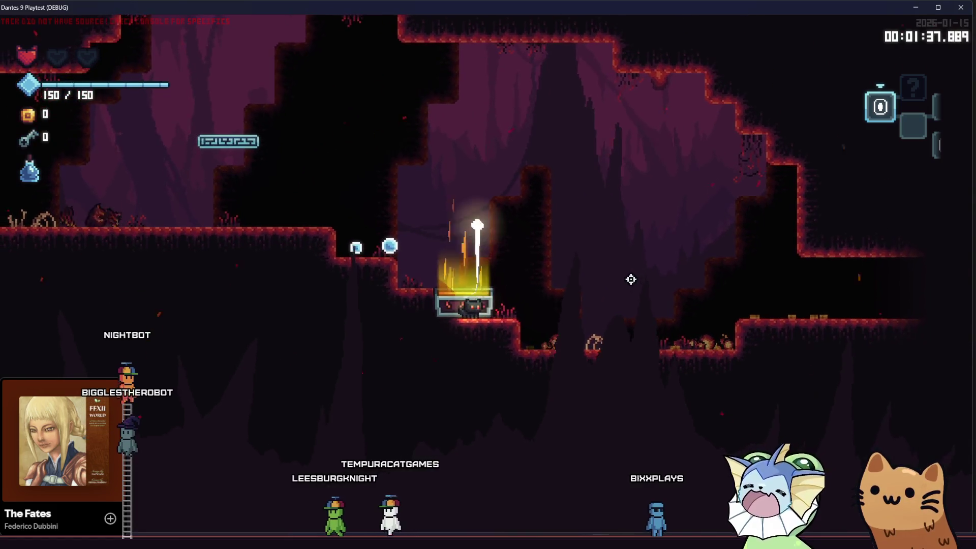
key(e)
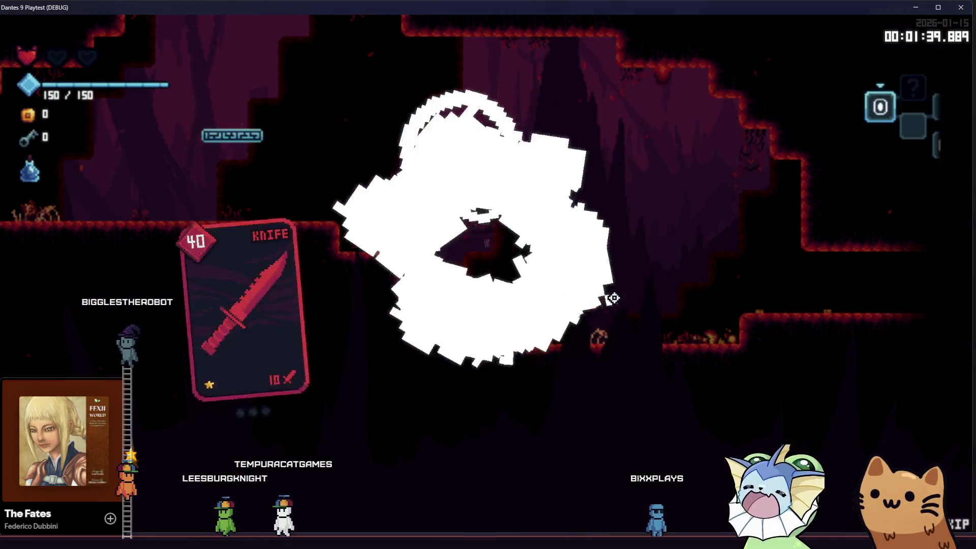
click(519, 285)
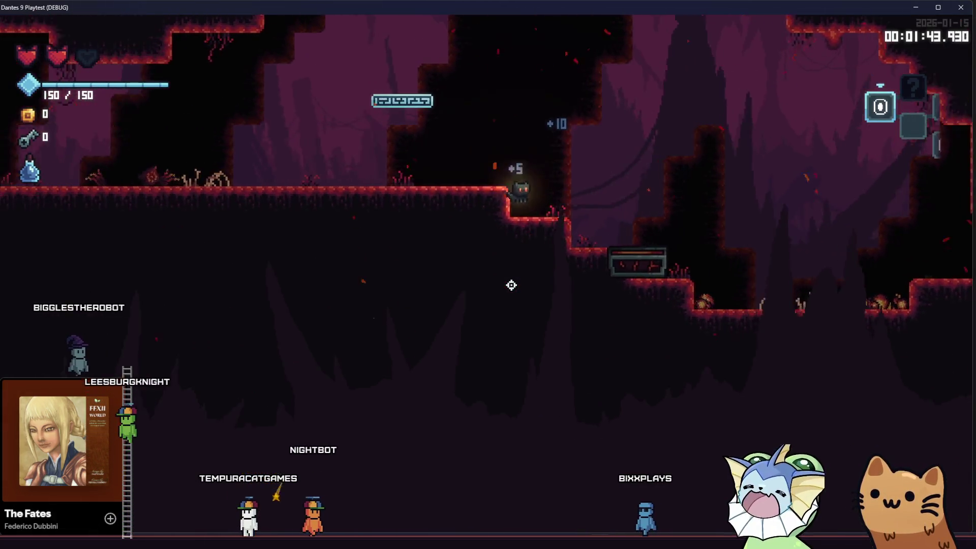
- Drop down the shaft and fight the flying enemy with the Rusty Pistol and Knife
key(space)
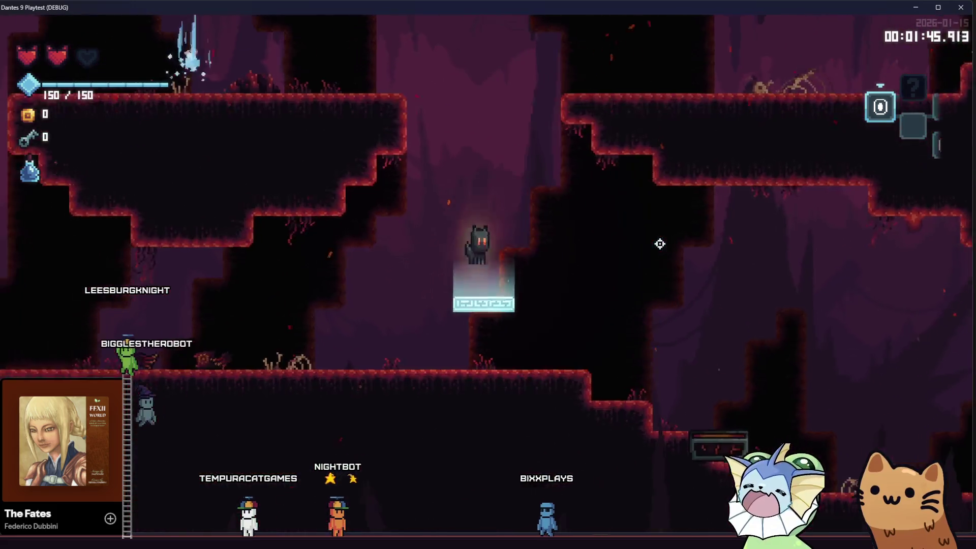
key(a)
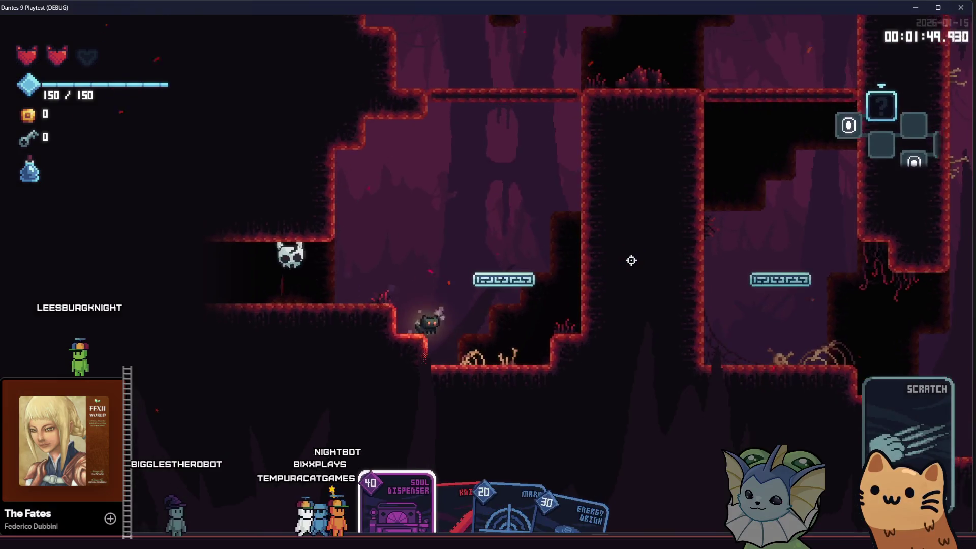
scroll(631, 260, down, 2)
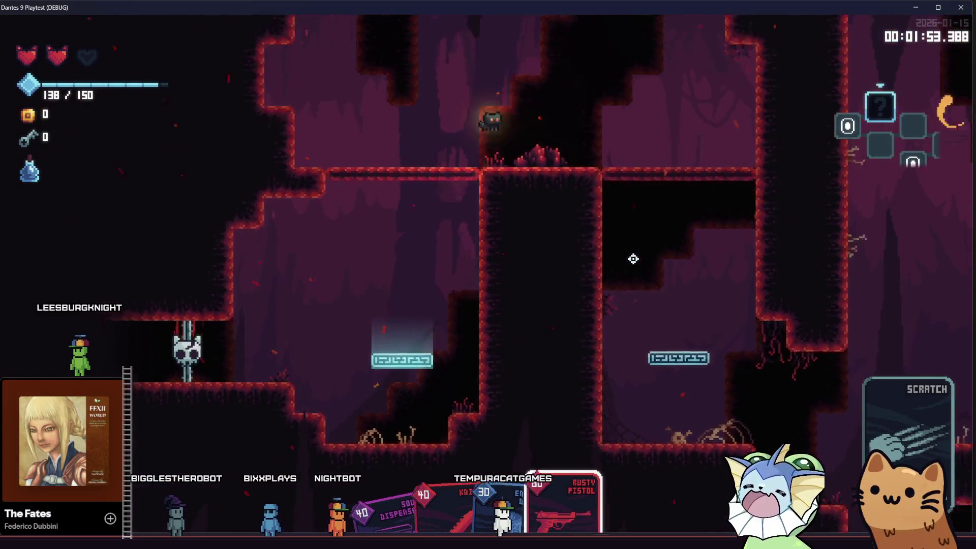
click(633, 258)
key(d)
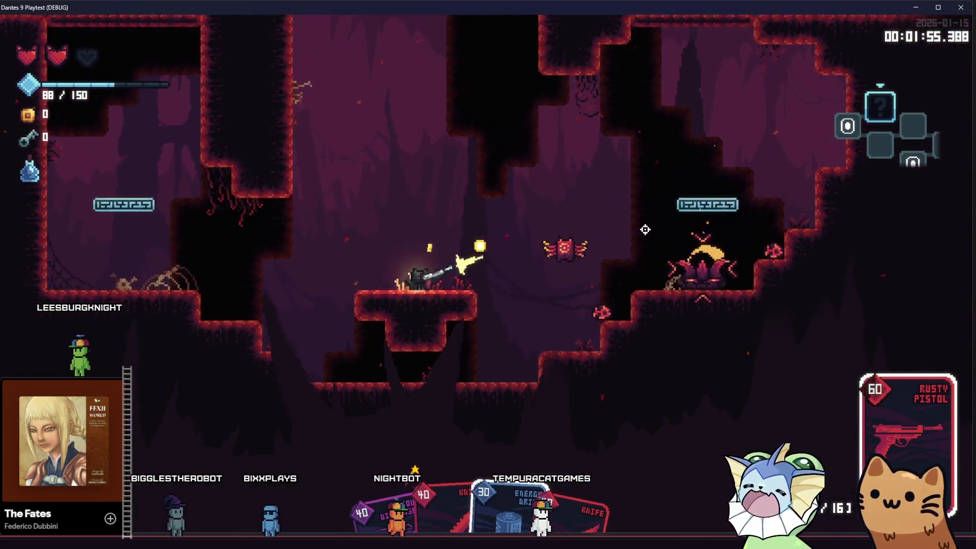
drag(645, 230, 706, 288)
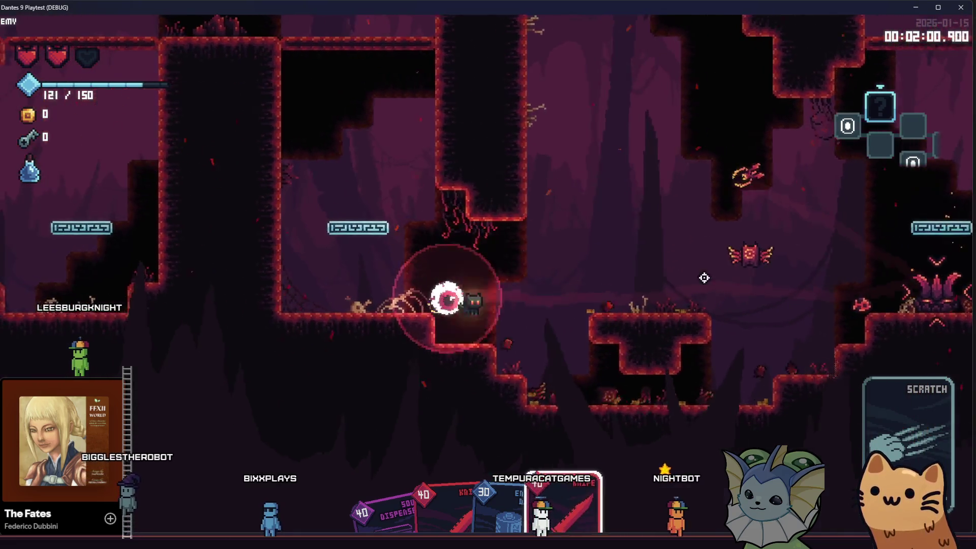
key(d)
click(703, 277)
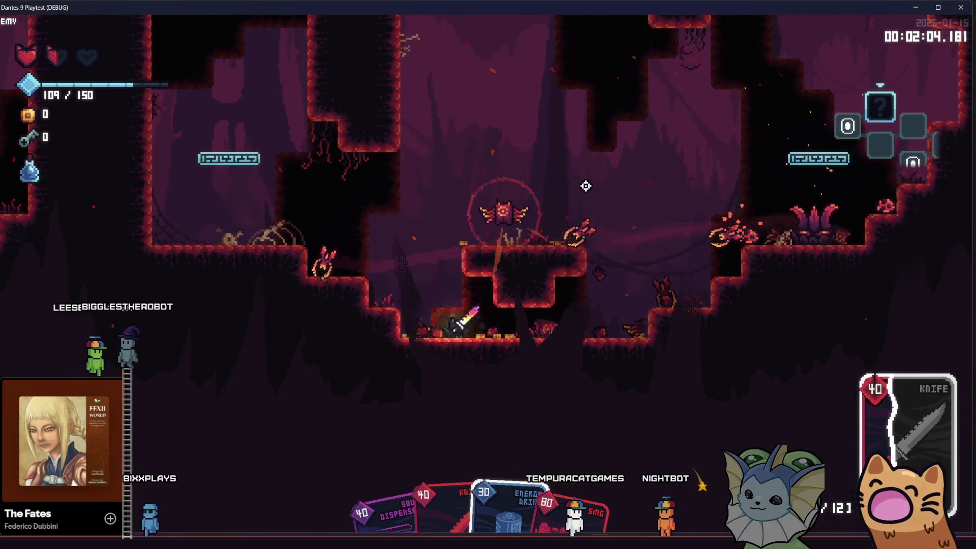
- Jump up right and spray SMG fire to kill the remaining enemies
key(d)
key(space)
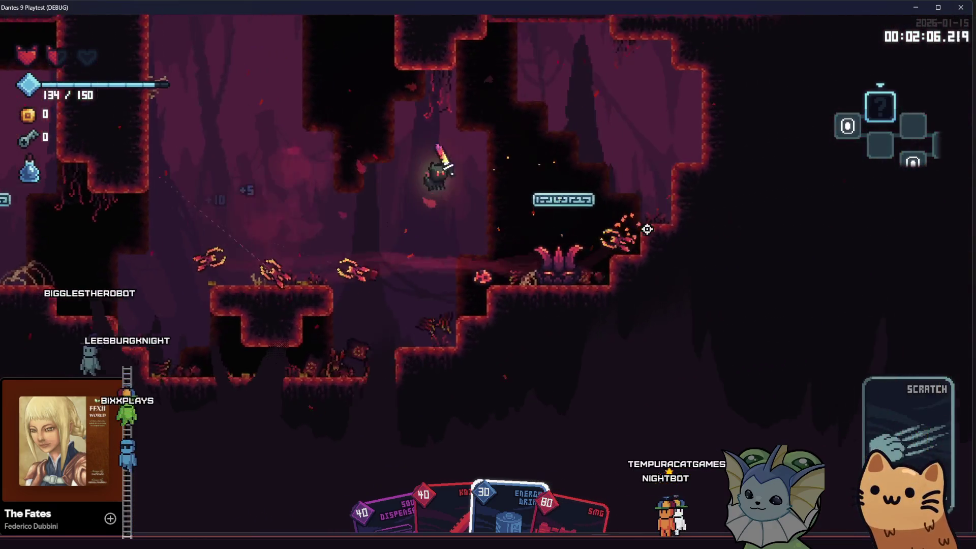
key(space)
mouse_move(647, 227)
mouse_down()
mouse_move(703, 276)
mouse_move(723, 275)
mouse_move(729, 298)
mouse_move(725, 282)
mouse_up()
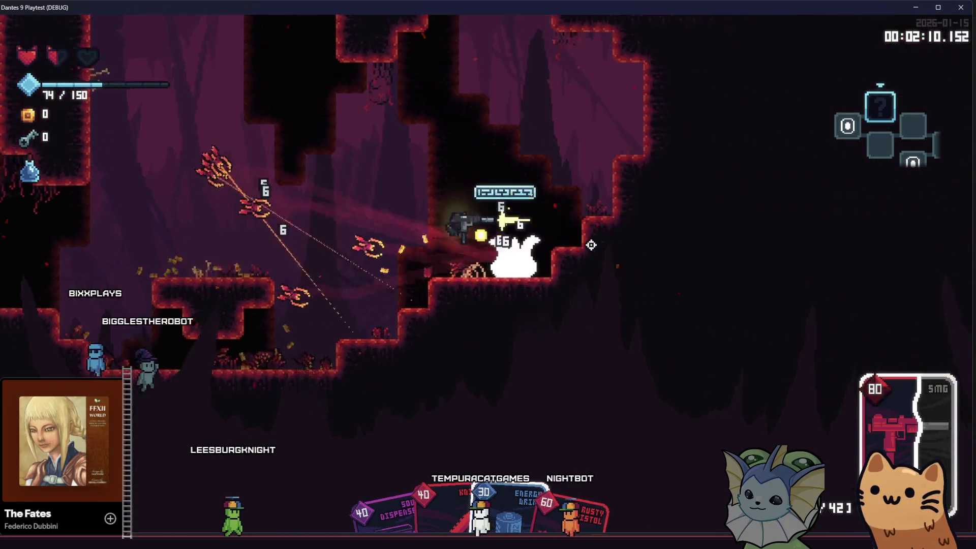
drag(591, 245, 241, 233)
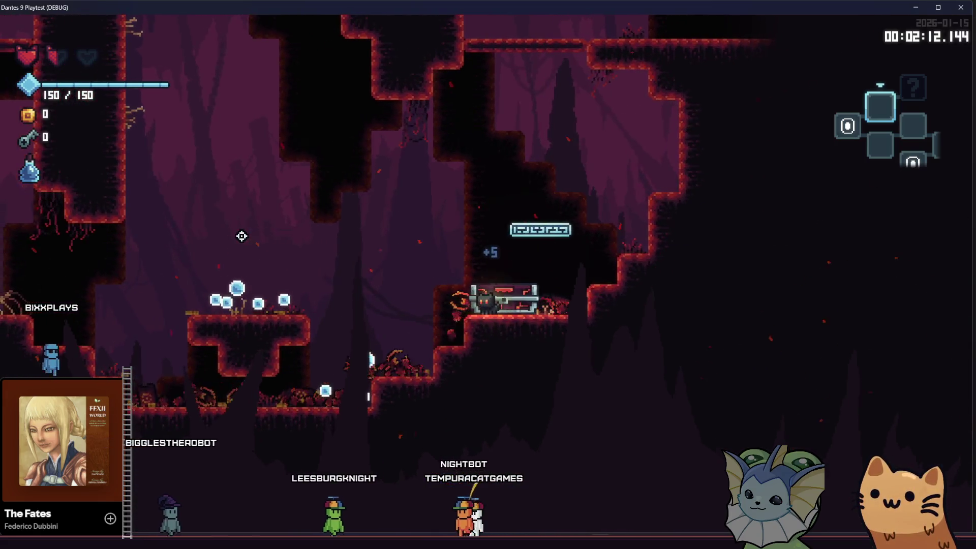
- Open the chest for a sticker capsule and teleport on the rune pad to the next room
key(space)
key(a)
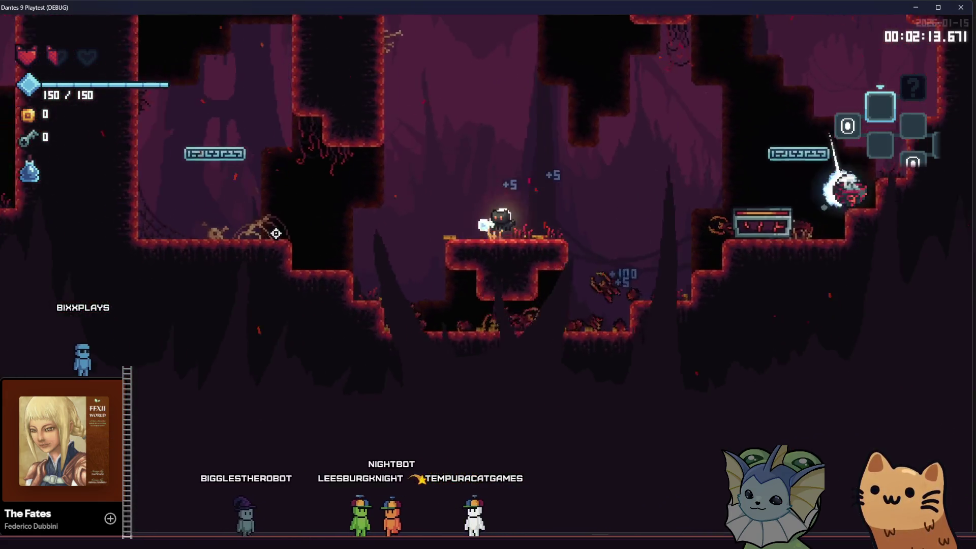
key(space)
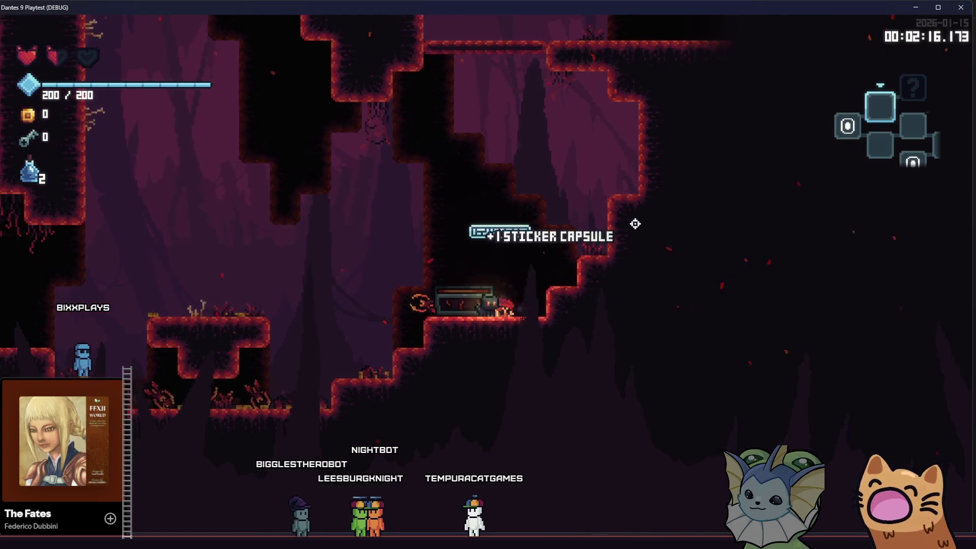
key(e)
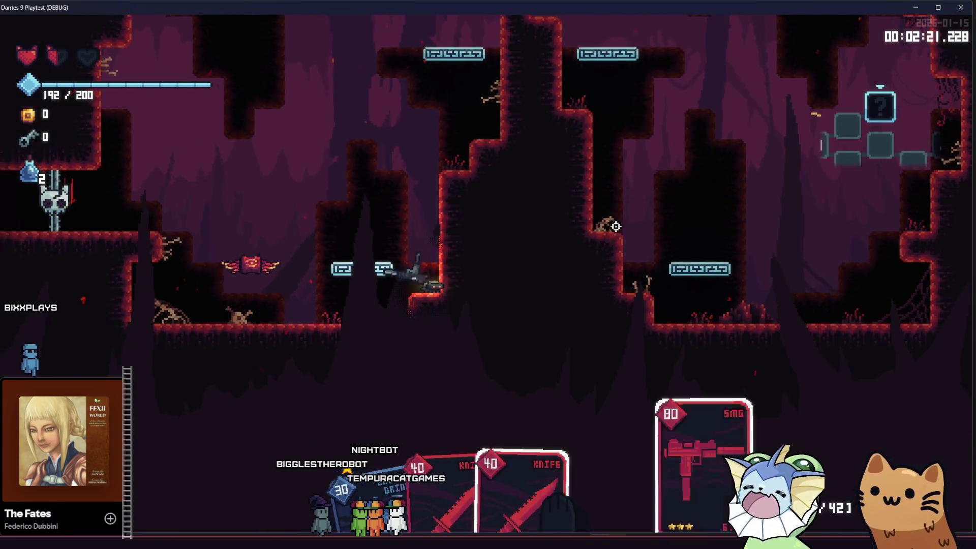
- Shoot the bat with the SMG and slash the nearby enemies with the Knife
click(295, 236)
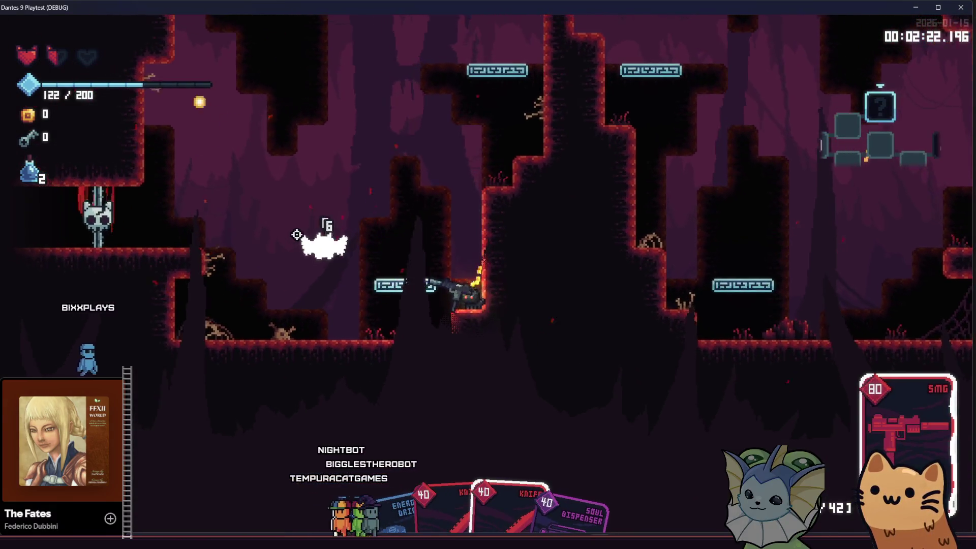
key(d)
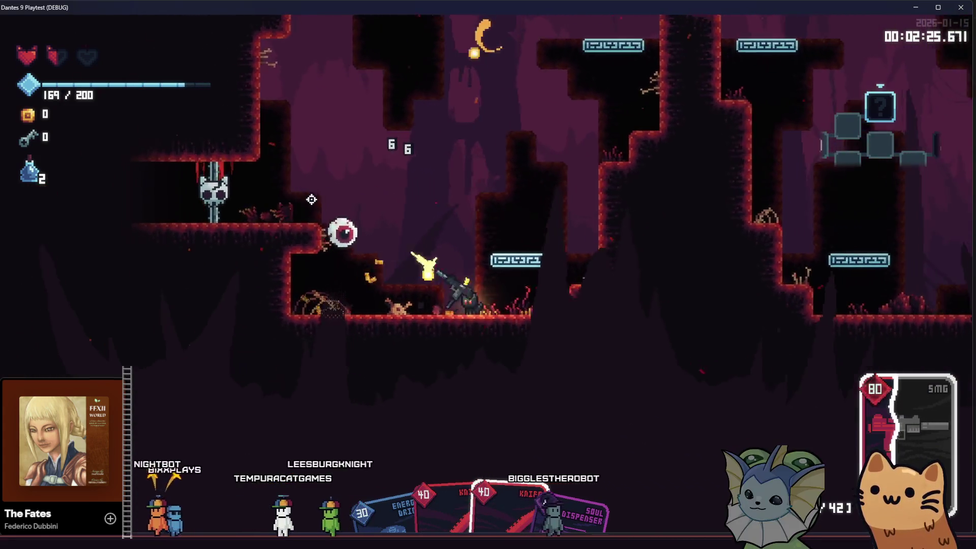
click(281, 293)
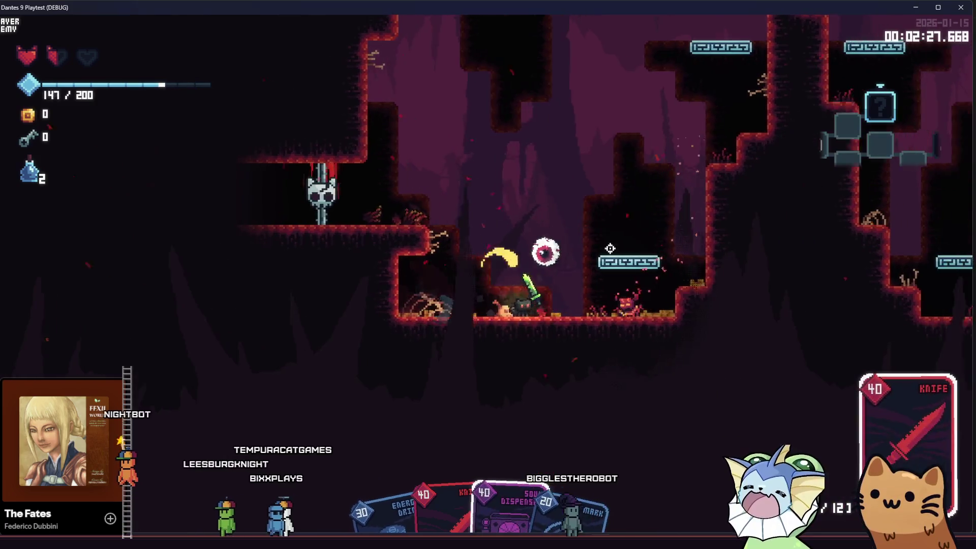
click(593, 279)
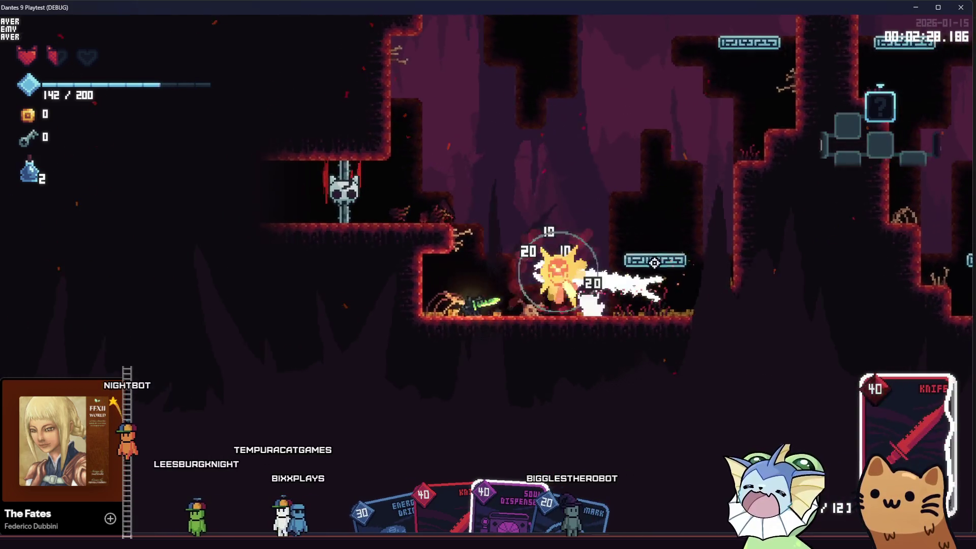
key(d)
click(670, 281)
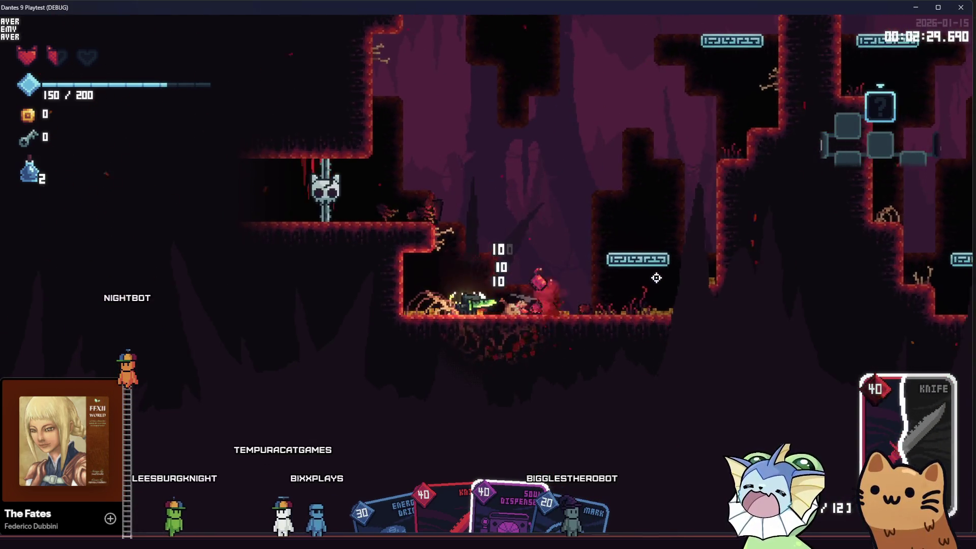
click(392, 233)
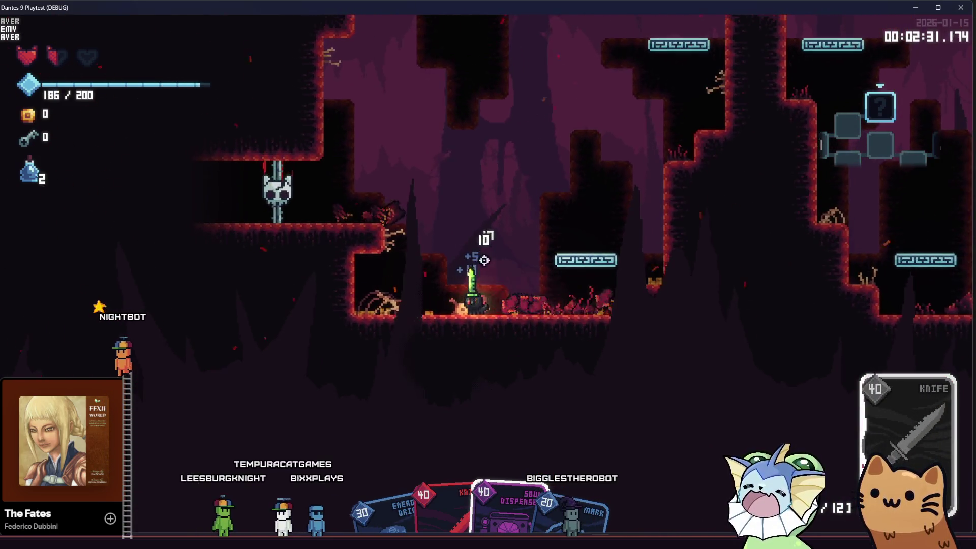
- Jump up to the upper-left ledge and slash the descending worm enemy
key(d)
key(space)
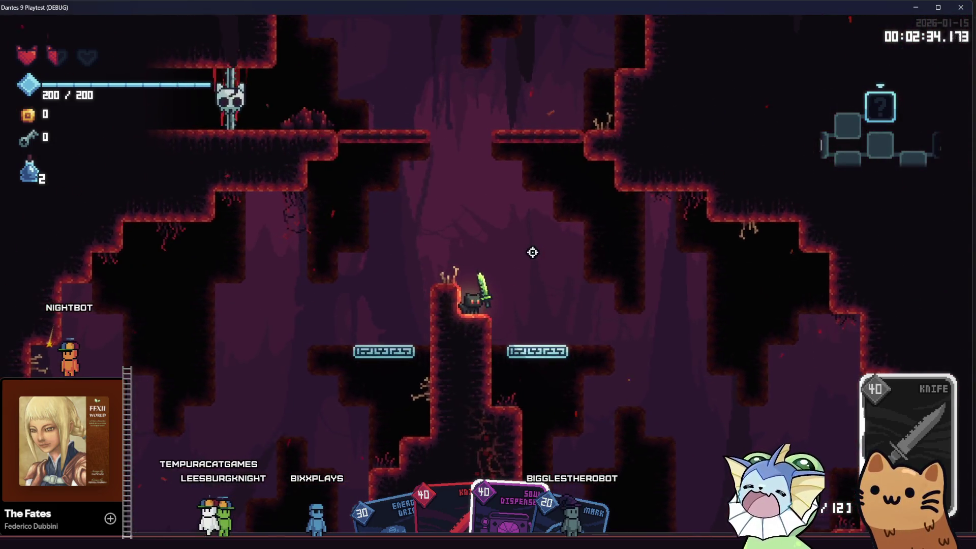
key(space)
key(a)
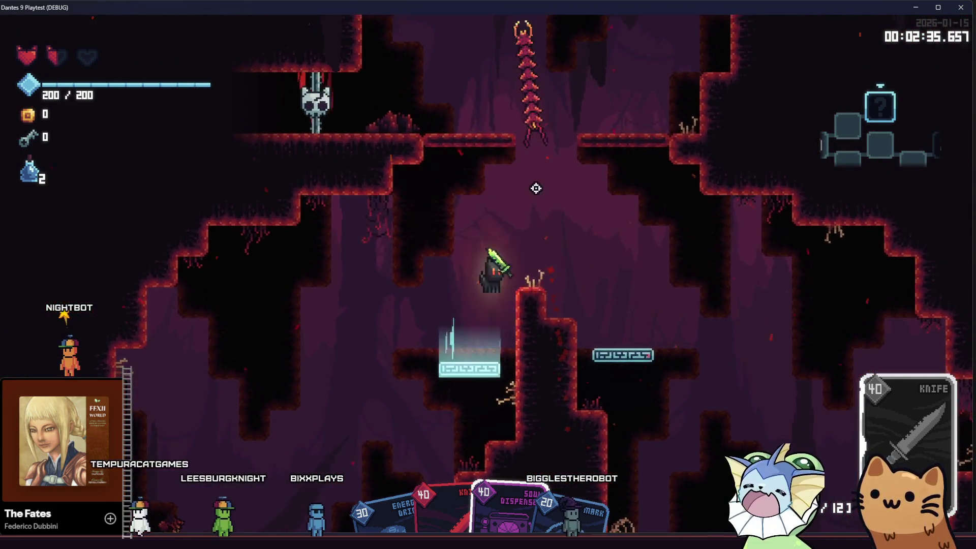
click(526, 153)
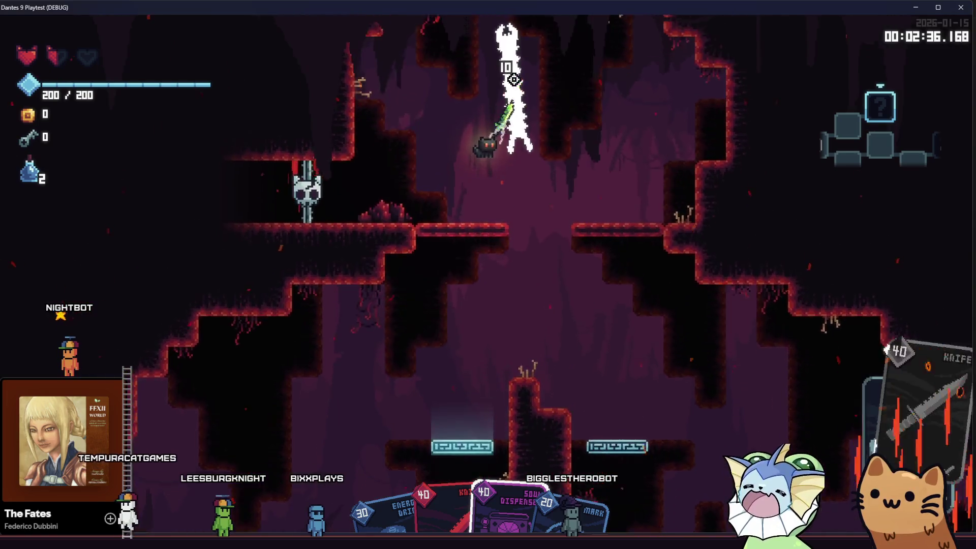
click(518, 142)
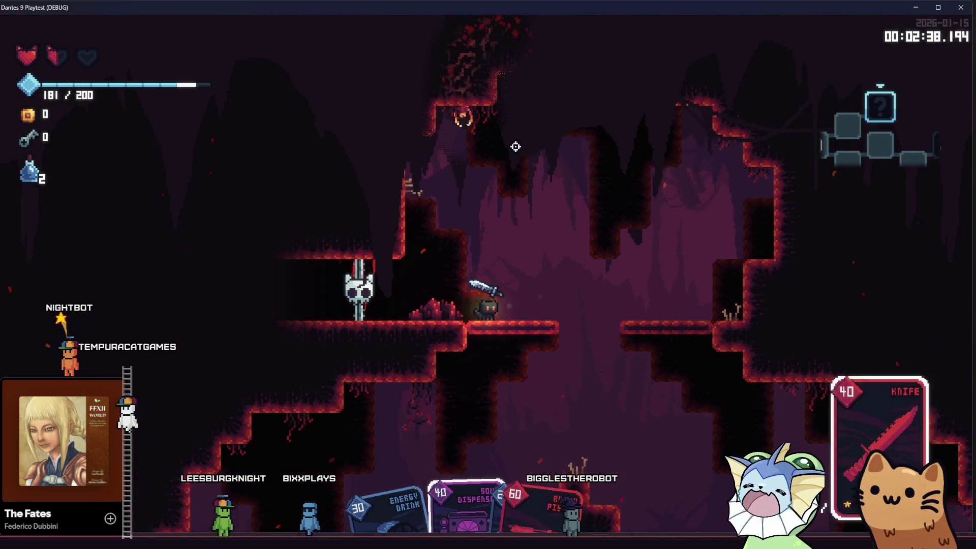
- Drop down, defeat the chest's guard, and take the Zero Gravity card
key(s)
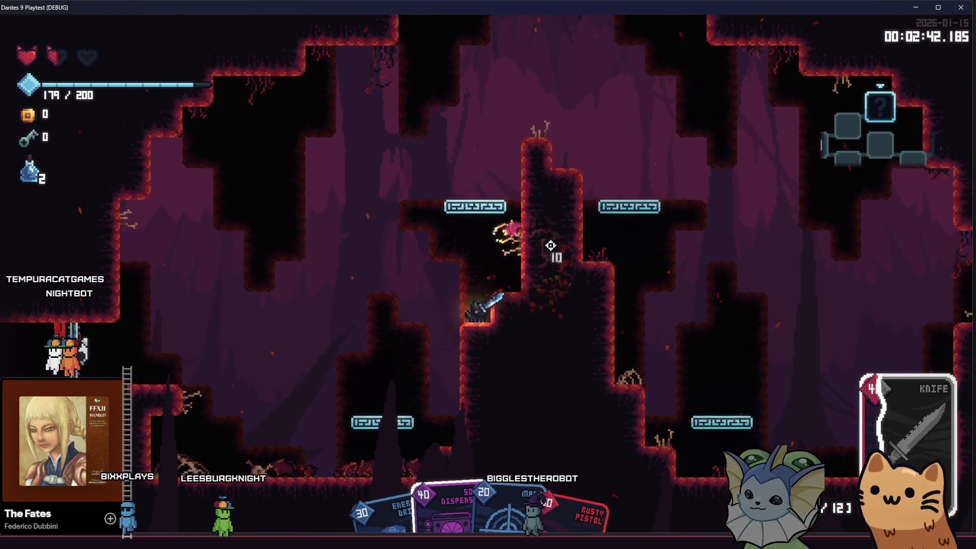
click(450, 235)
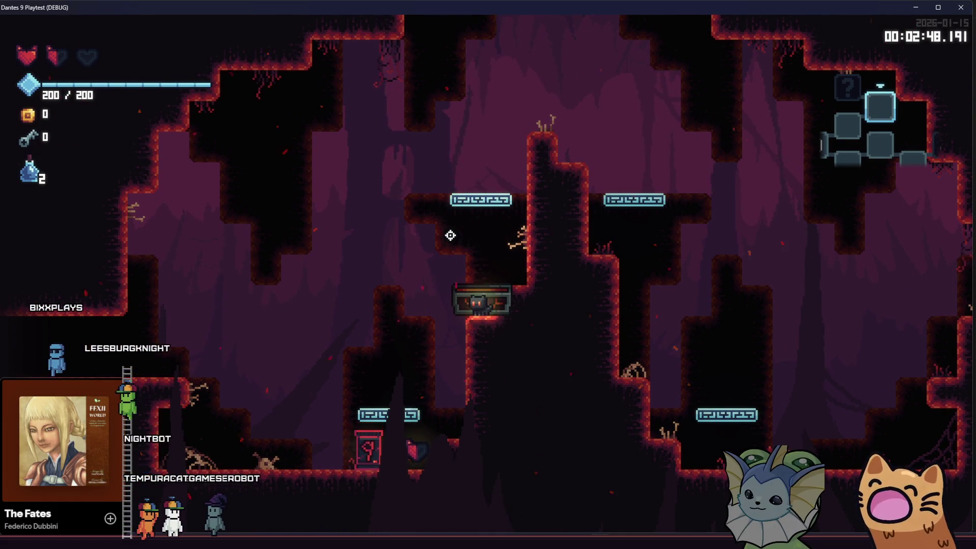
key(a)
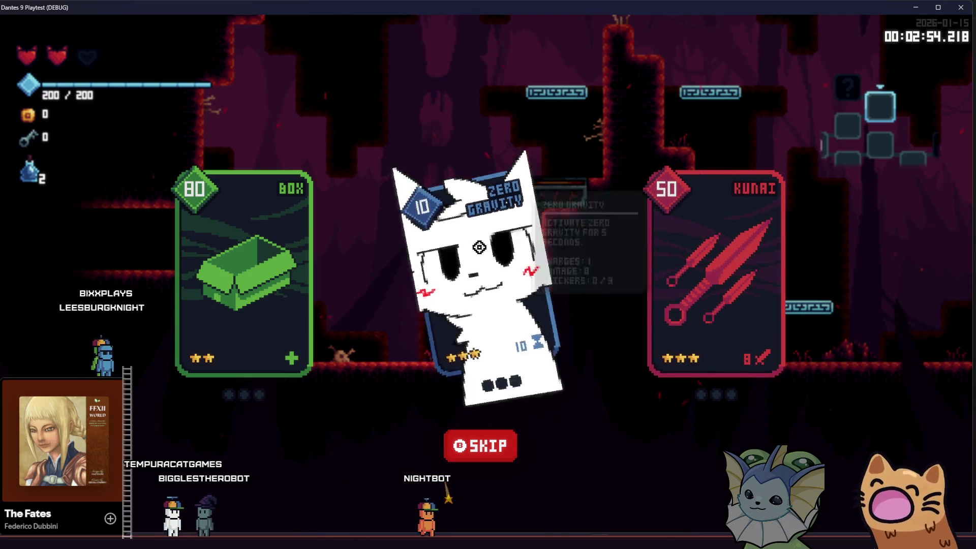
click(473, 264)
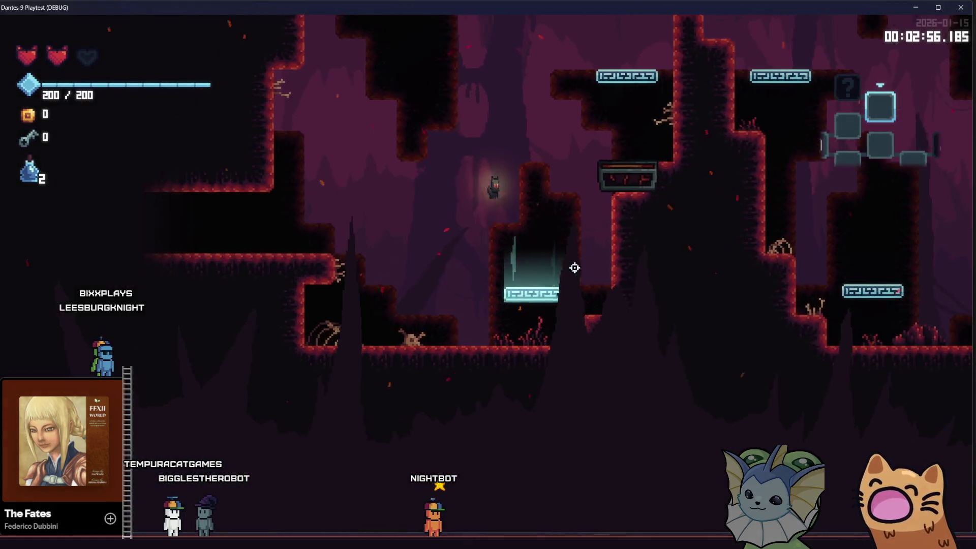
- Launch from the crystal platform, switch to the Rusty Pistol, and gun down the room's enemies
key(d)
key(space)
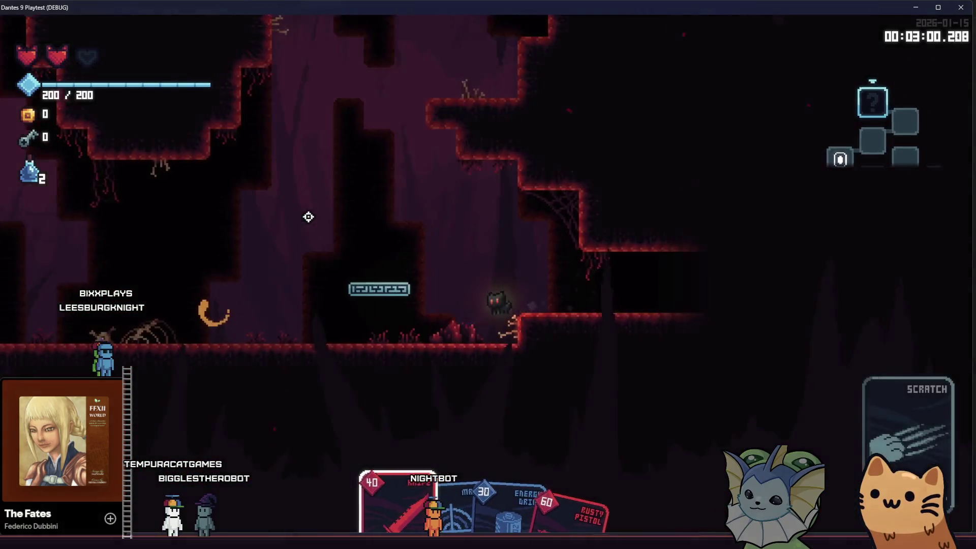
key(a)
scroll(321, 229, down, 2)
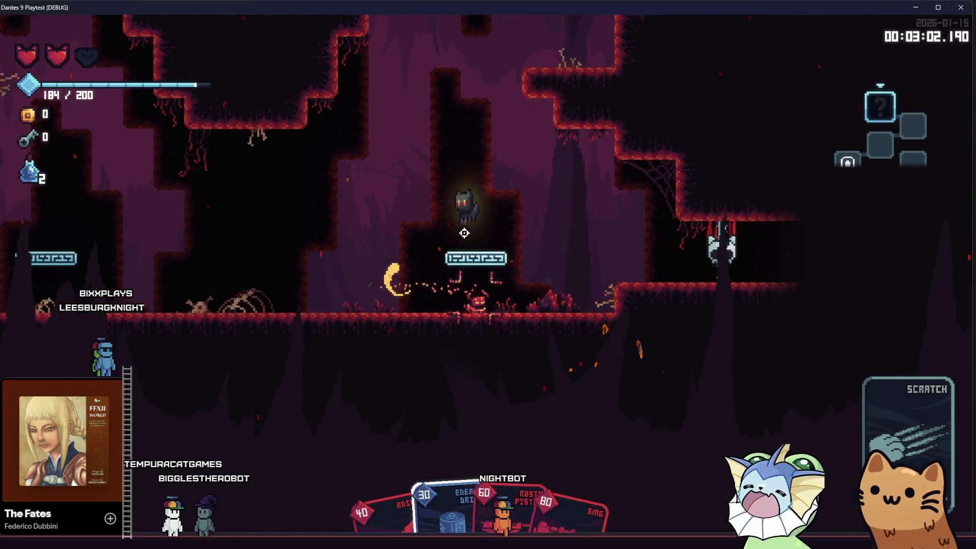
key(d)
scroll(503, 232, down, 1)
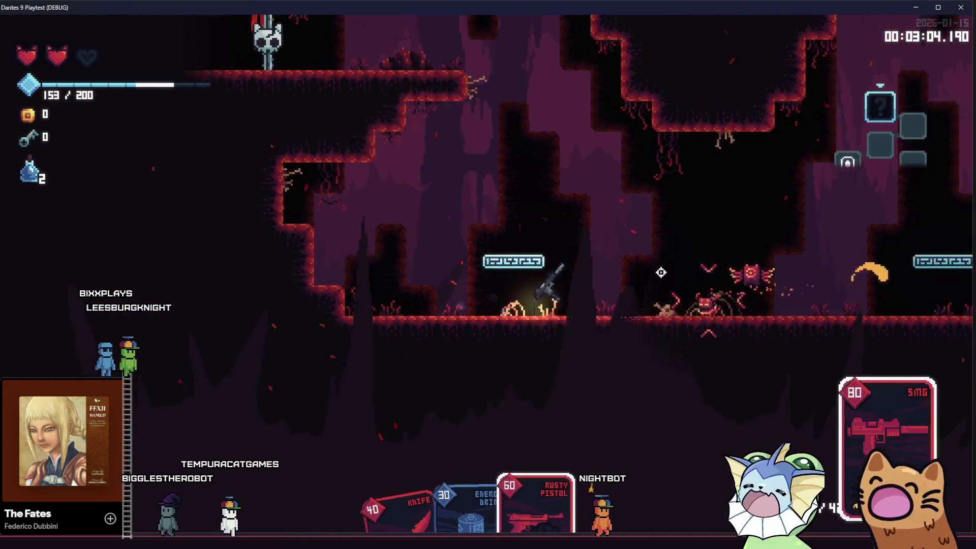
mouse_move(661, 272)
mouse_down()
mouse_move(747, 304)
mouse_move(675, 279)
mouse_move(712, 264)
mouse_move(786, 271)
mouse_move(412, 331)
mouse_move(229, 325)
mouse_up()
key(d)
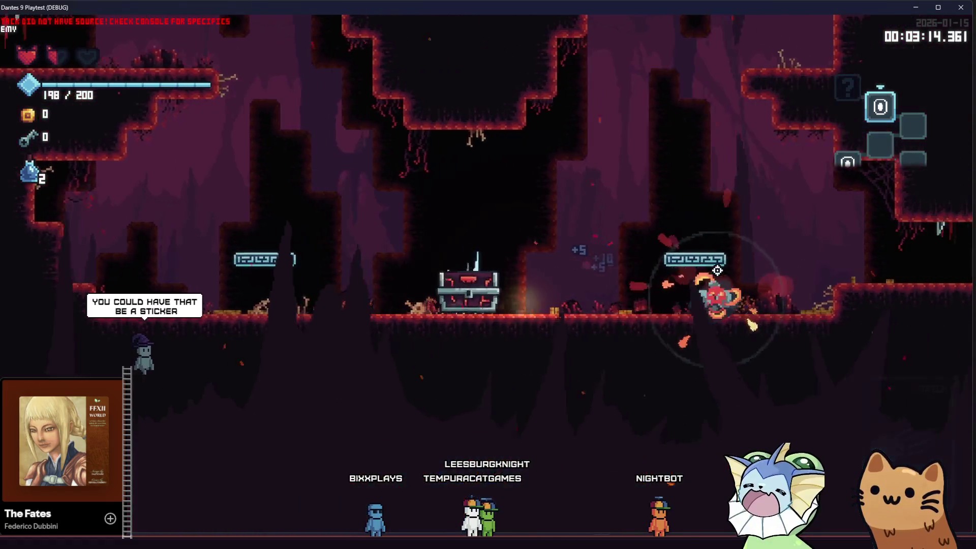
- Open the new chest, grab the Emergency Rations, and head for the next room
key(d)
key(a)
key(a)
key(e)
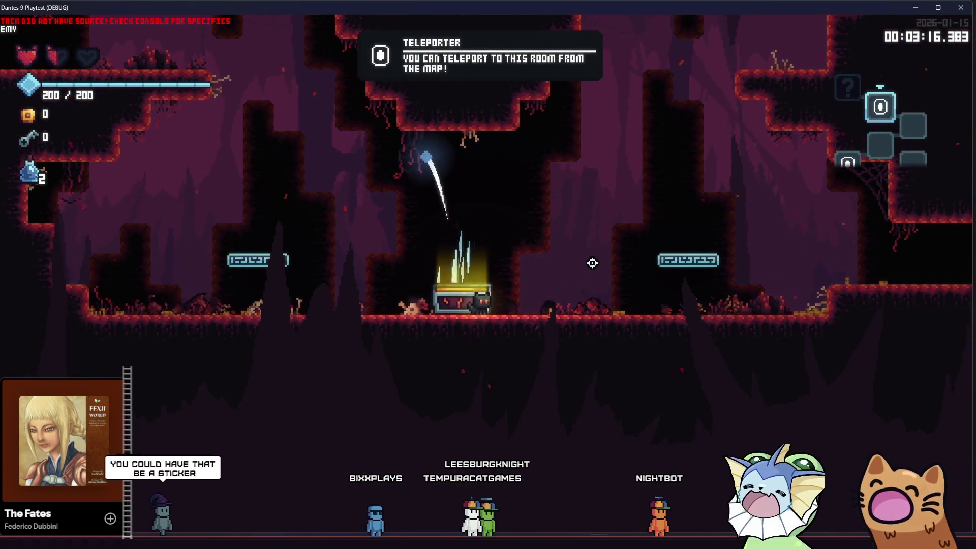
key(a)
key(space)
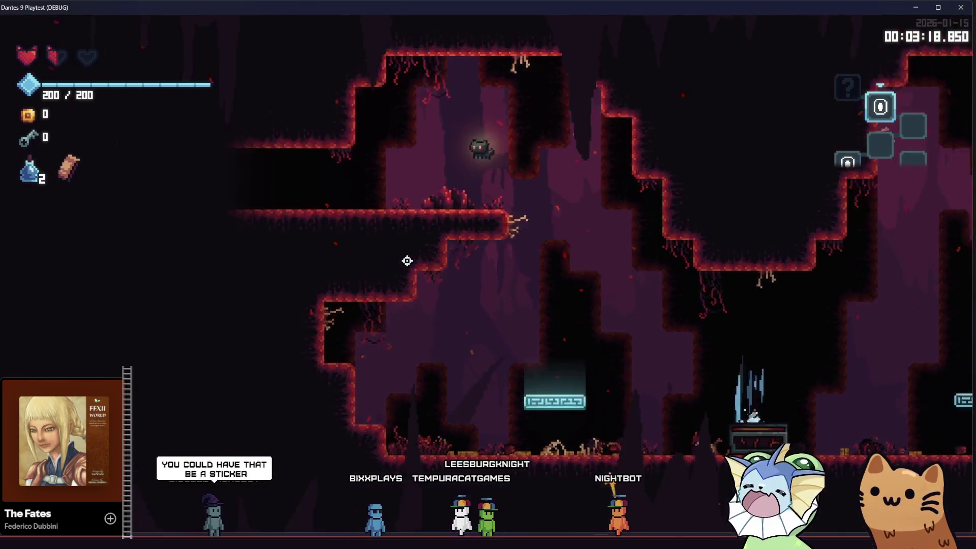
key(a)
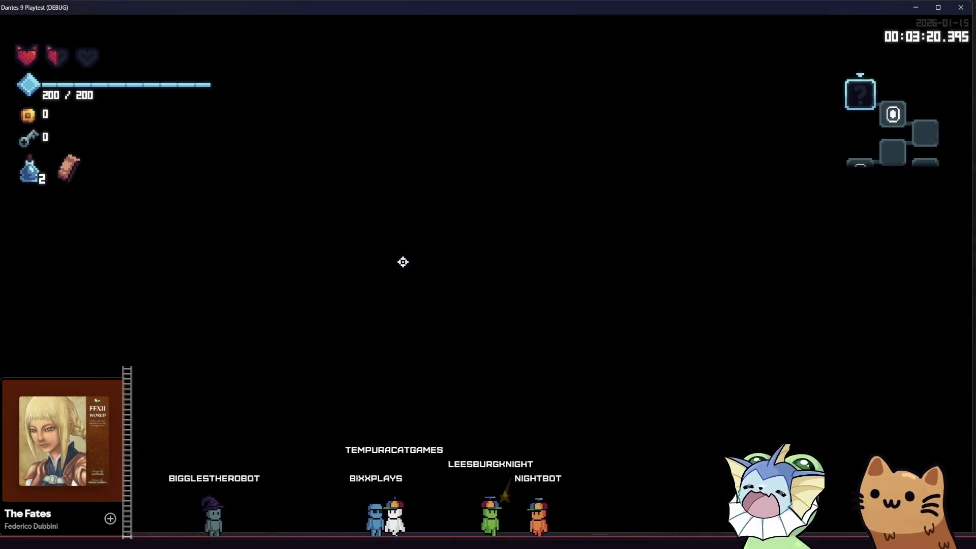
- Switch to the Rusty Pistol and shoot the enemies to the left
key(q)
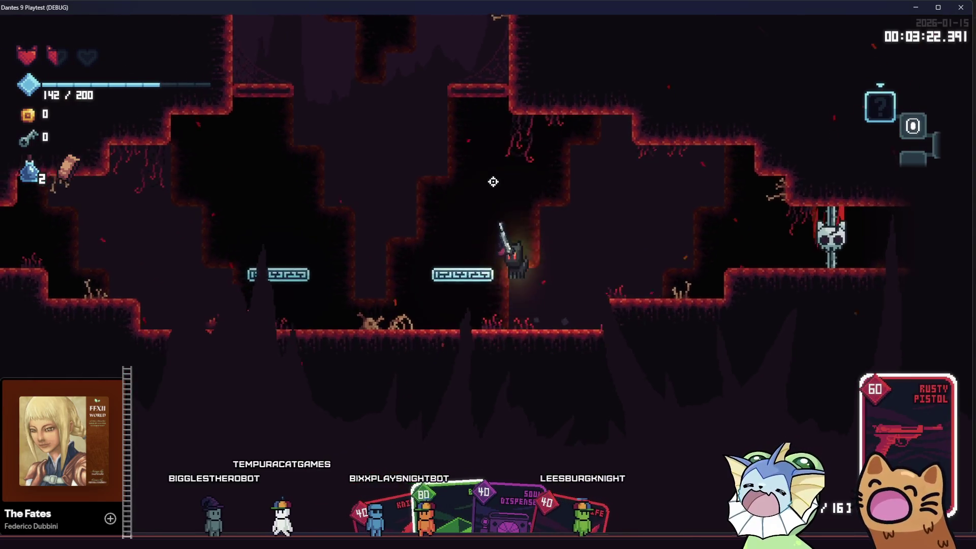
key(space)
key(a)
click(294, 176)
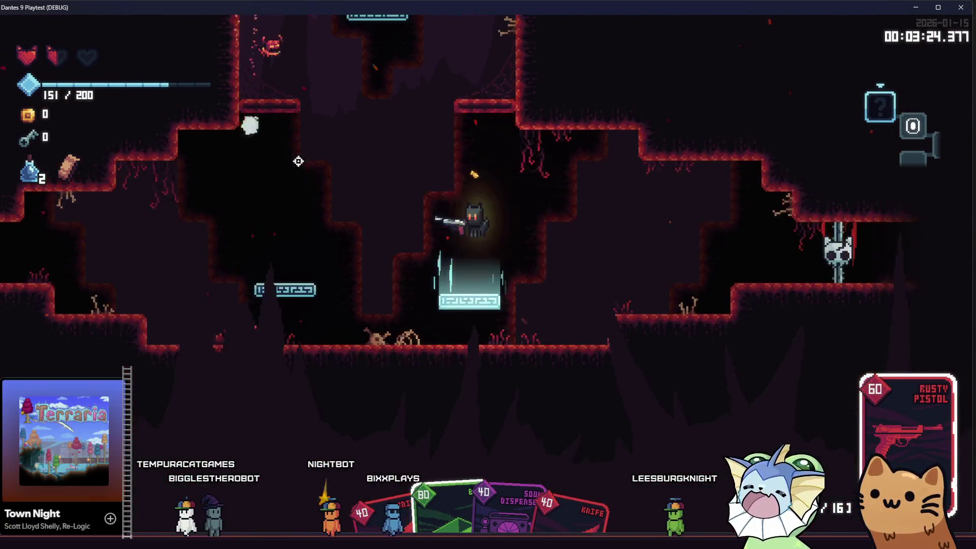
key(d)
click(275, 279)
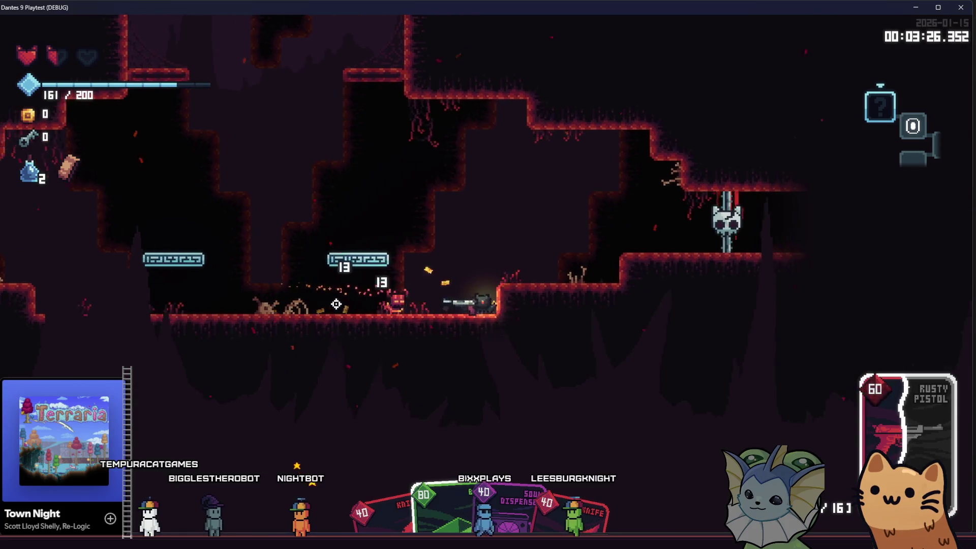
key(a)
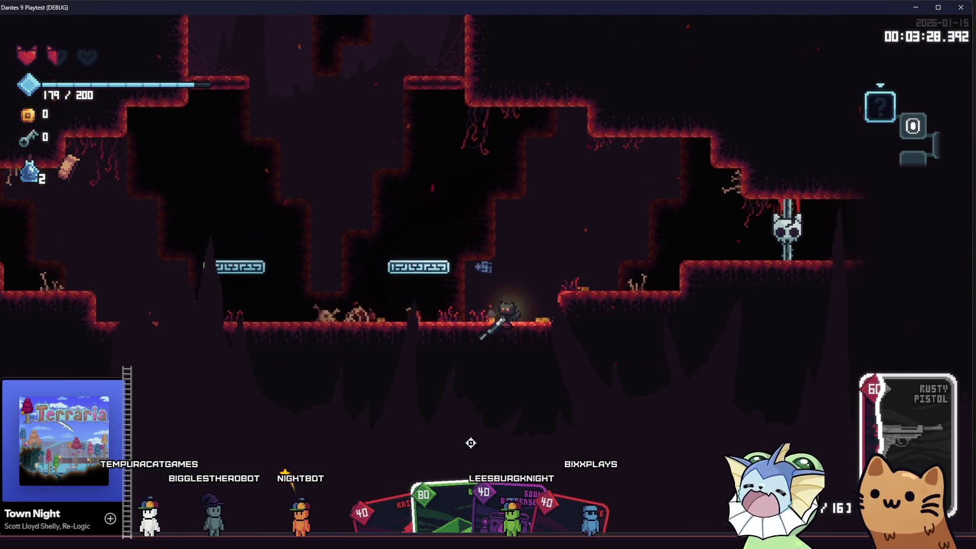
- Climb the vertical shafts, shooting the bat and other shaft enemies
key(space)
key(a)
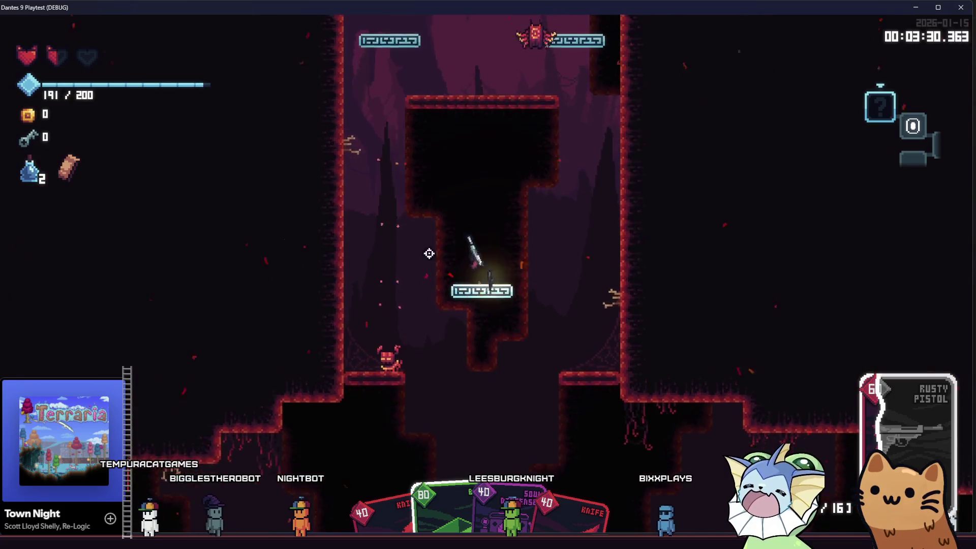
key(d)
click(404, 108)
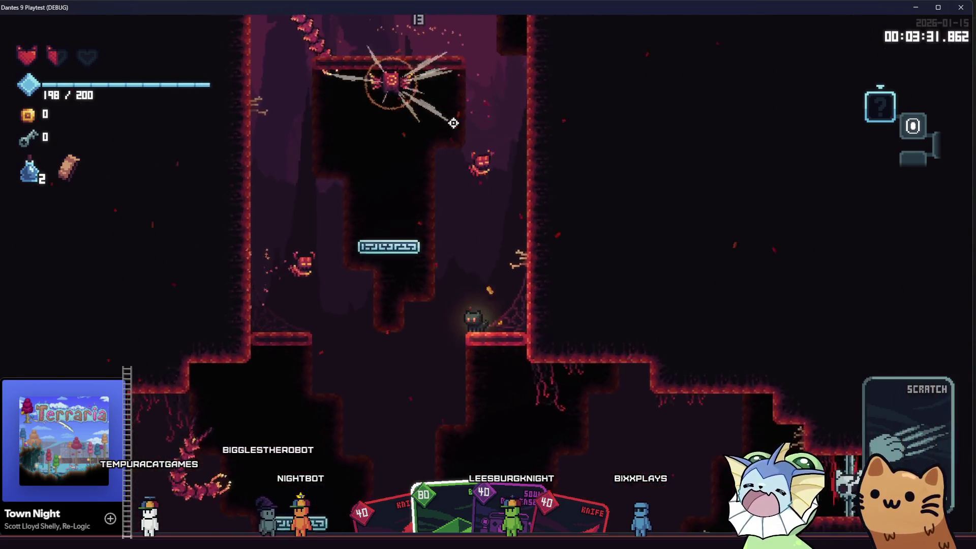
key(d)
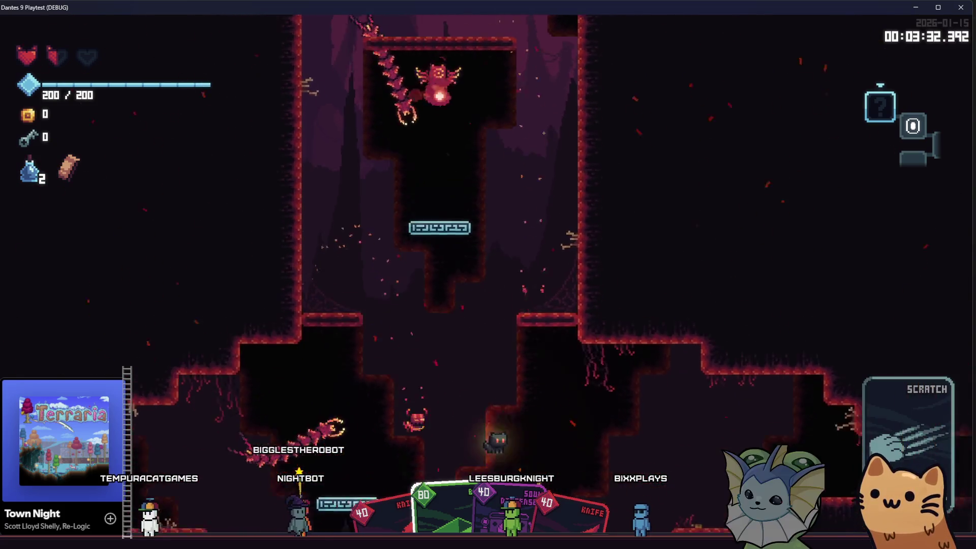
click(453, 123)
key(d)
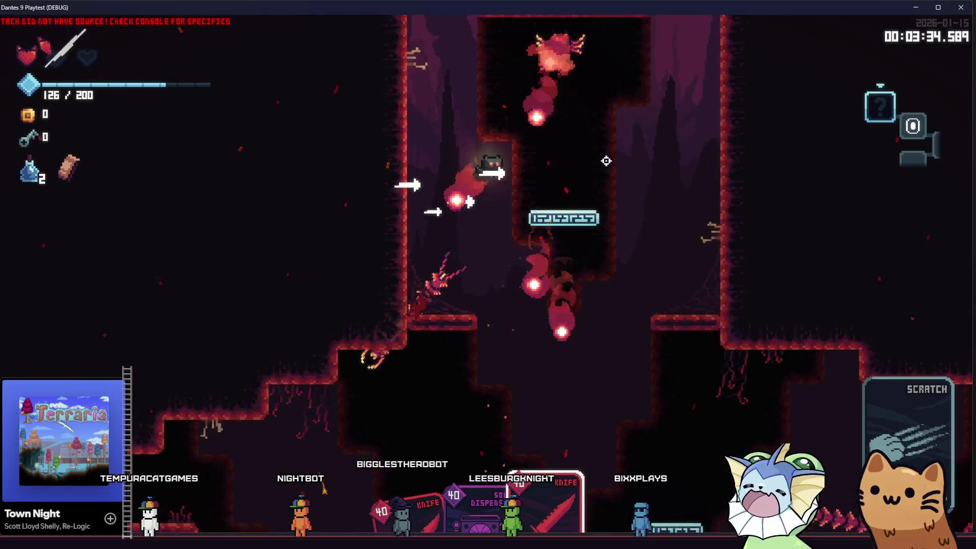
click(544, 168)
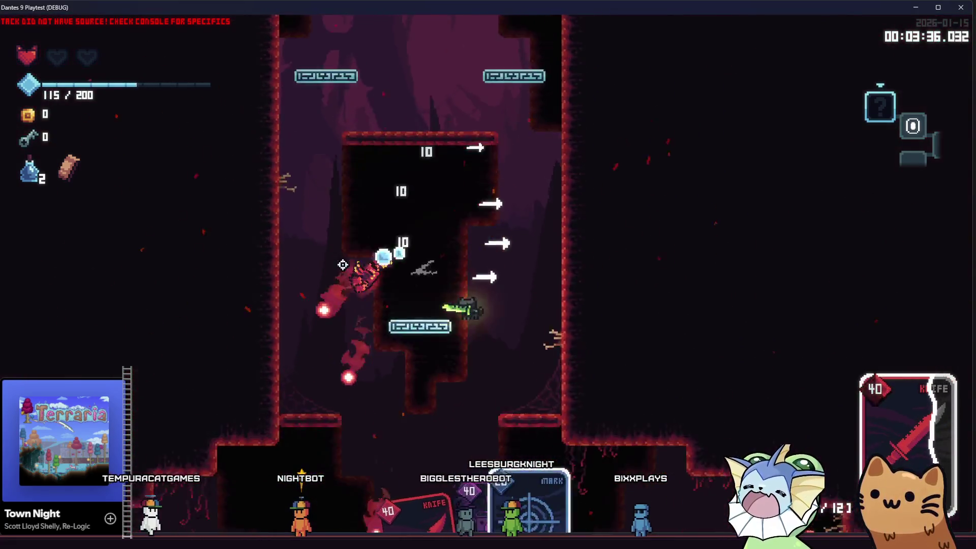
key(d)
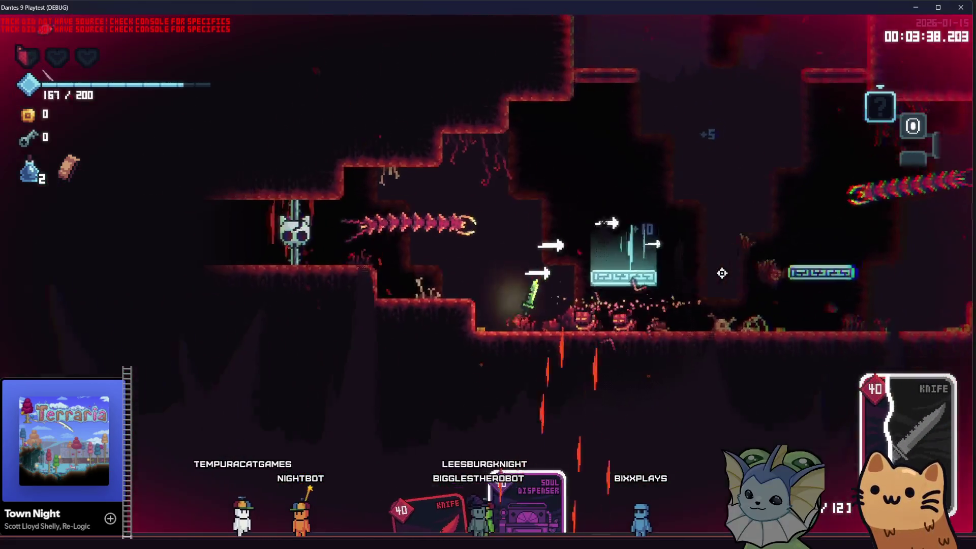
- Spray SMG fire at the centipede while running across the cave
key(a)
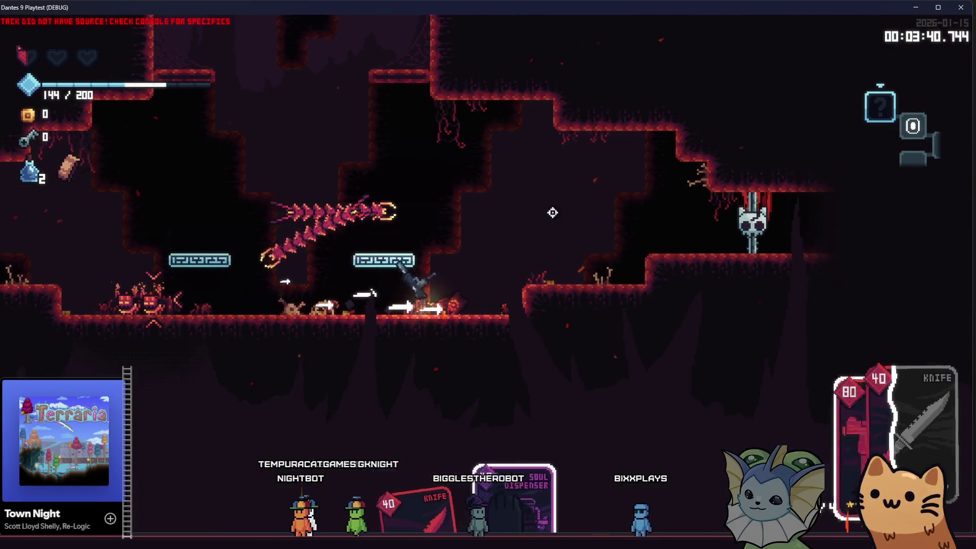
mouse_move(550, 211)
mouse_down()
mouse_move(332, 214)
mouse_move(326, 284)
mouse_move(341, 305)
mouse_move(320, 364)
mouse_move(349, 375)
mouse_up()
key(a)
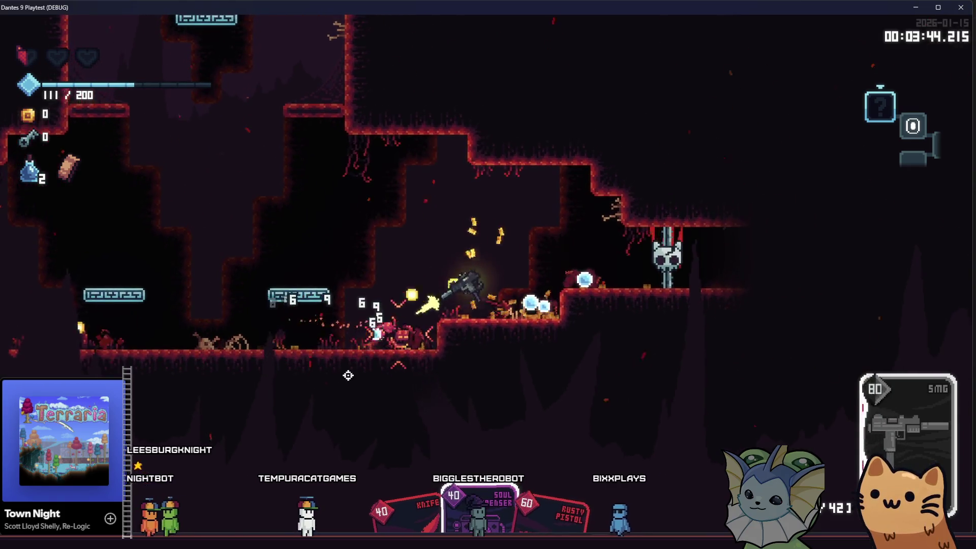
key(d)
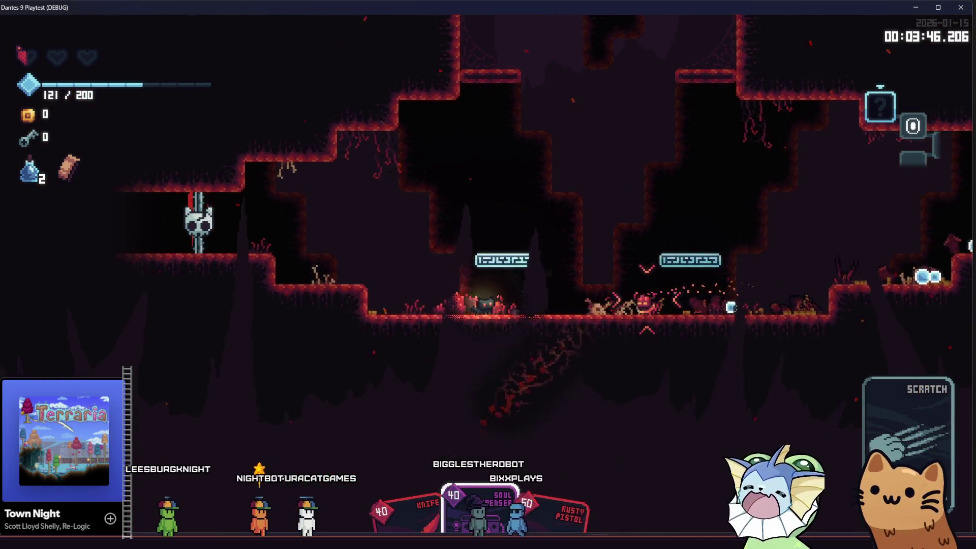
- Place the Soul Dispenser turret, shoot the last enemies, and take the Sawed Off card
key(a)
click(730, 307)
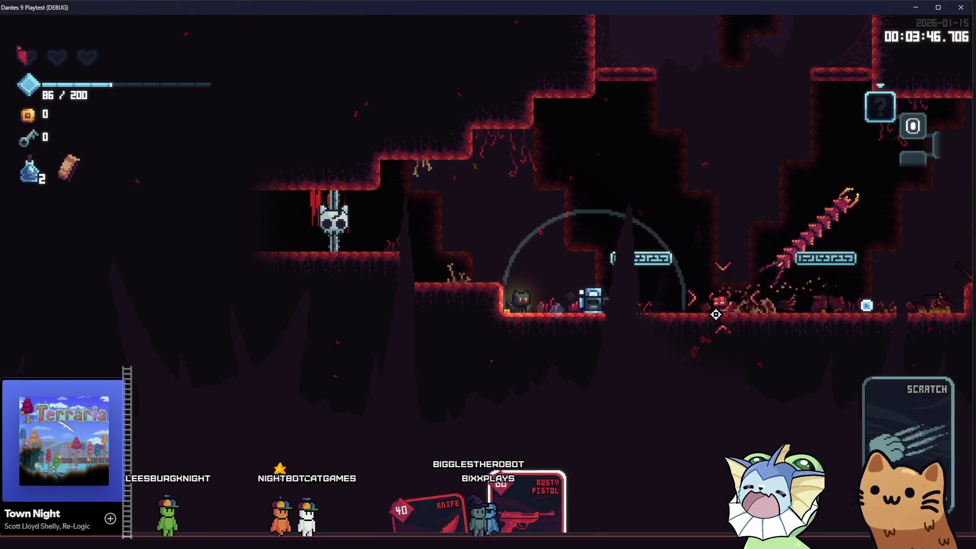
key(d)
mouse_move(792, 149)
mouse_down()
mouse_move(647, 136)
mouse_move(403, 264)
mouse_move(424, 255)
mouse_up()
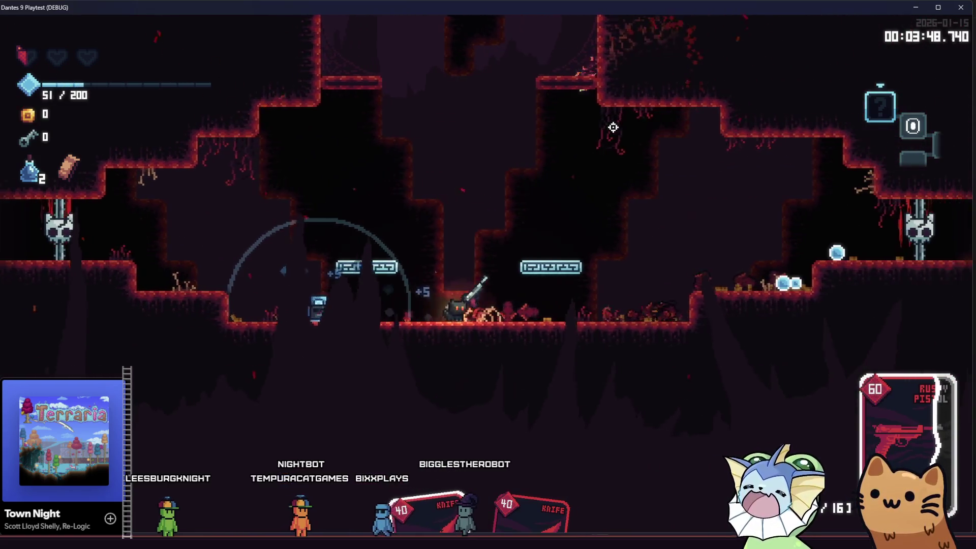
key(a)
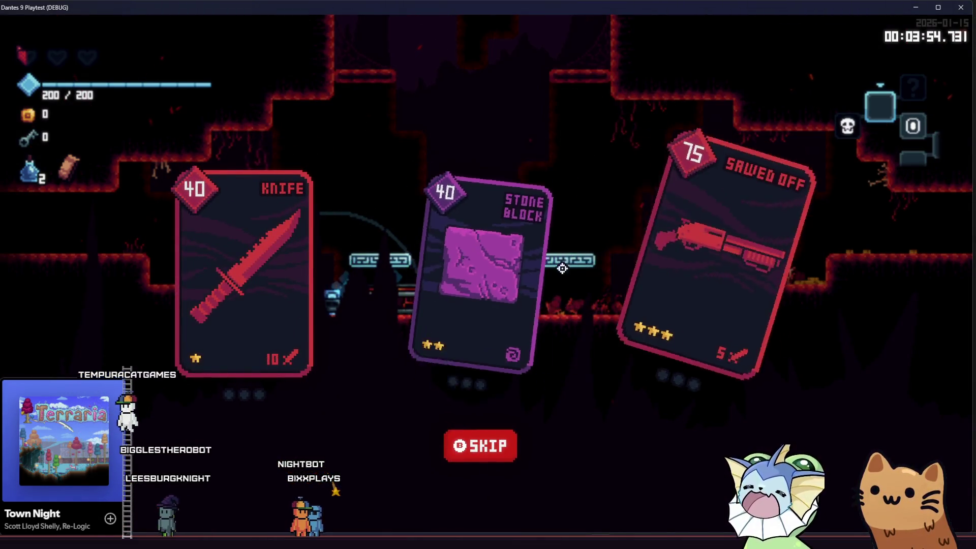
click(748, 277)
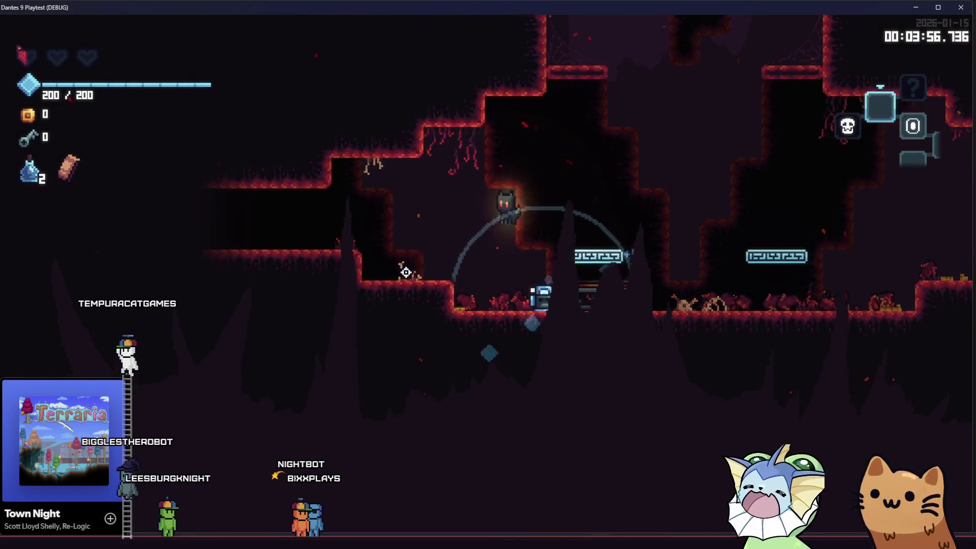
- Climb the shaft, move right into the next room, and shoot down the first enemy
key(space)
key(space)
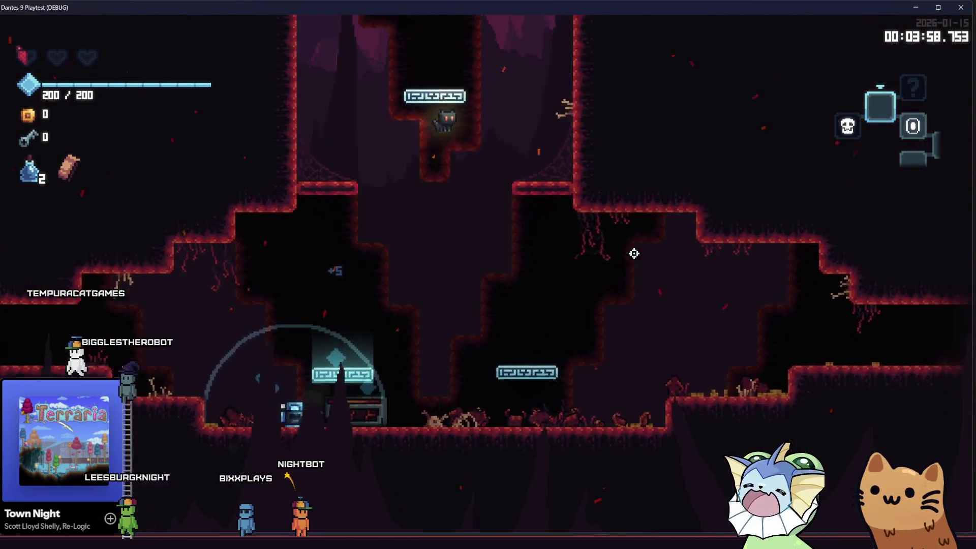
key(space)
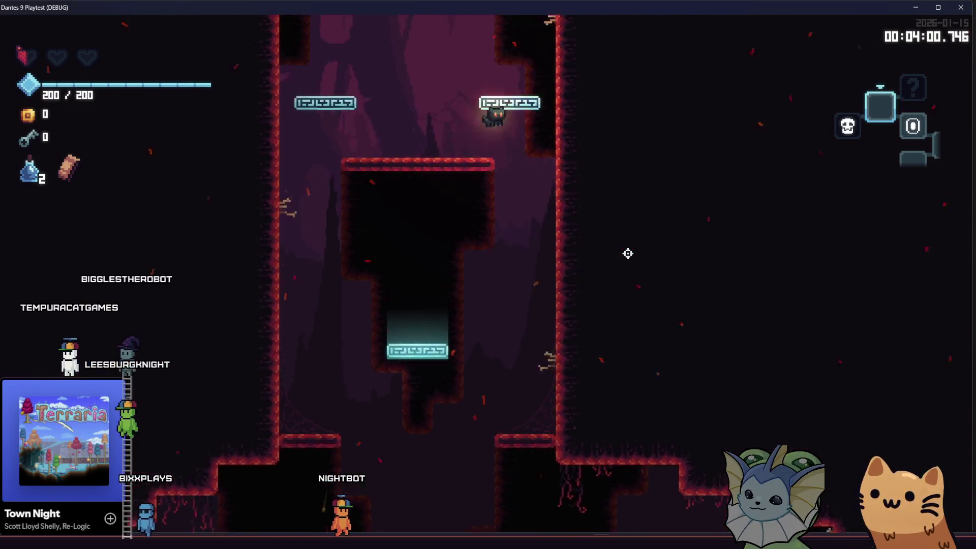
key(d)
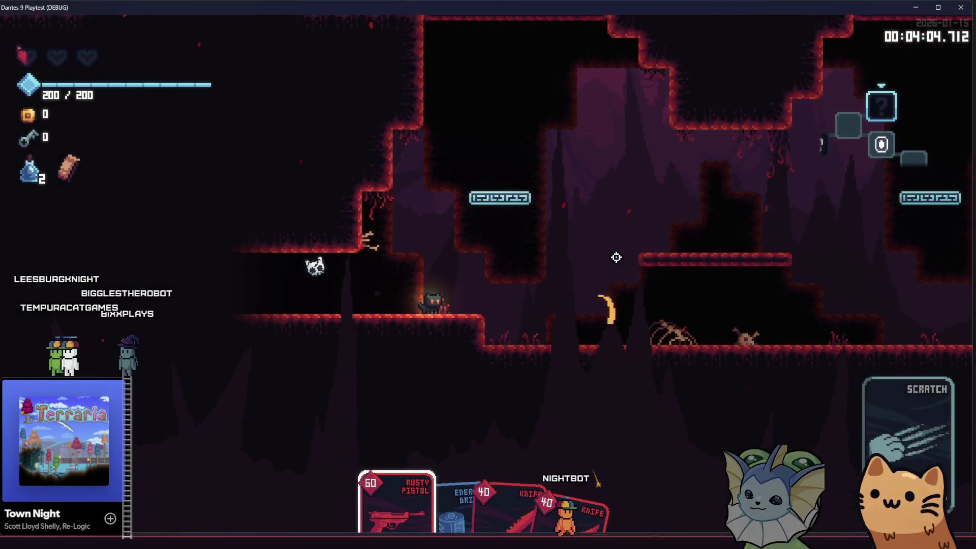
click(664, 325)
click(693, 290)
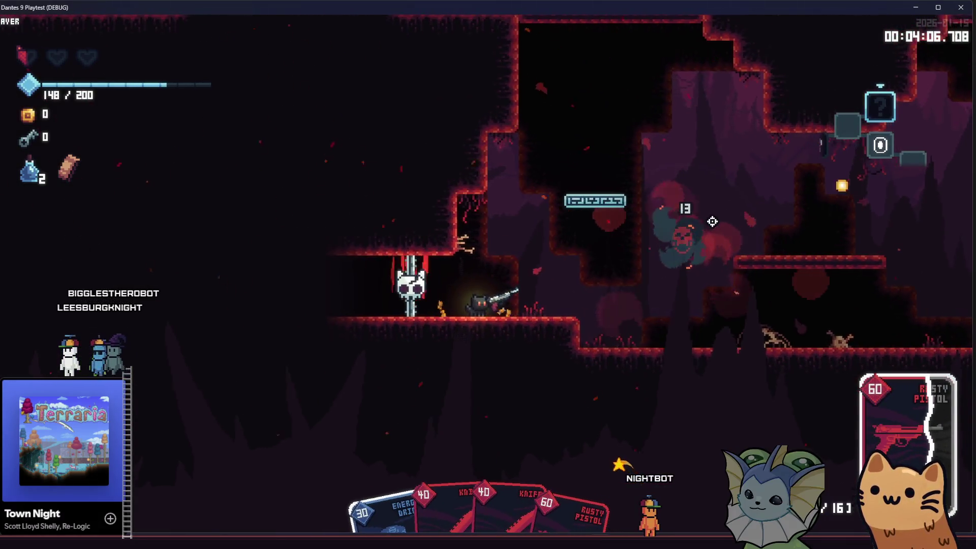
- Kill the eyeball enemy and the floor enemy while running right through the room
key(d)
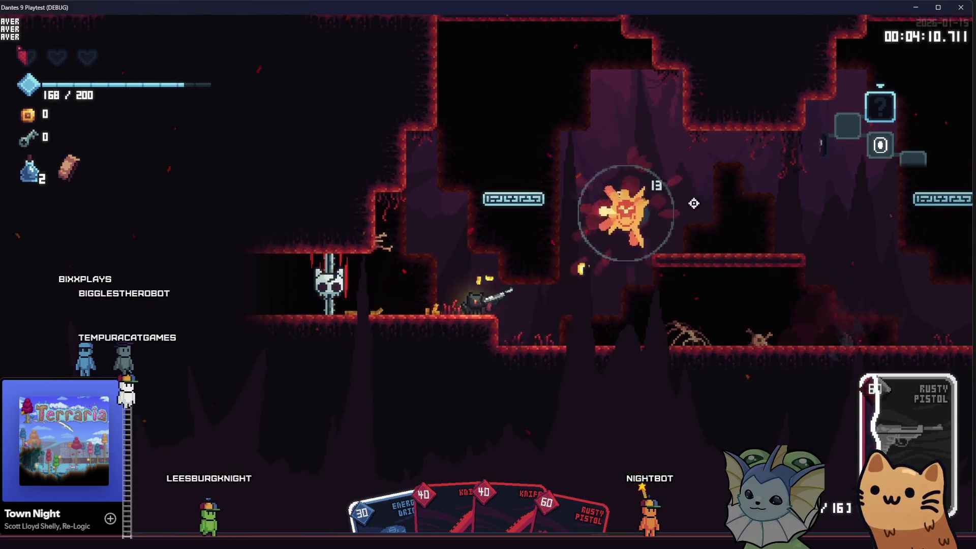
click(589, 161)
key(d)
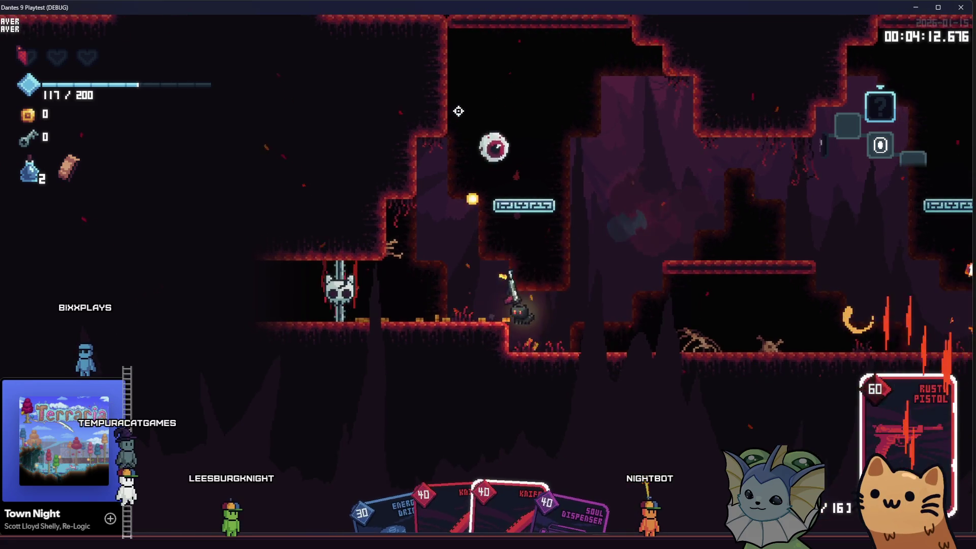
key(d)
click(726, 296)
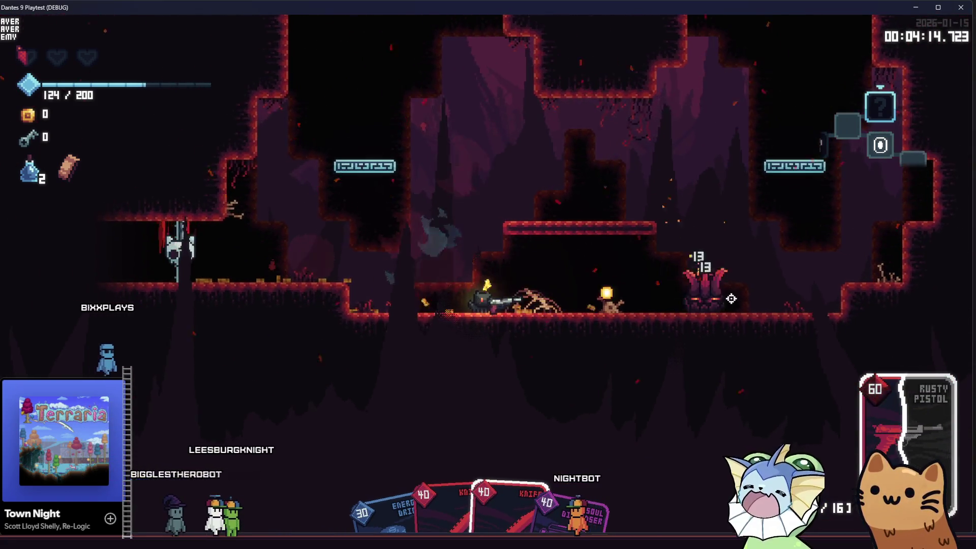
click(738, 300)
key(d)
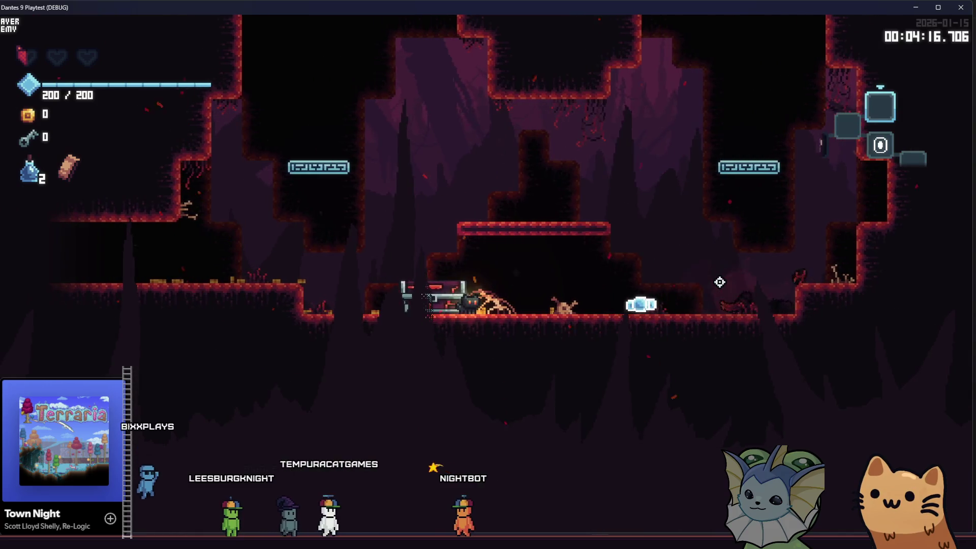
- Double back for the ice crystal, jump to grab the soul potion, then bring up the full map
key(a)
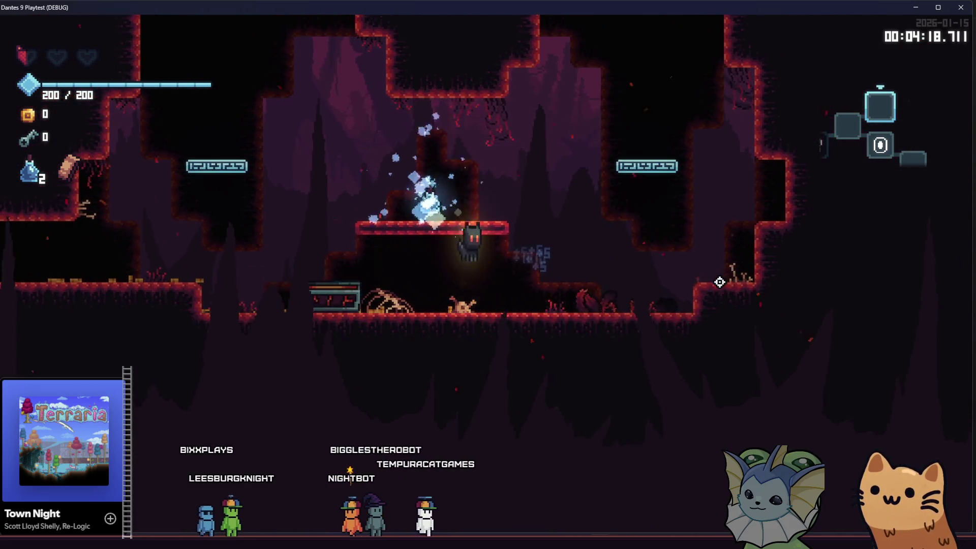
key(space)
key(Tab)
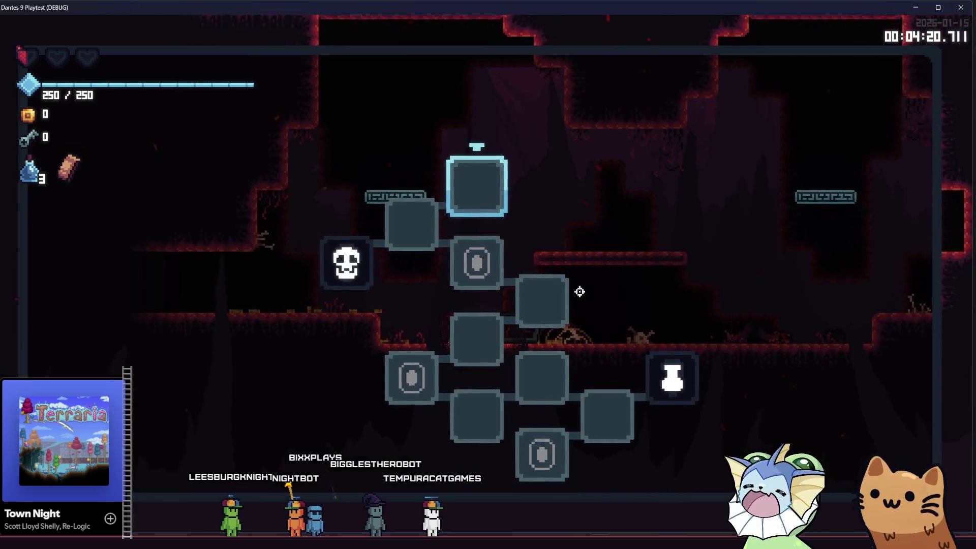
- Warp to the bottom teleporter, climb out past the skeleton platform, and walk right into the brick room
click(543, 408)
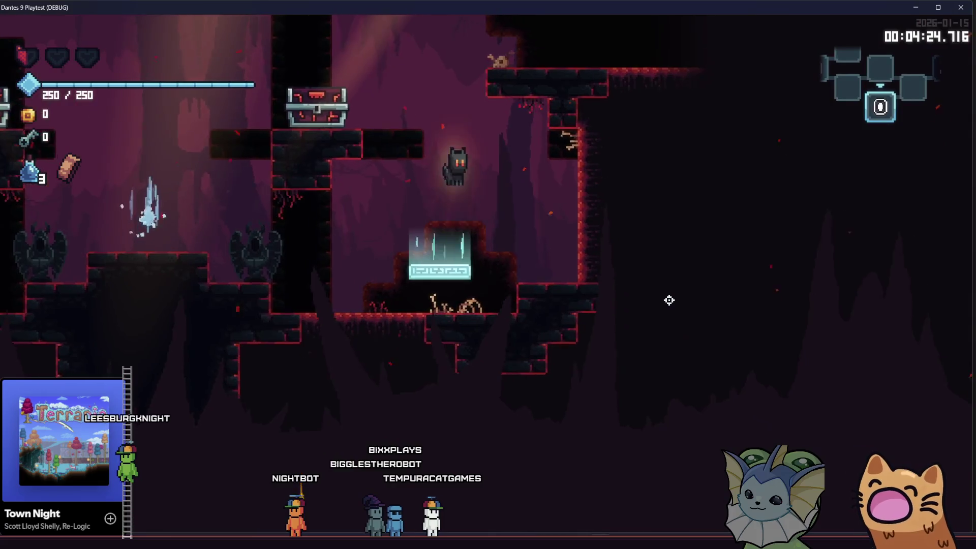
key(space)
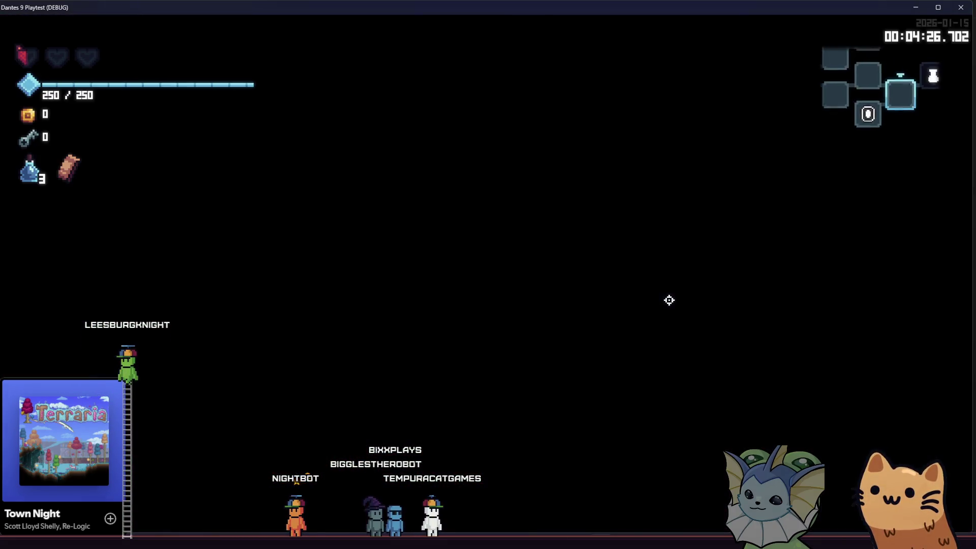
key(space)
key(Right)
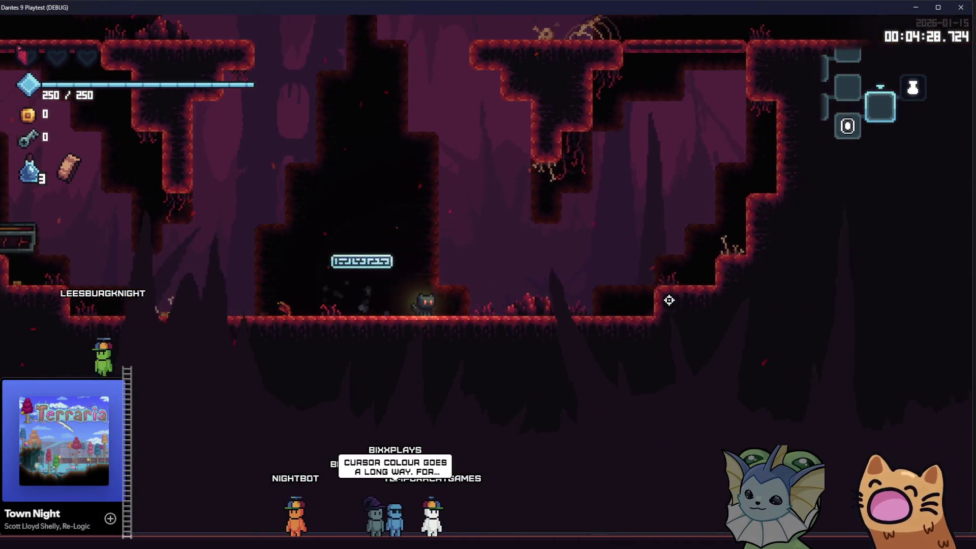
key(space)
key(Right)
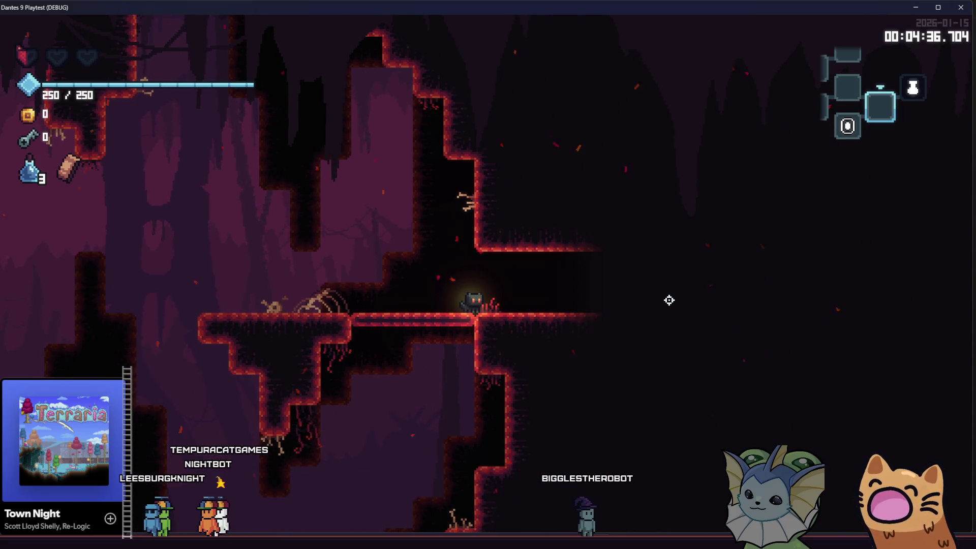
key(Right)
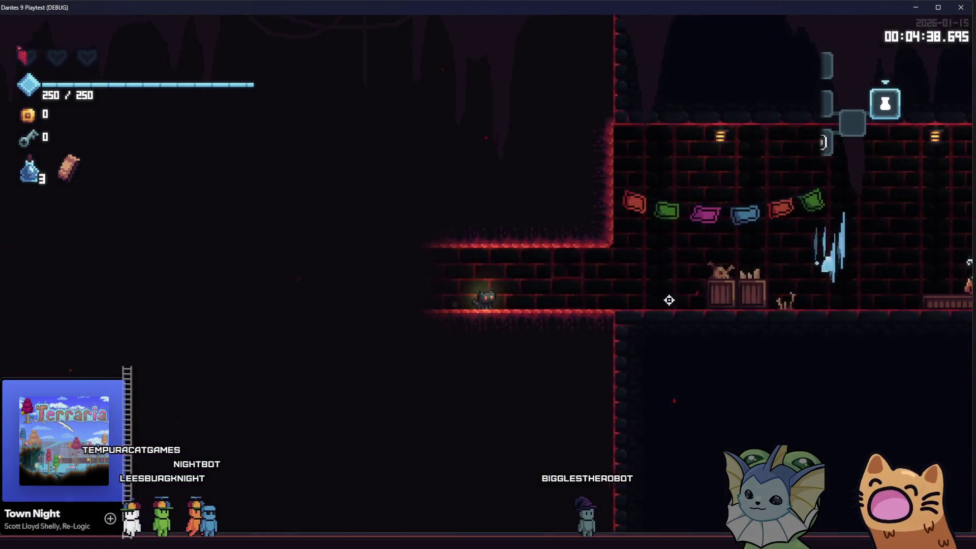
- Pace the brick room past the counter and DPS METER item, then approach the skeleton shopkeeper
key(Right)
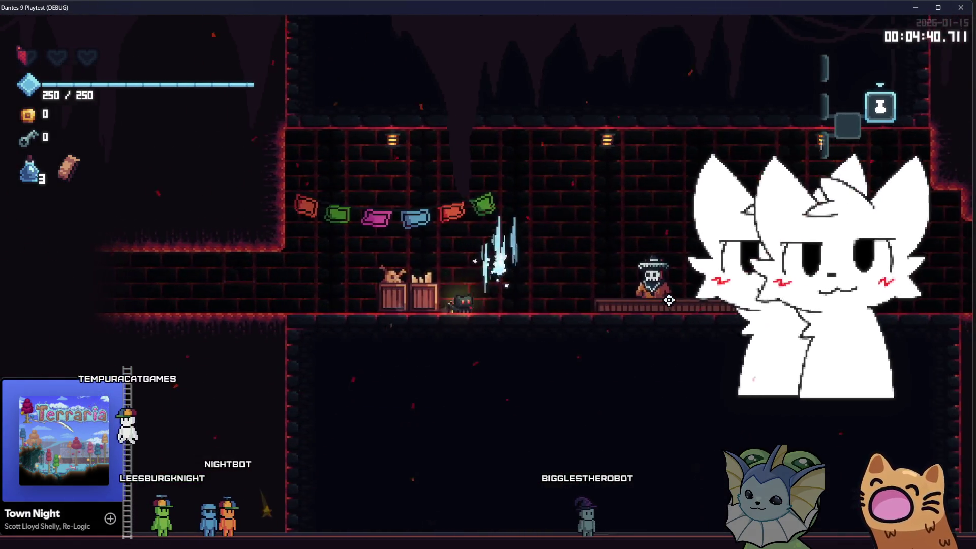
key(Right)
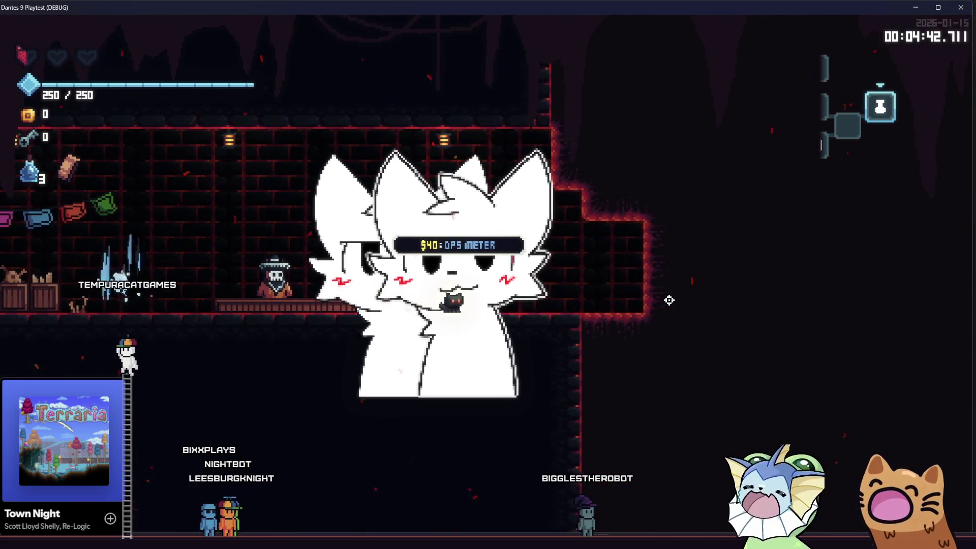
key(Right)
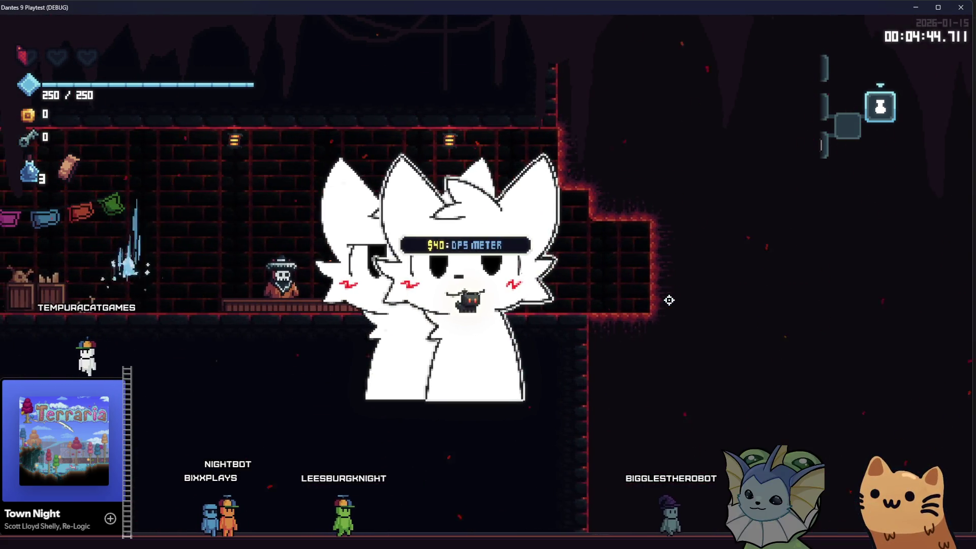
key(Left)
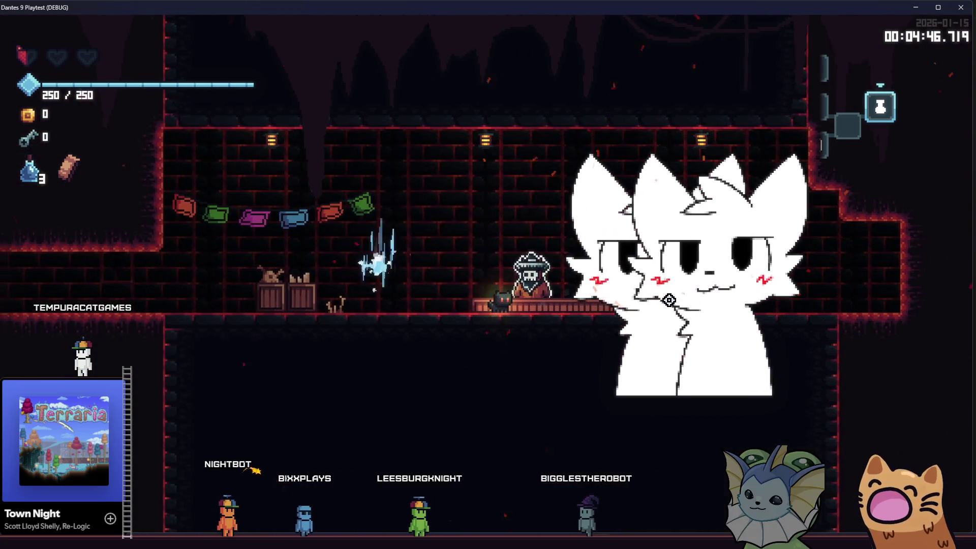
key(Right)
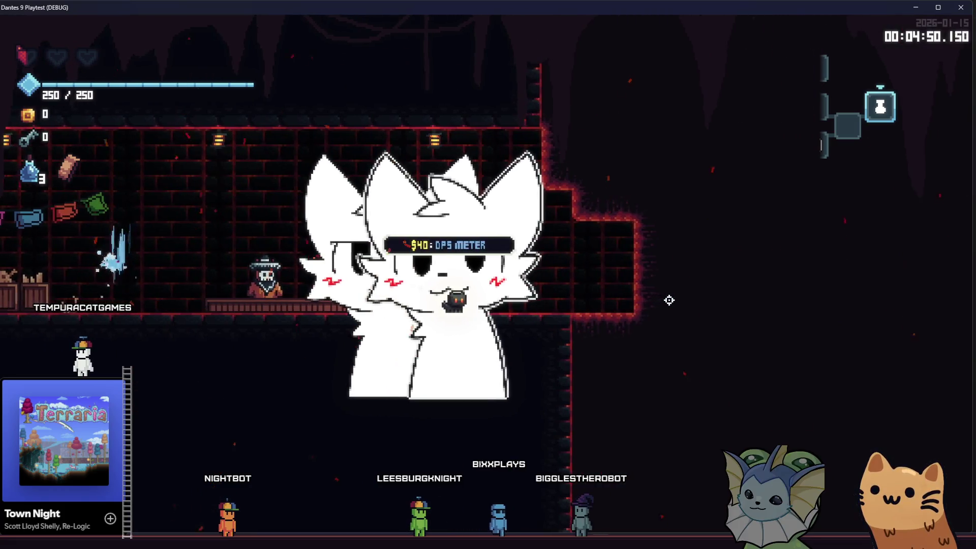
key(Left)
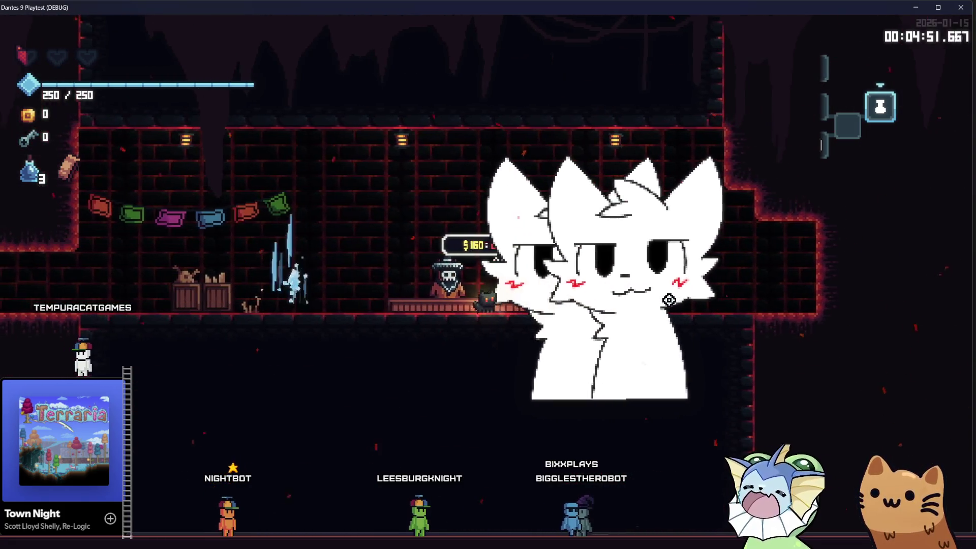
key(Left)
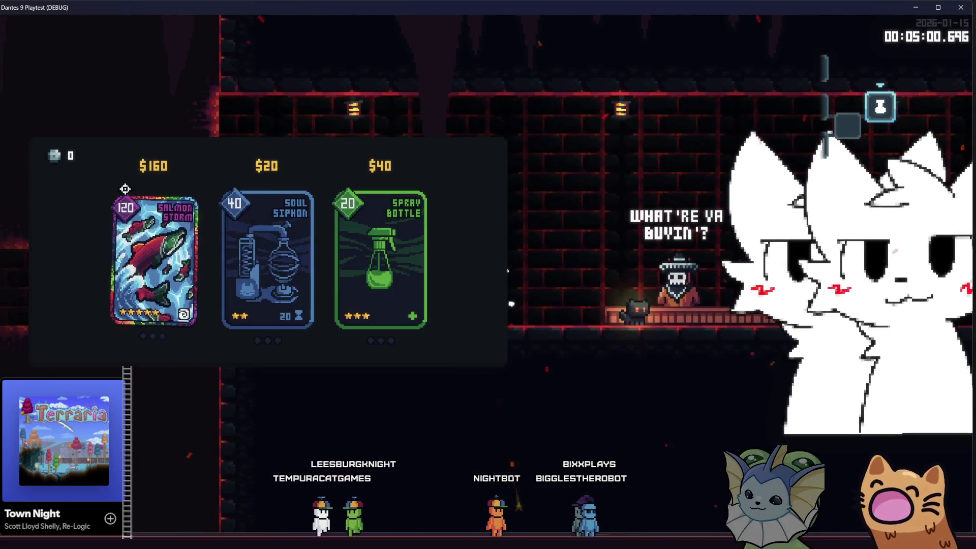
- Look over Salmon Storm ($160), Soul Siphon ($20) and Spray Bottle ($40), reopening the offer once, then close it
key(Escape)
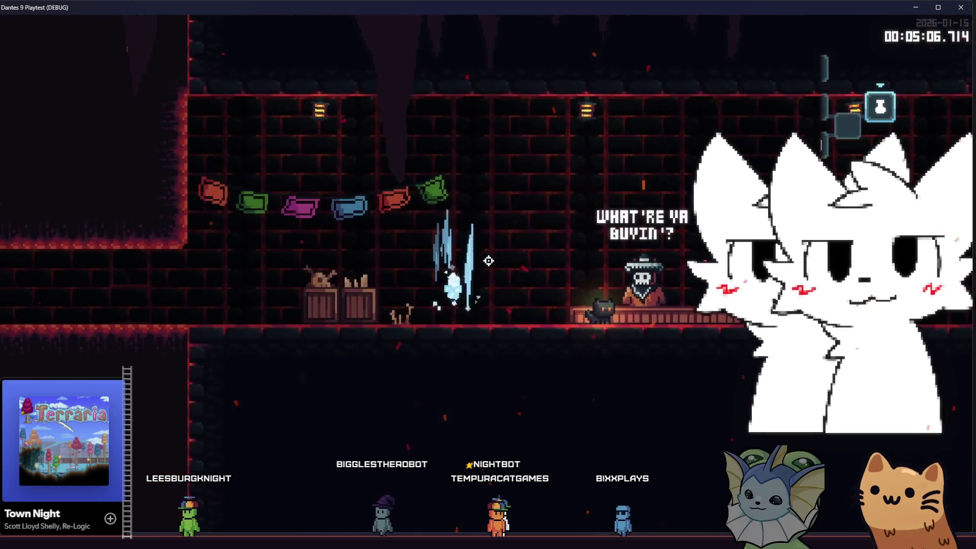
key(e)
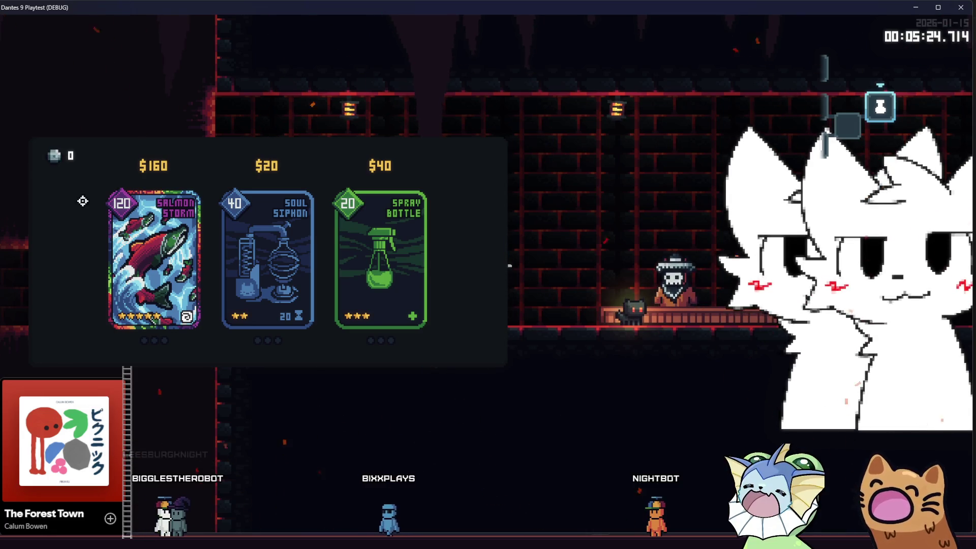
key(Escape)
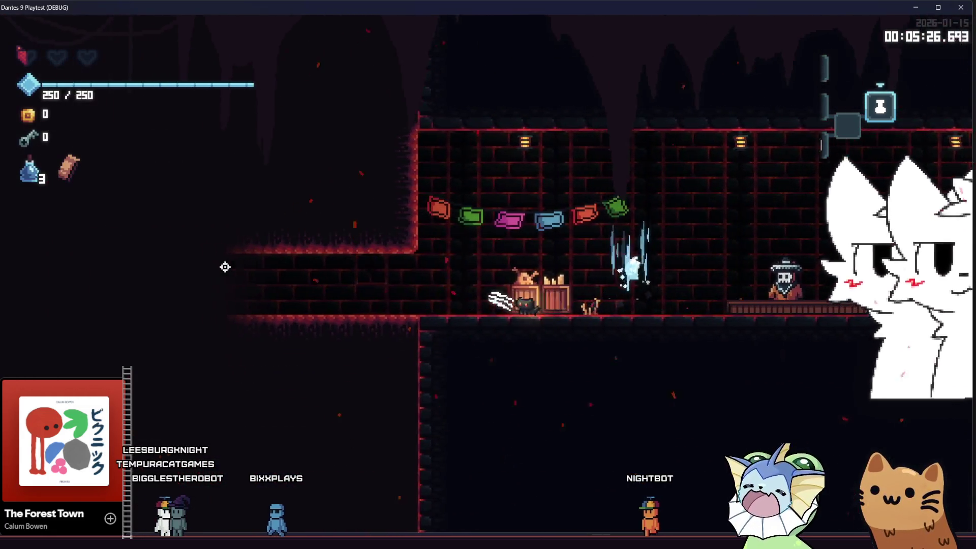
- Warp to another teleporter room via the map, then run left, climb, and head right into the centipede boss cave
key(m)
click(317, 224)
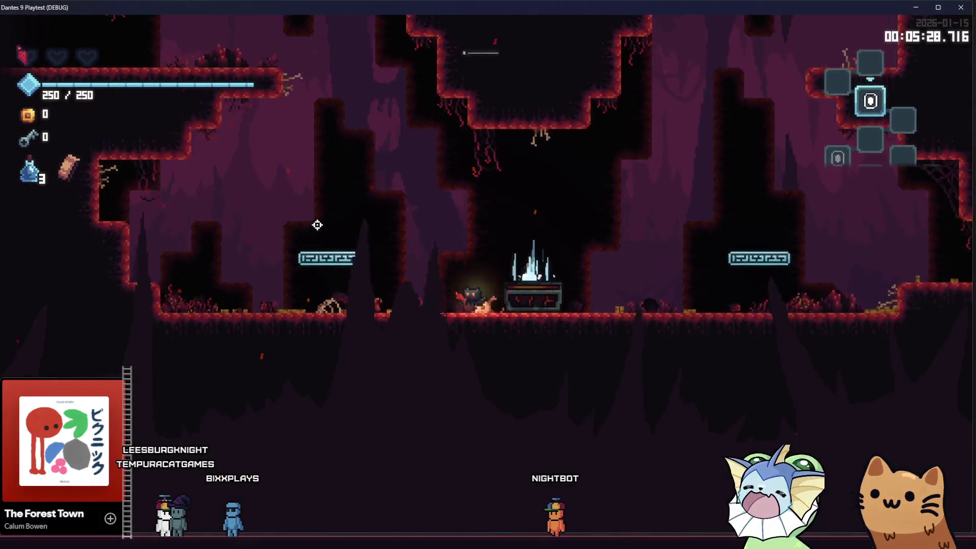
key(a)
key(space)
key(a)
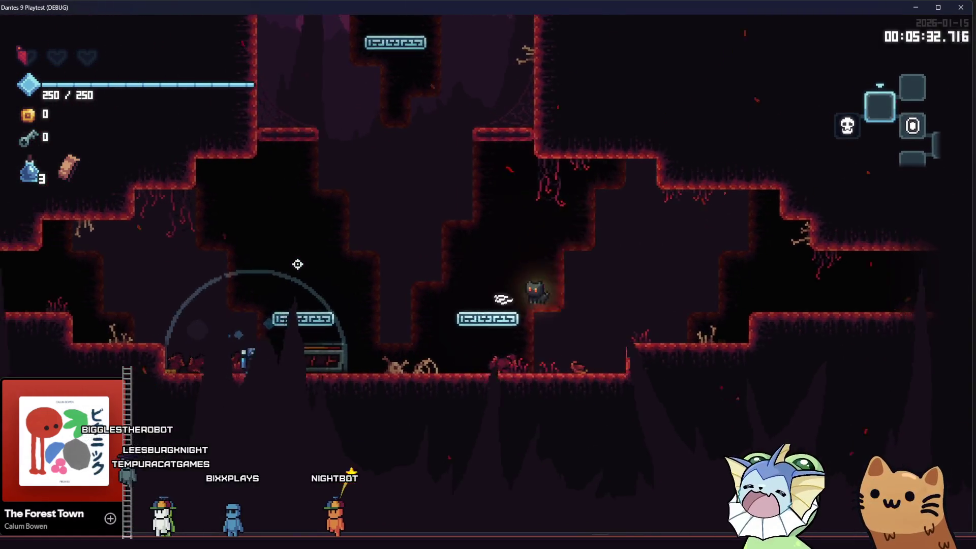
key(d)
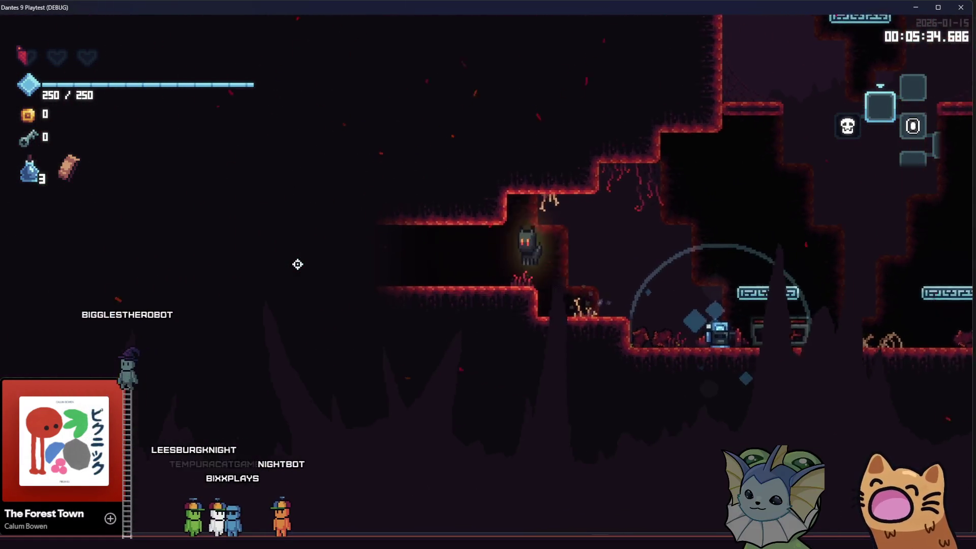
key(d)
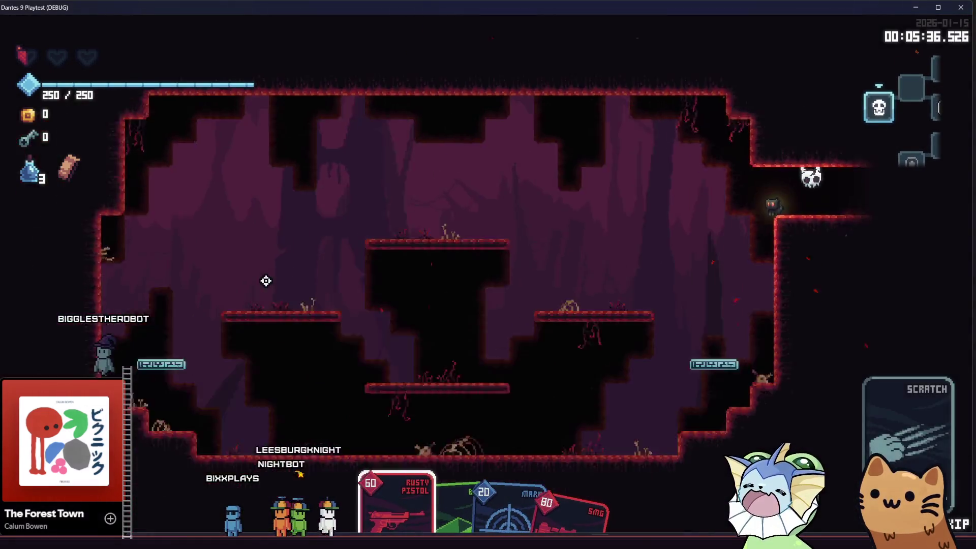
key(d)
scroll(267, 279, down, 2)
- Open the fight by firing the SMG and Sawed Off at the worm boss while climbing ledges
click(269, 277)
key(d)
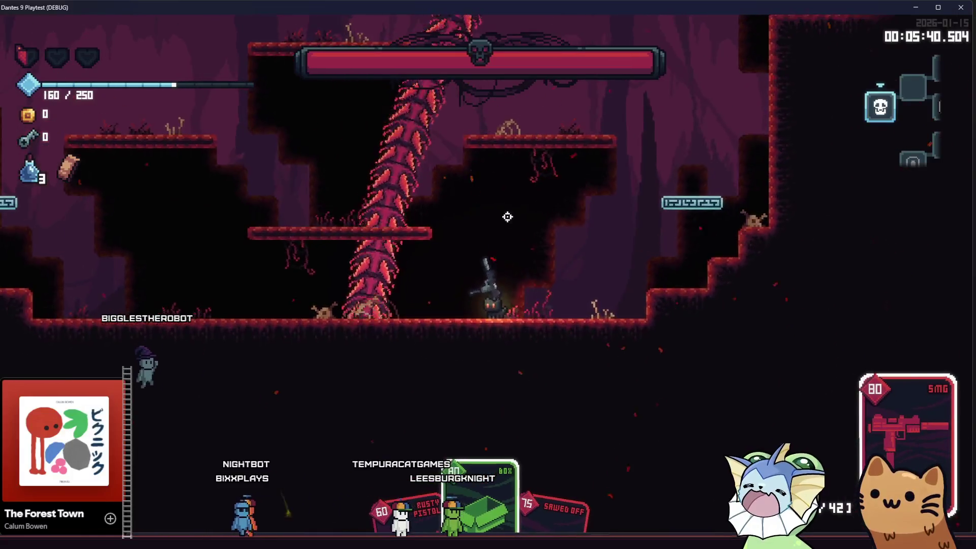
click(217, 246)
key(space)
mouse_move(201, 300)
mouse_down()
mouse_move(190, 325)
mouse_move(211, 395)
mouse_move(212, 423)
mouse_move(201, 427)
mouse_up()
key(space)
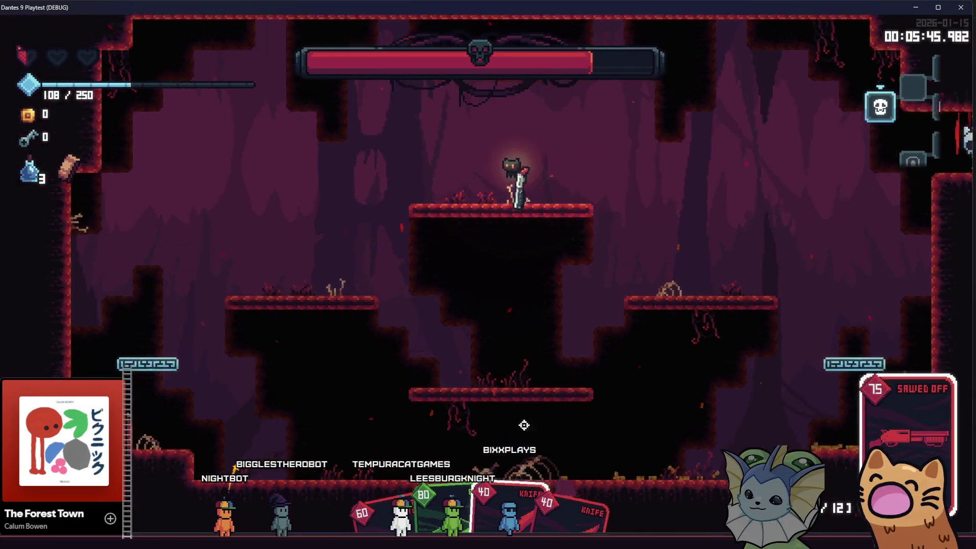
key(a)
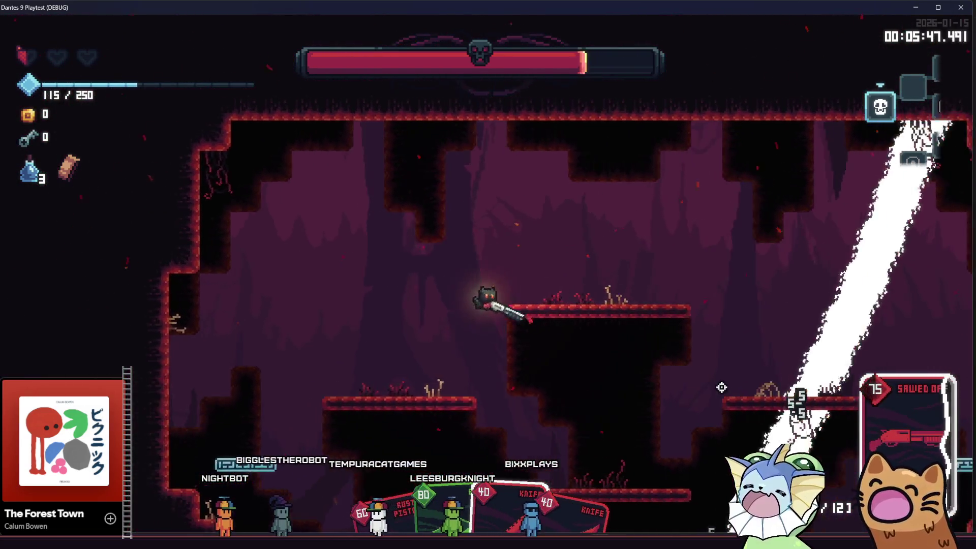
click(732, 370)
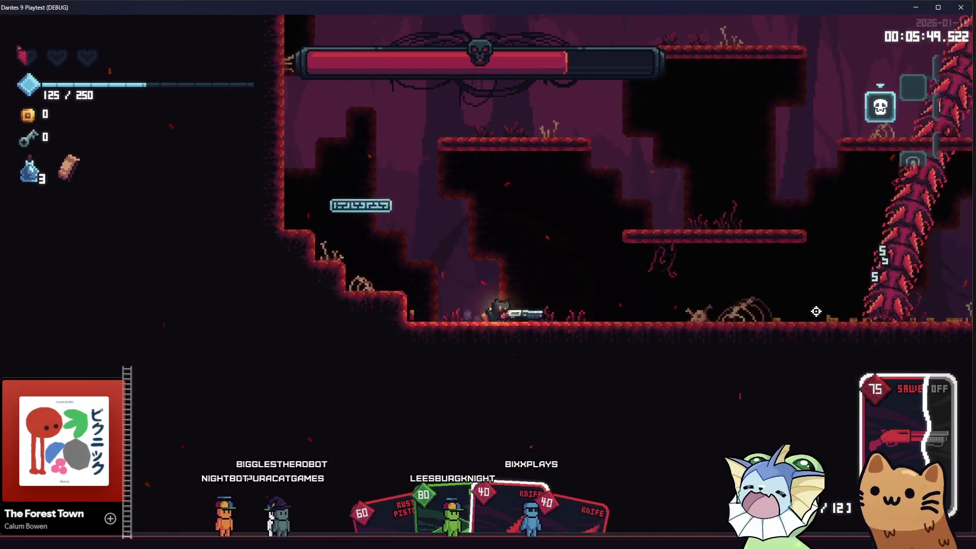
click(826, 289)
- Keep shooting the worm boss while jumping between platforms in the upper cavern
key(d)
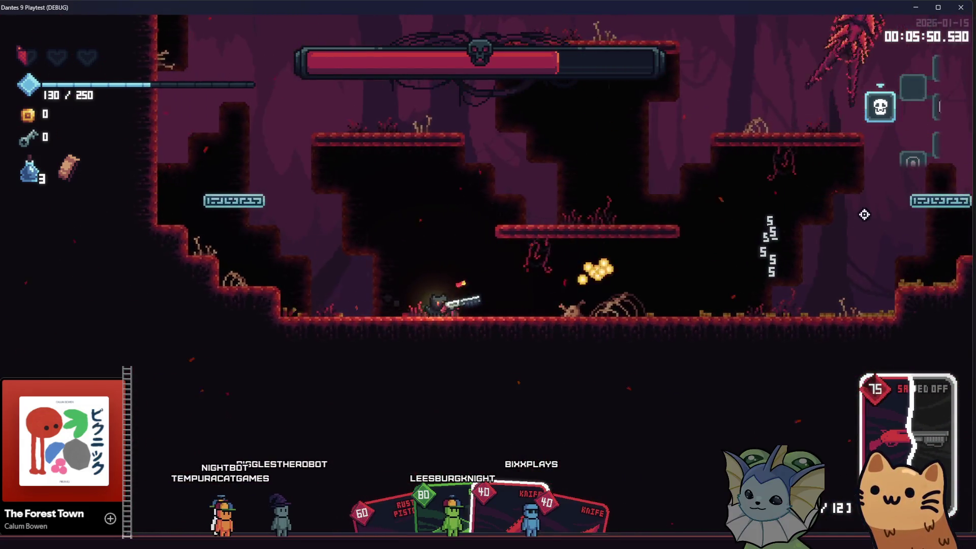
key(space)
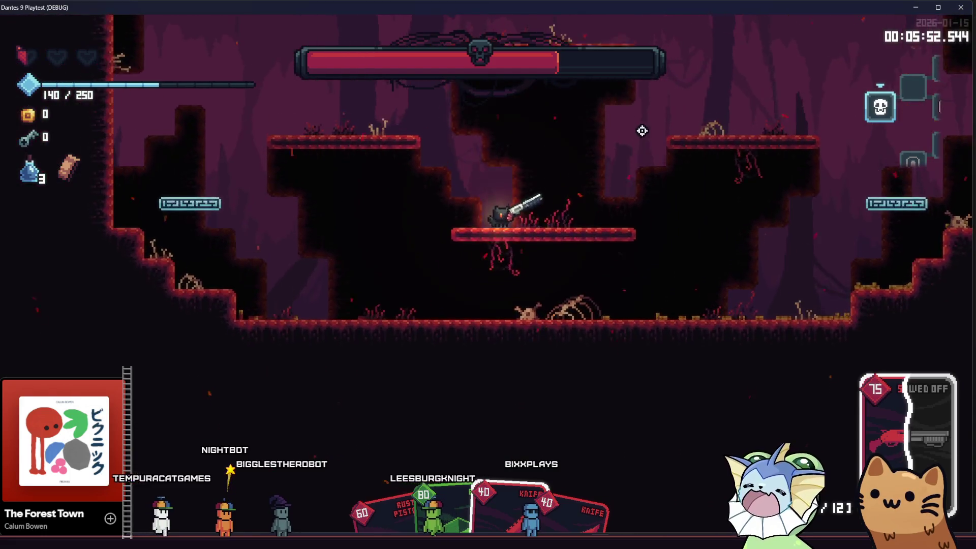
click(710, 249)
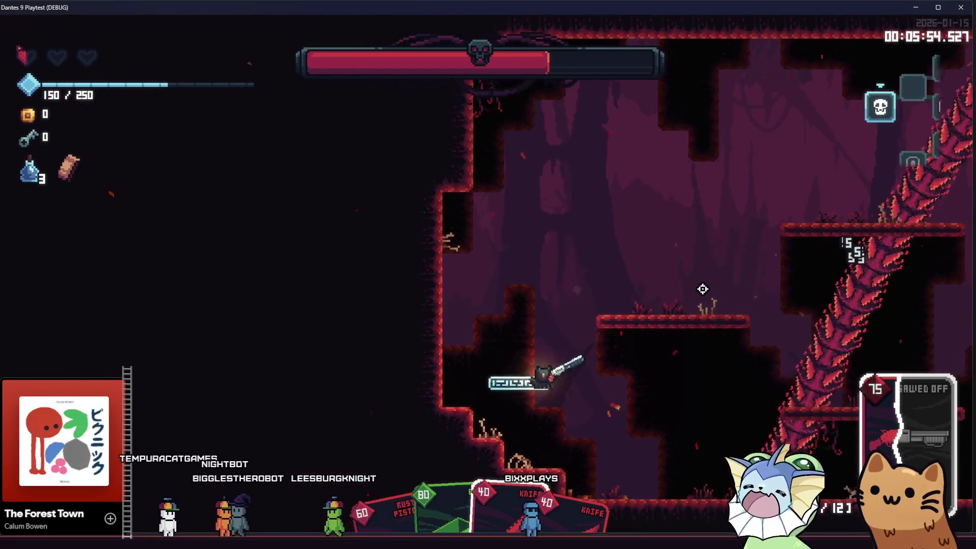
key(space)
click(681, 352)
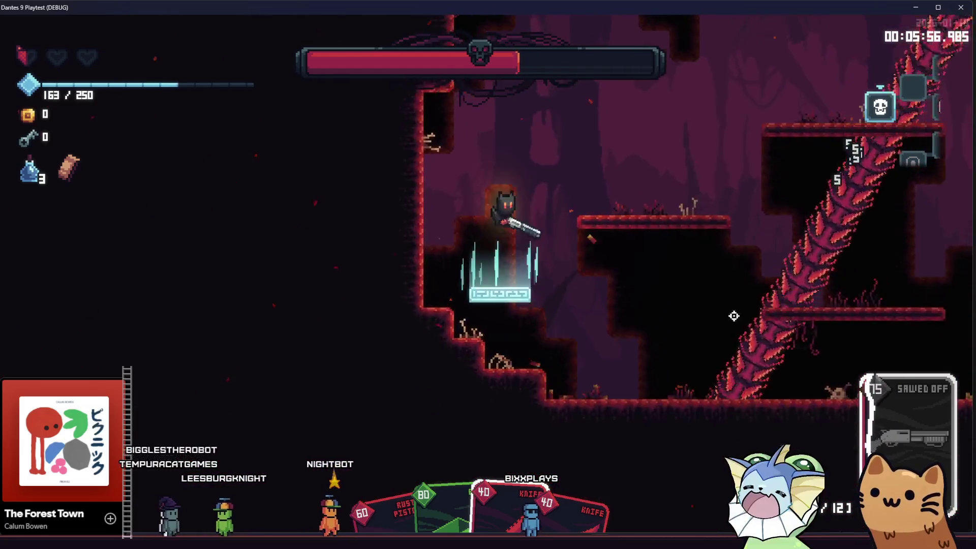
click(737, 314)
click(631, 294)
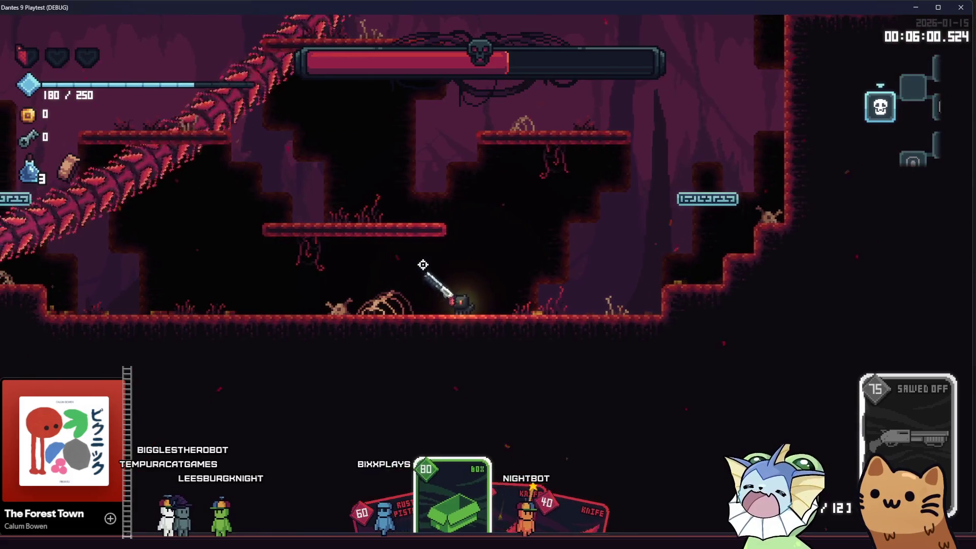
- Play the 80-cost card, the weapon card, Dispenser and Scratch between shots at the boss
right_click(407, 245)
key(space)
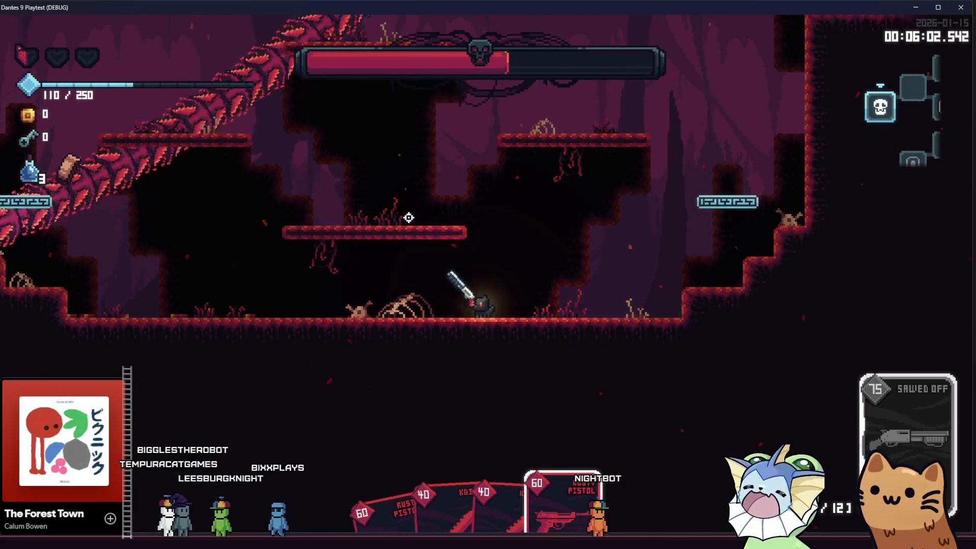
right_click(405, 218)
click(640, 80)
key(d)
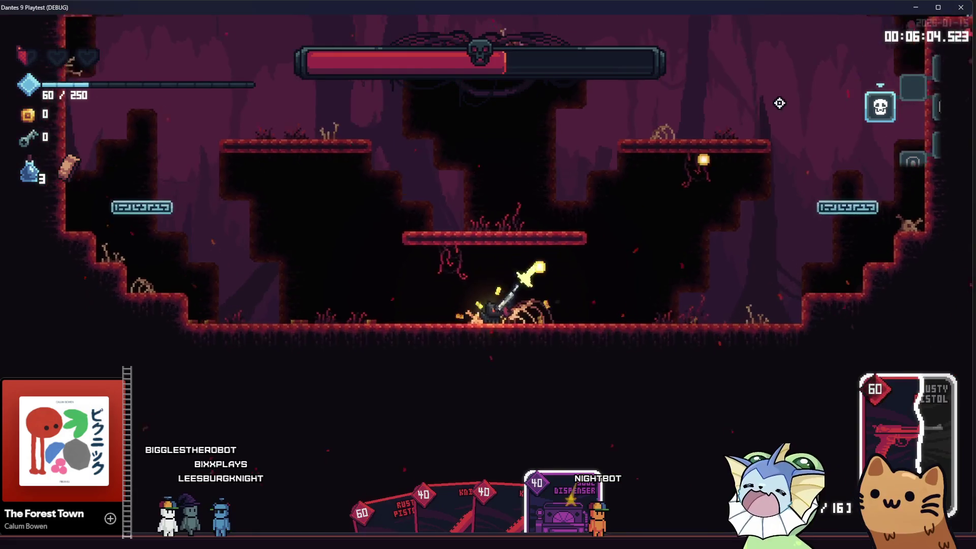
click(681, 98)
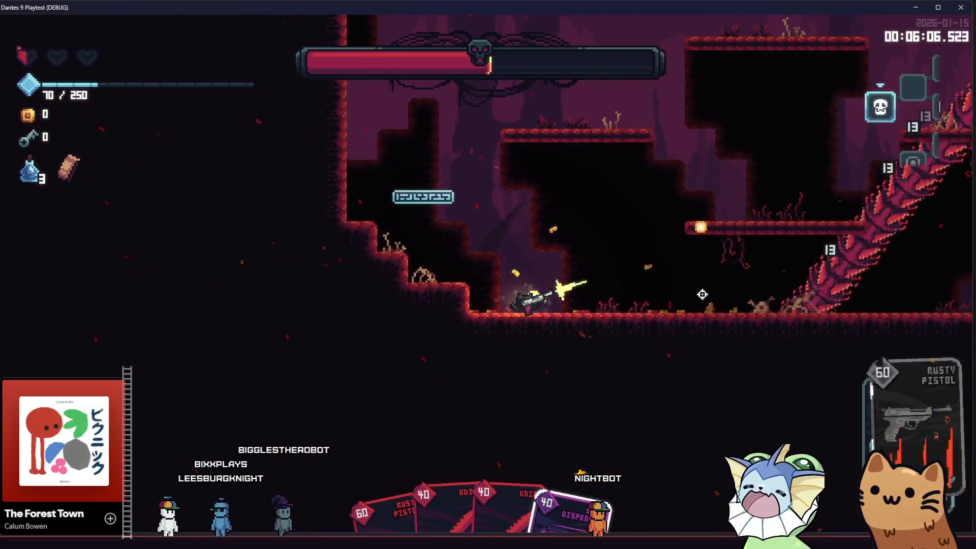
right_click(718, 262)
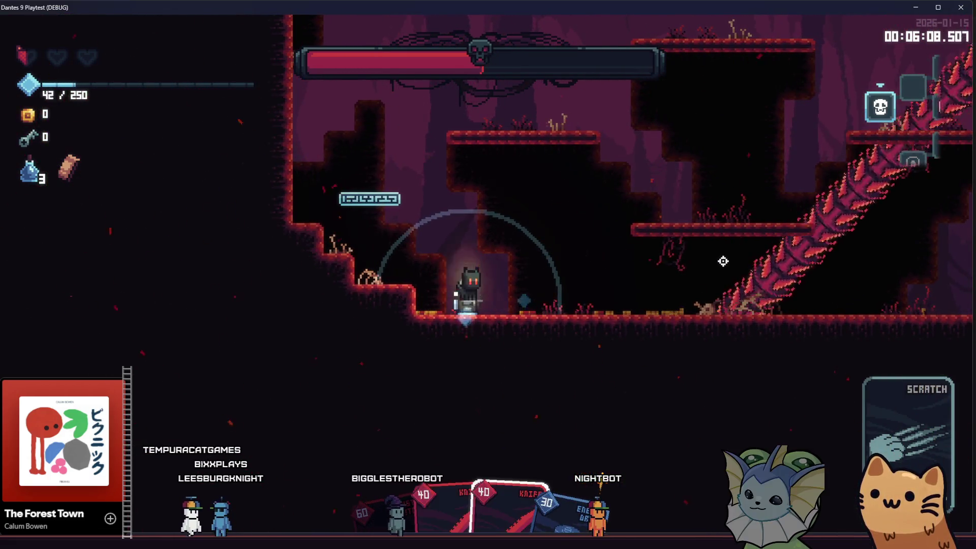
right_click(723, 261)
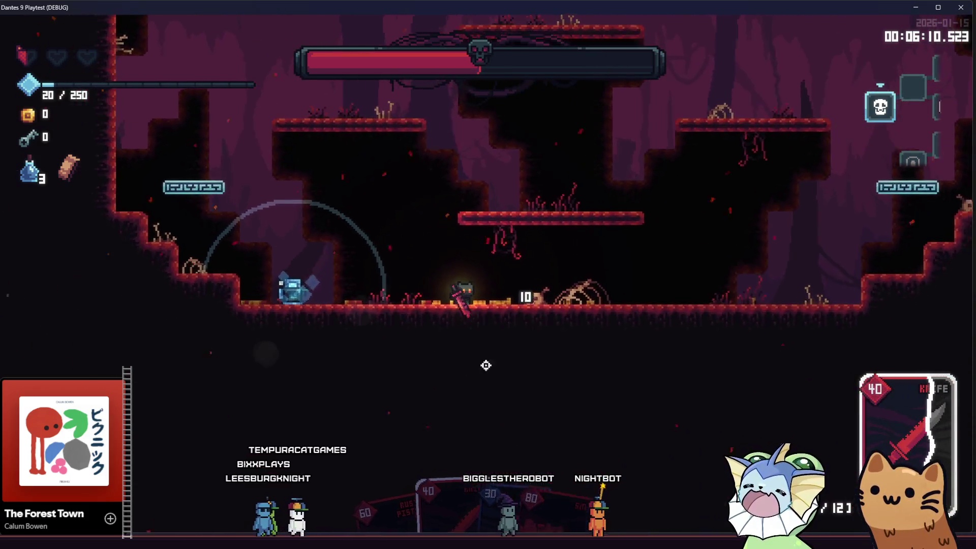
- Attack nearby enemies and fire the SMG at the worm while leaping across platforms
key(d)
click(387, 281)
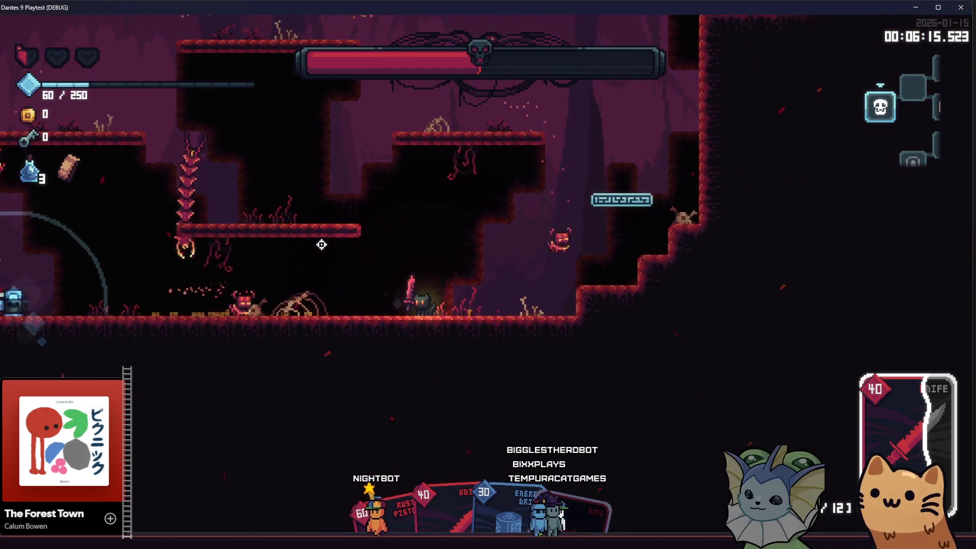
key(space)
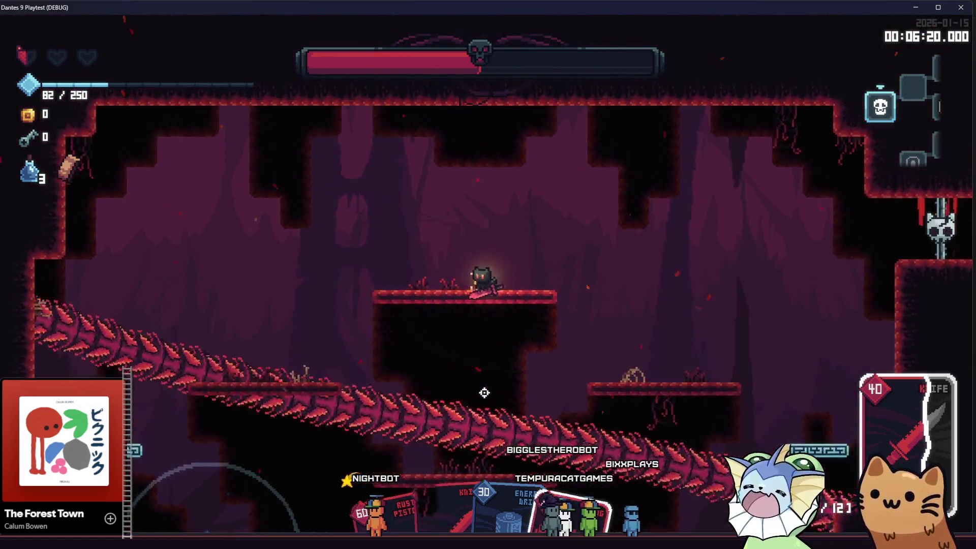
click(484, 392)
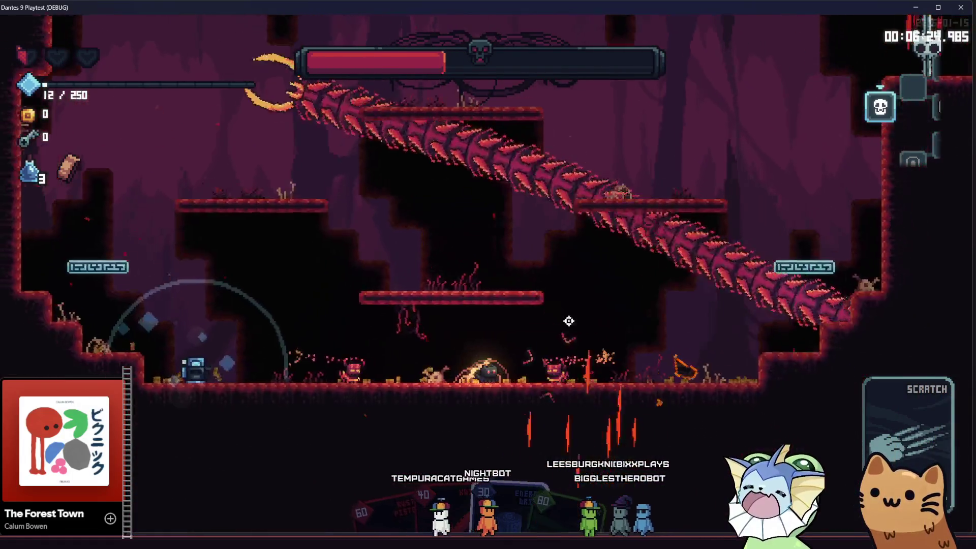
click(712, 335)
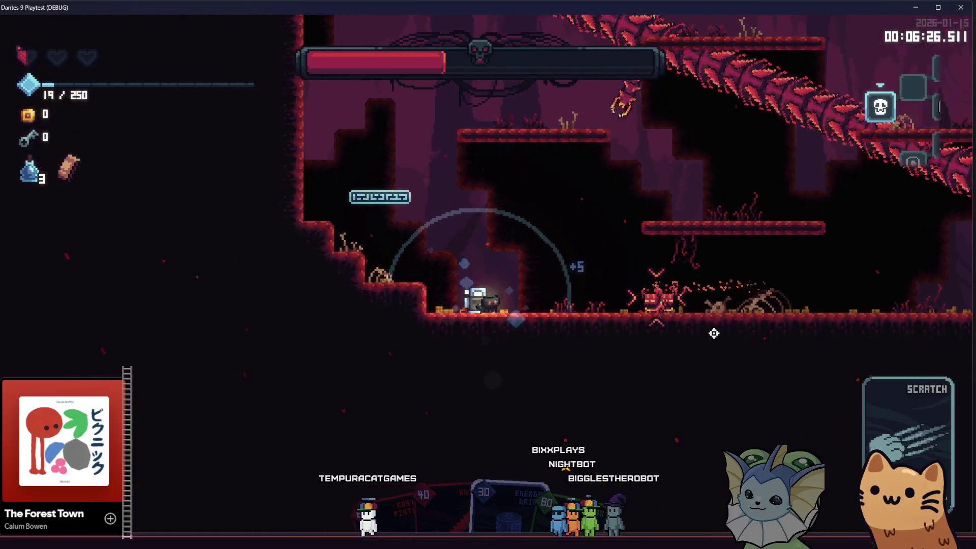
key(space)
key(d)
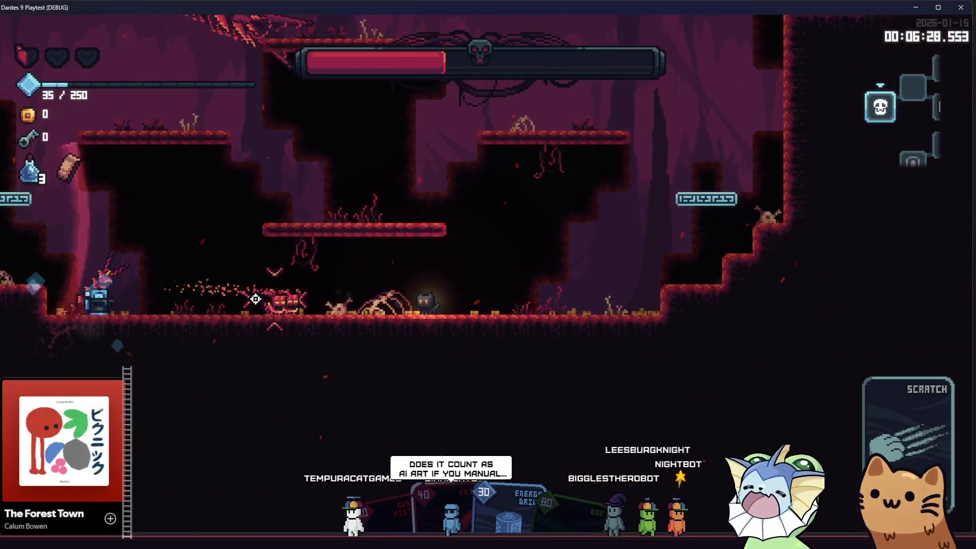
key(space)
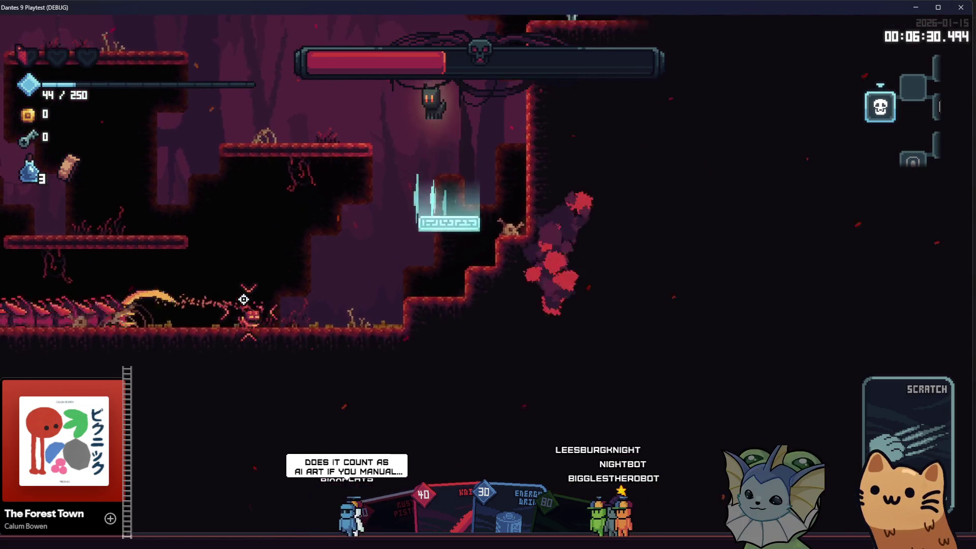
key(space)
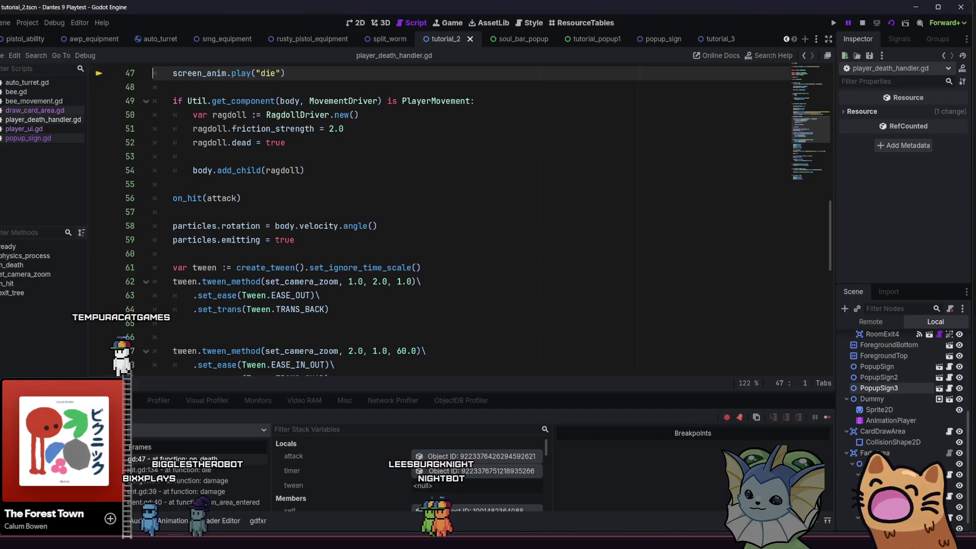
- Review the paused on_death code, placing the caret at the end of line 47
scroll(234, 164, up, 2)
click(304, 152)
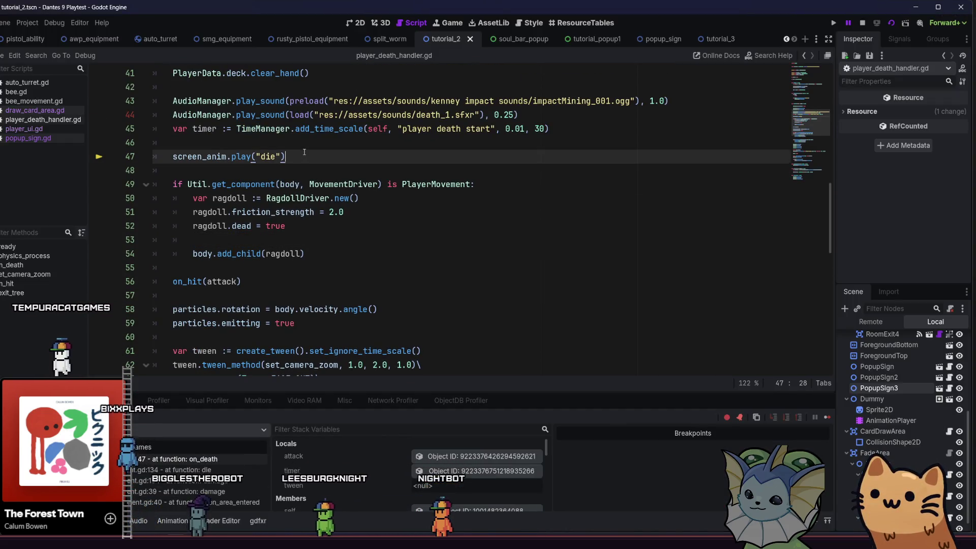
mouse_move(296, 207)
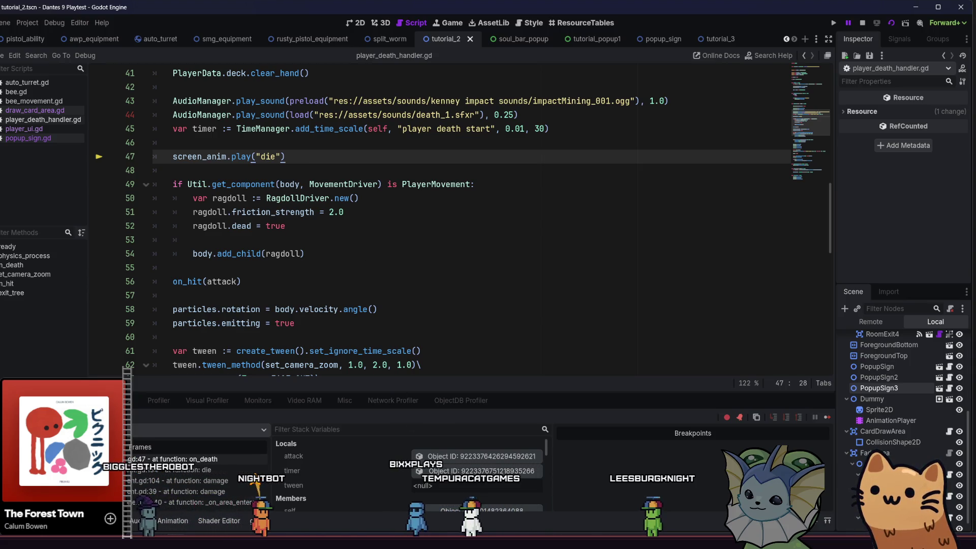
- Bring the playtest window forward with F12 and close it
key(F12)
click(969, 8)
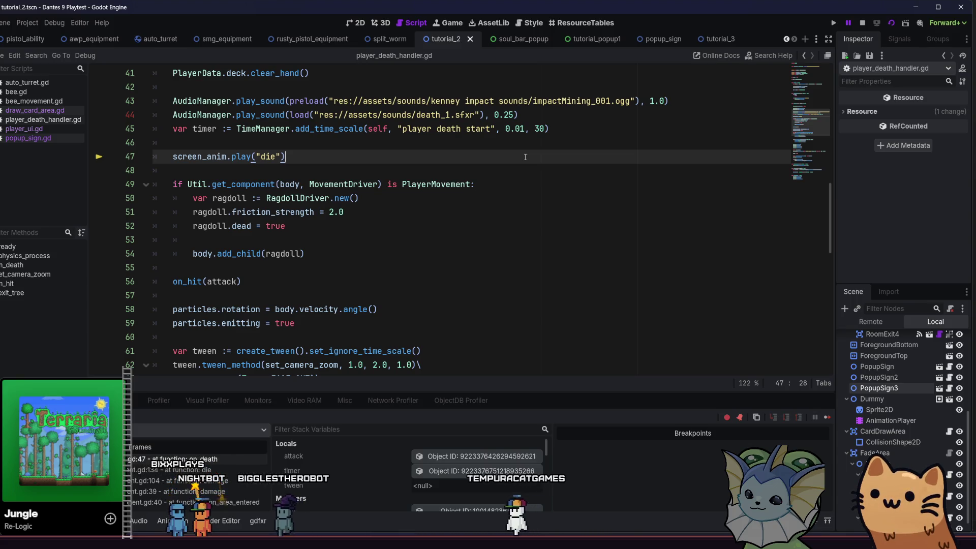
scroll(294, 175, up, 13)
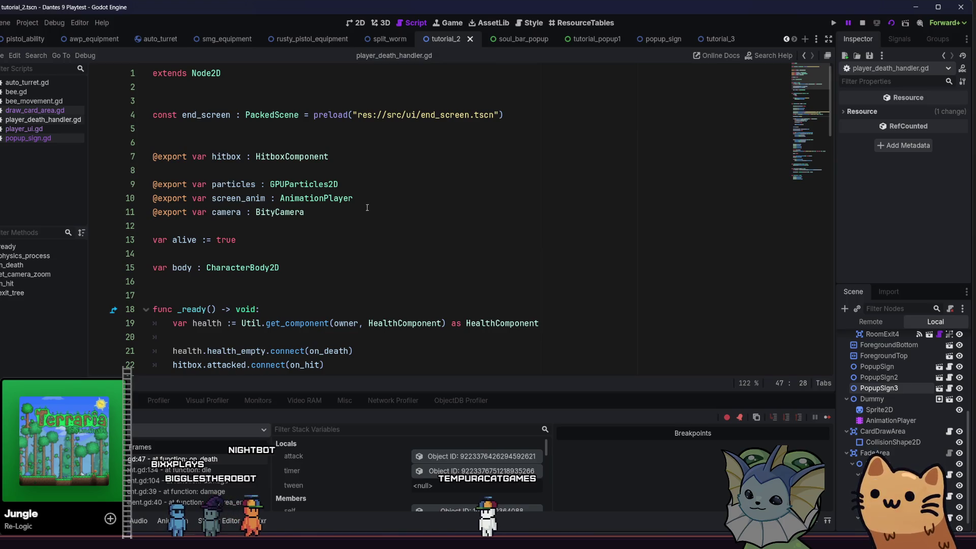
- Check the screen_anim export lines, then quick-open player_death_grey_effect.tscn by searching 'player_death'
click(367, 209)
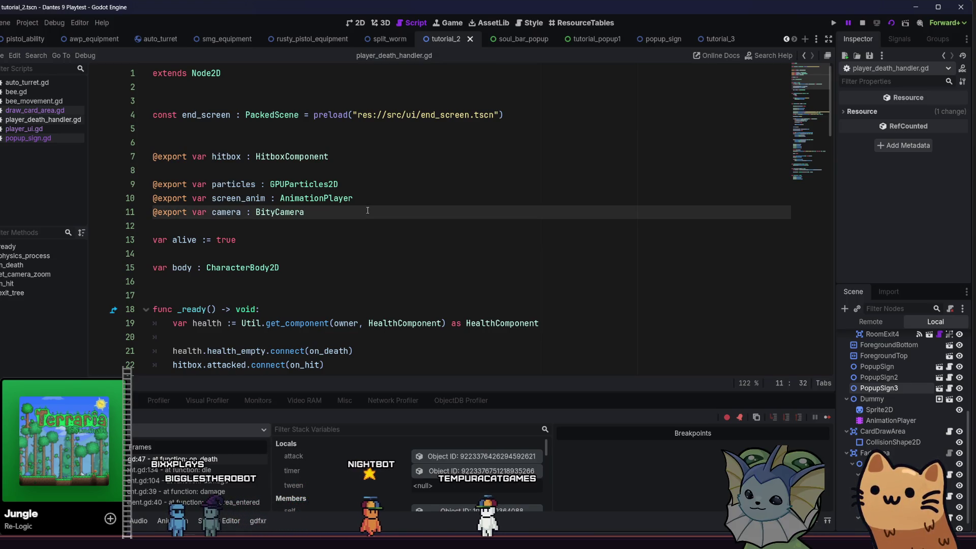
scroll(367, 209, down, 5)
key(shift+alt+o)
text(player_)
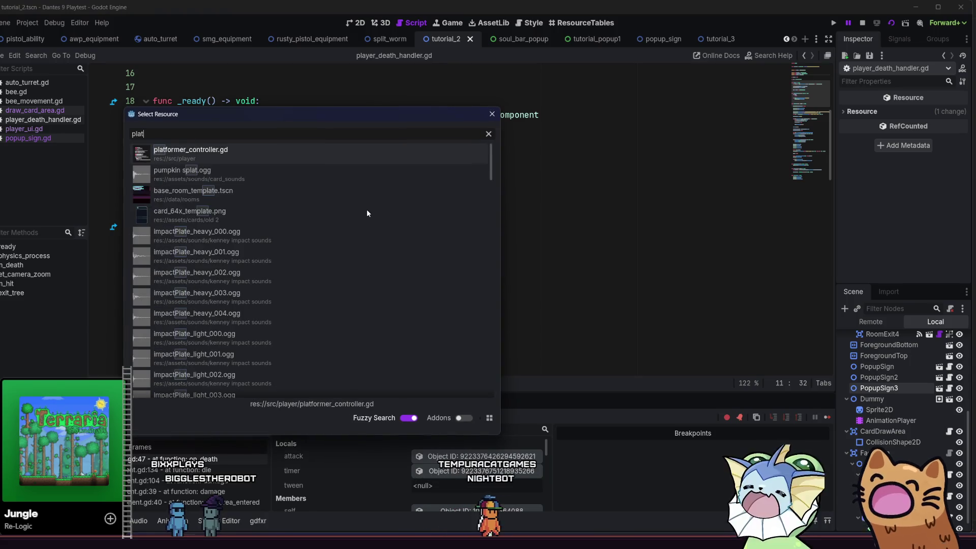
text(deat)
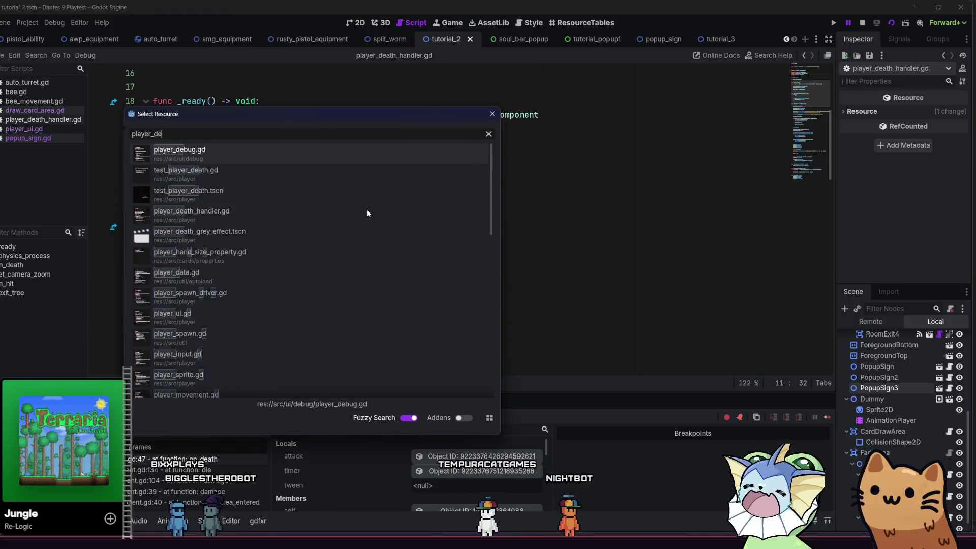
text(h)
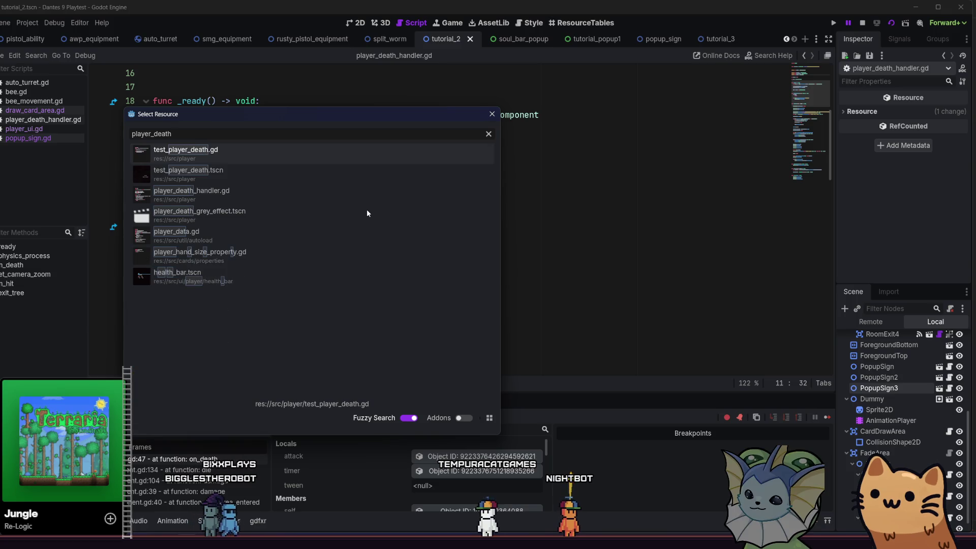
key(Down)
key(Down)
key(Down)
key(Up)
key(Up)
key(Up)
key(Up)
key(Down)
key(Down)
key(Return)
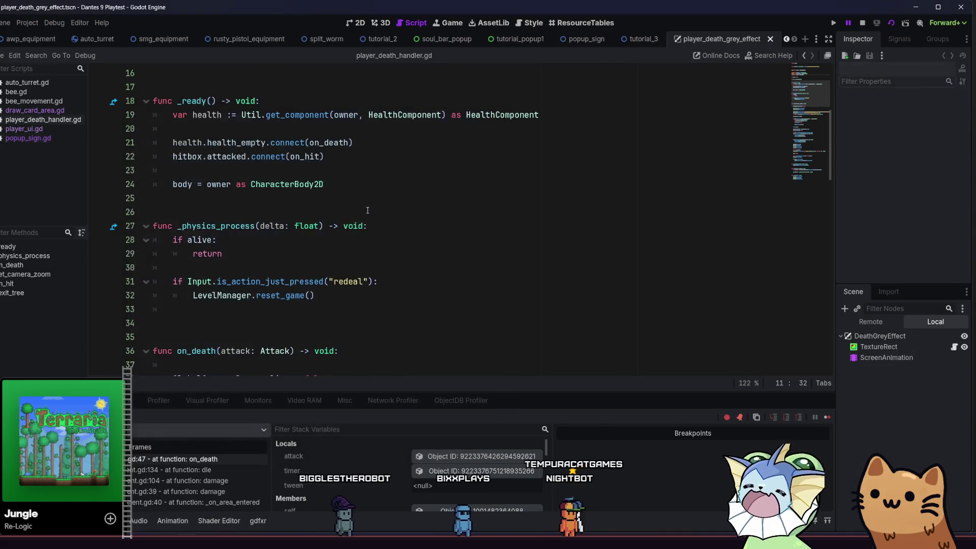
- Inspect the DeathGreyEffect, TextureRect and ScreenAnimation nodes, then close the scene tab
click(923, 336)
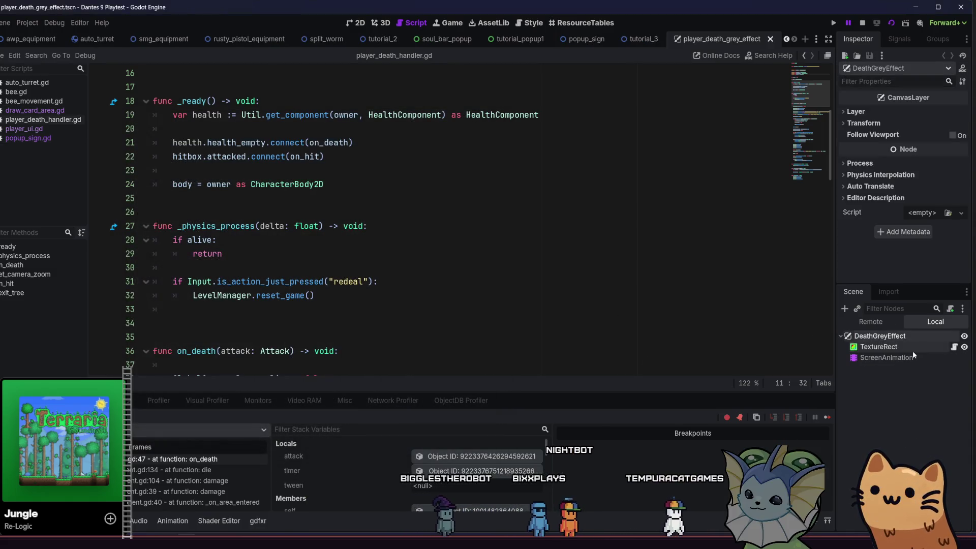
click(912, 348)
click(910, 358)
click(589, 251)
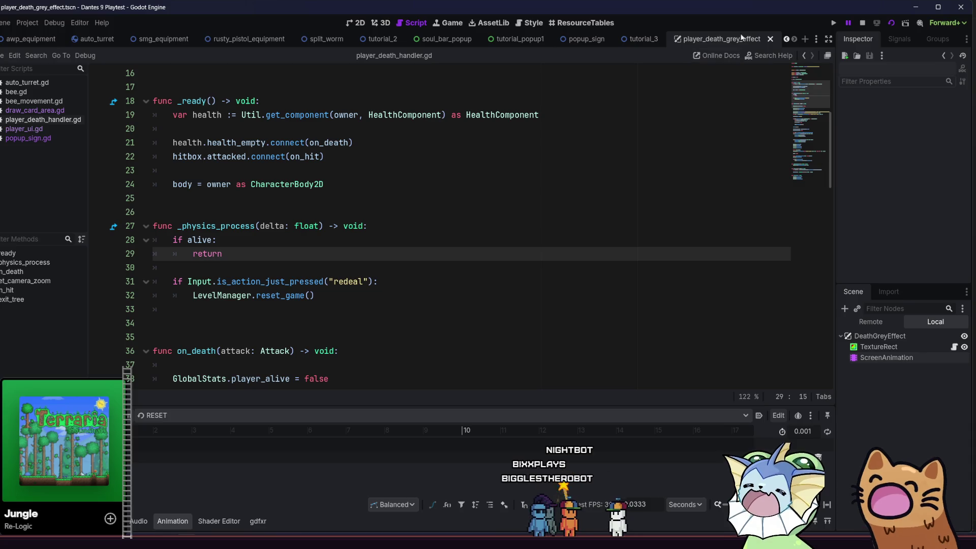
click(771, 40)
click(438, 180)
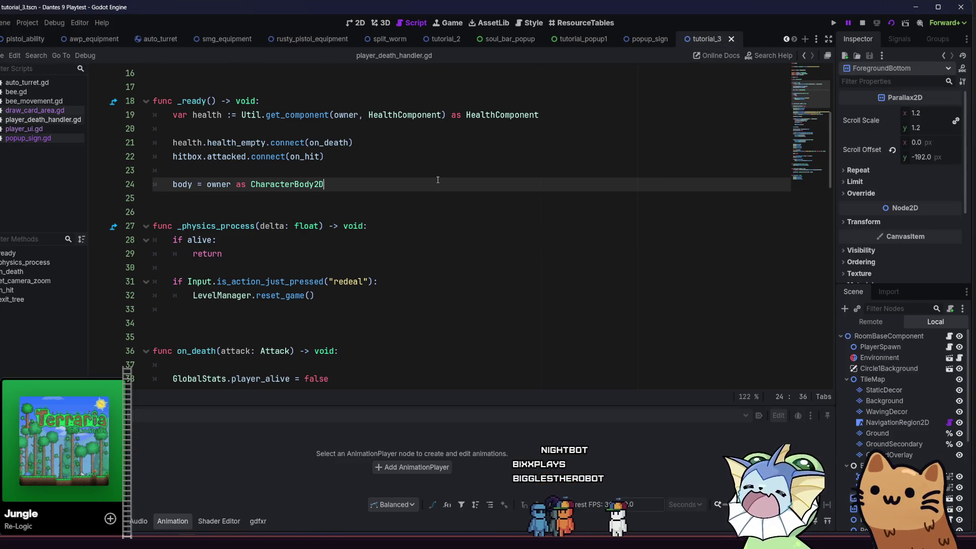
key(shift+alt+o)
text(player)
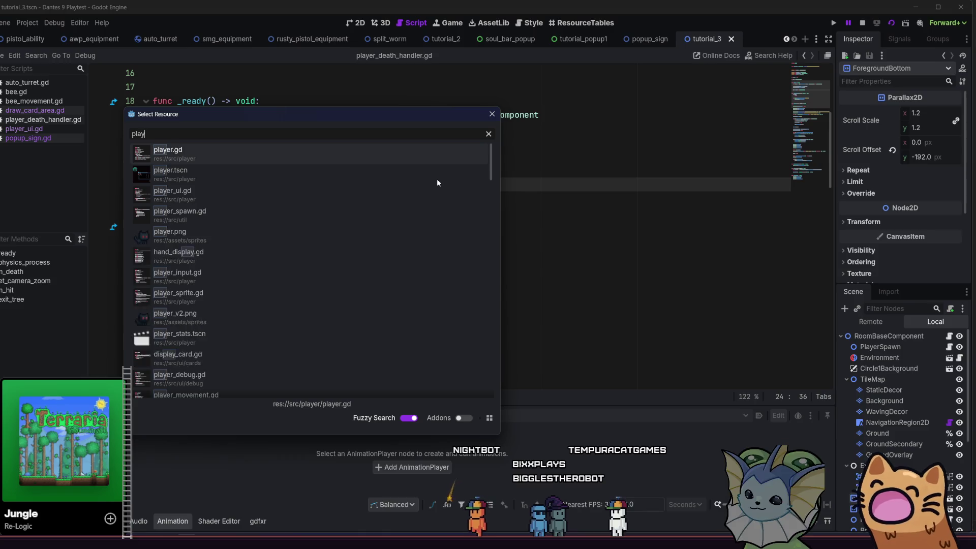
key(Down)
key(Return)
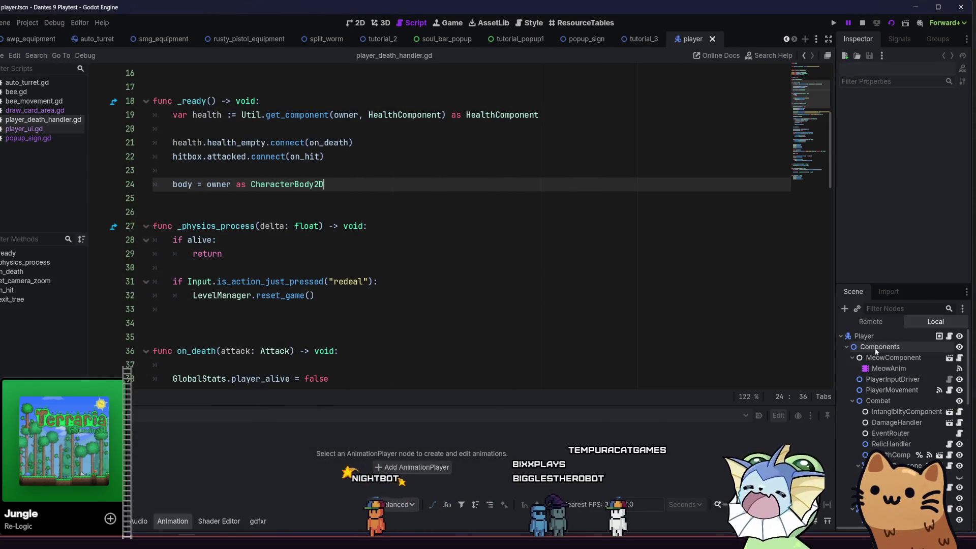
click(899, 379)
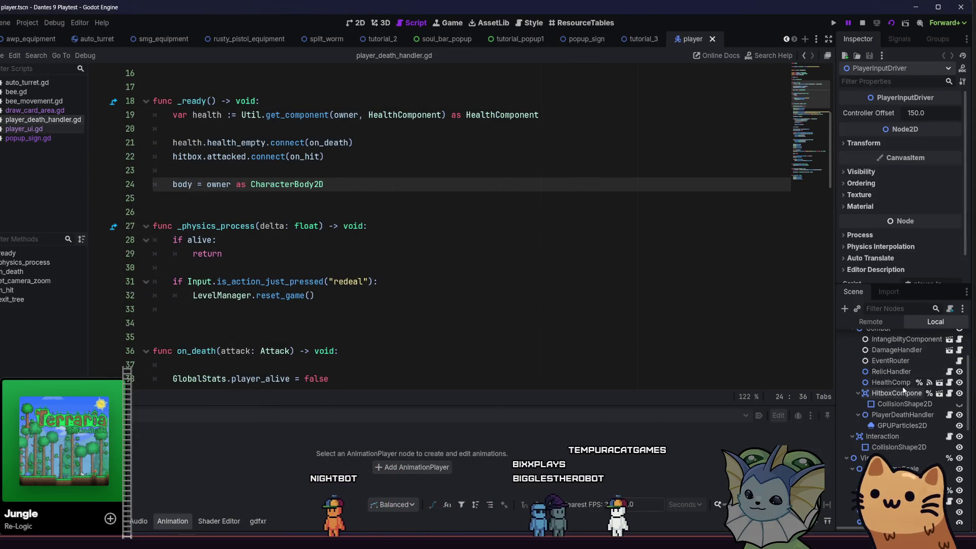
click(888, 308)
text(deat)
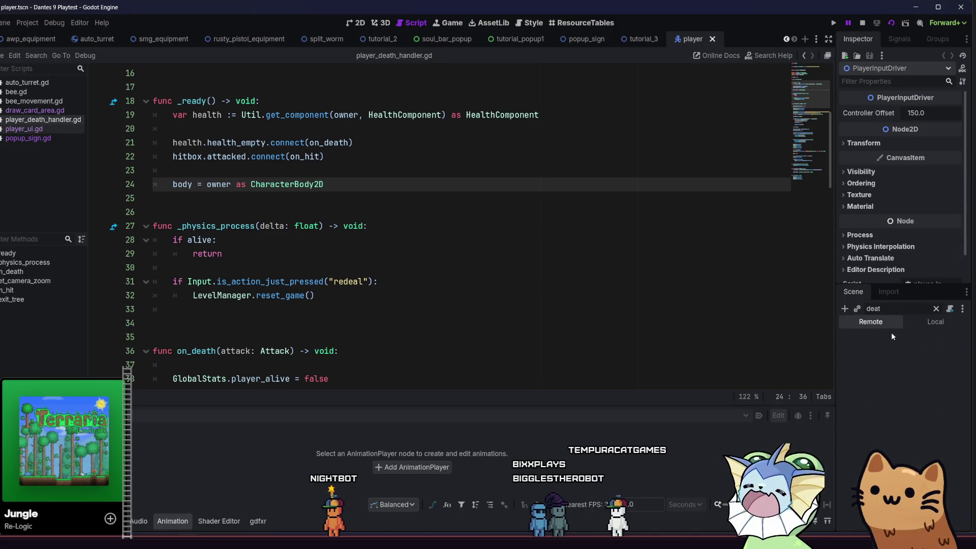
click(876, 337)
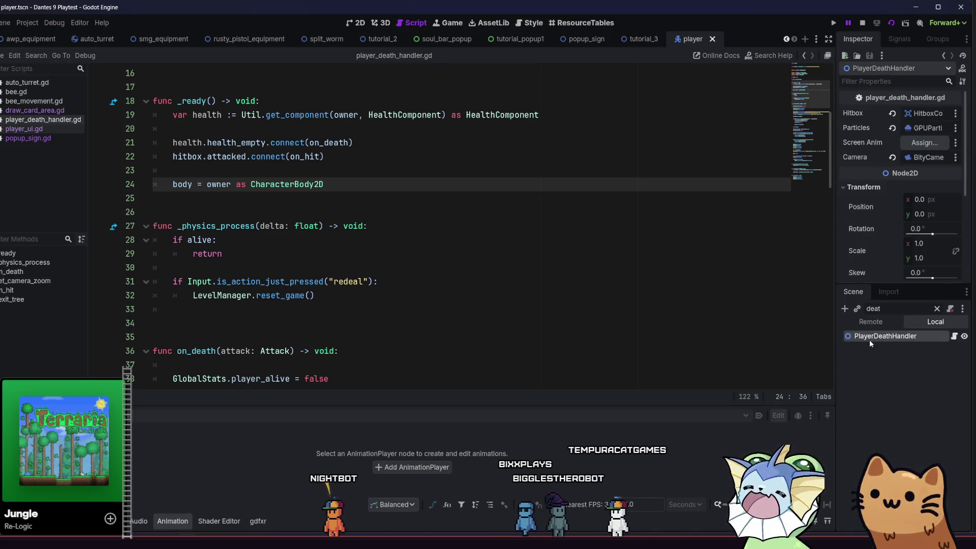
click(918, 143)
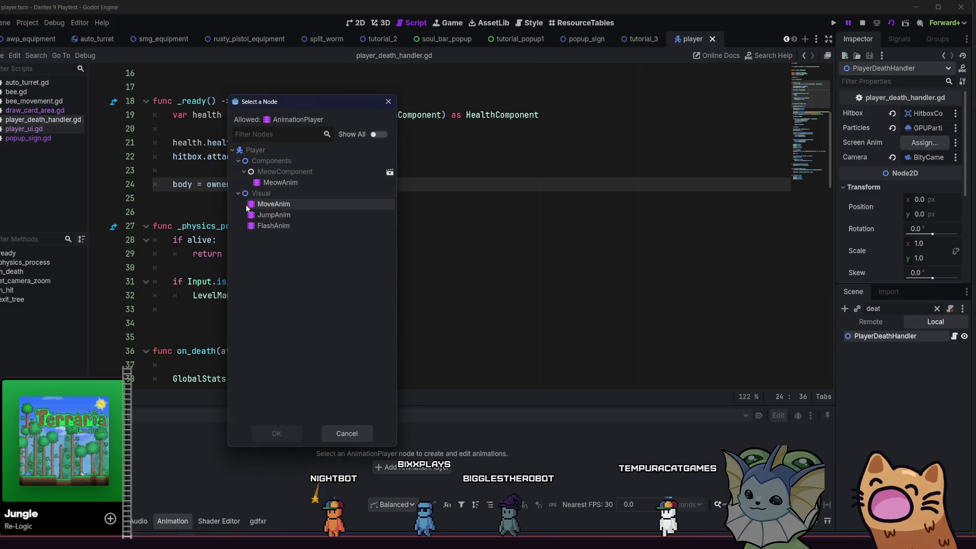
click(341, 435)
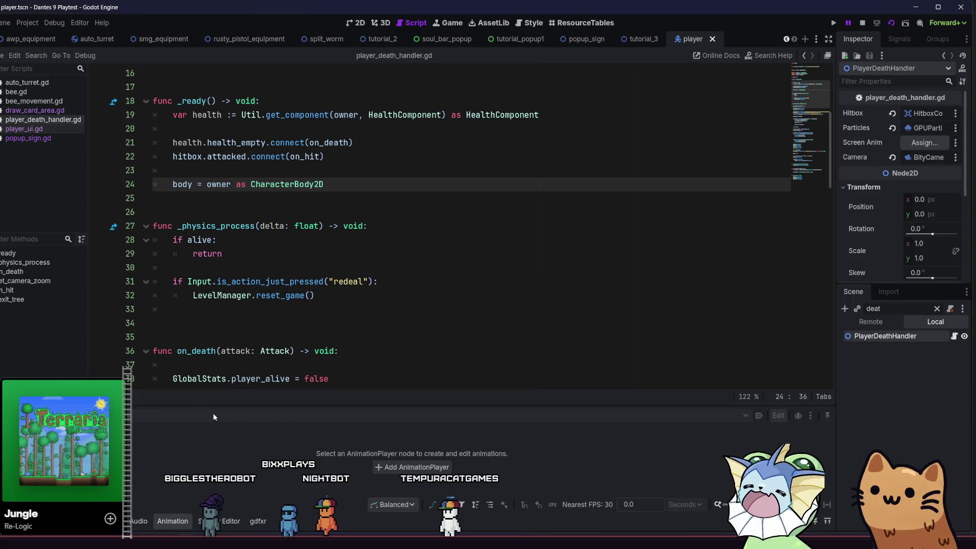
- Clear the 'deat' node filter to show the whole Player tree and run the project with F5
mouse_move(218, 281)
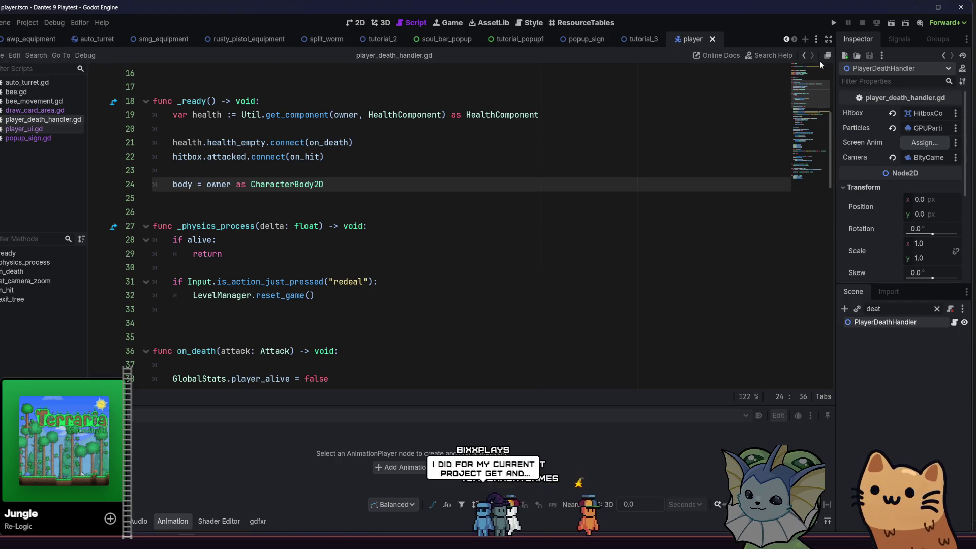
click(937, 308)
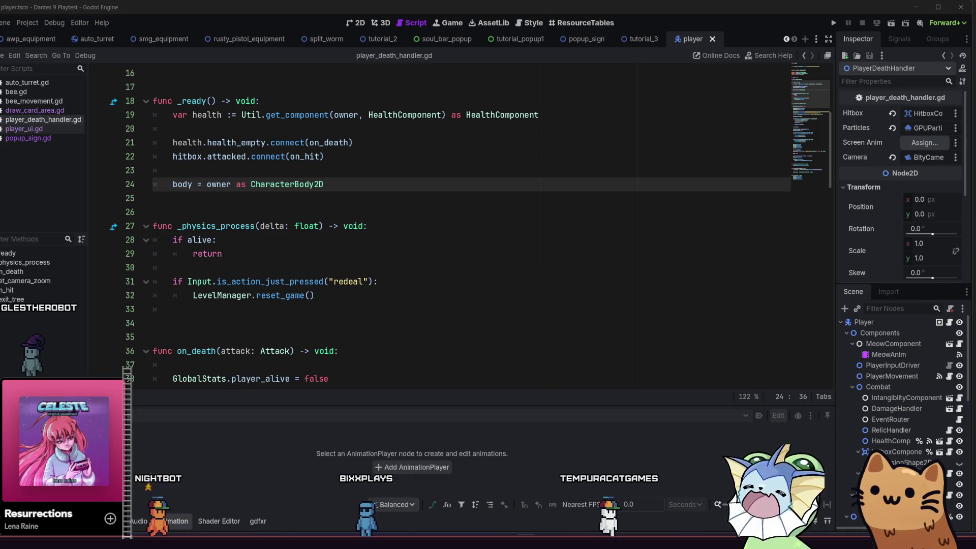
key(F5)
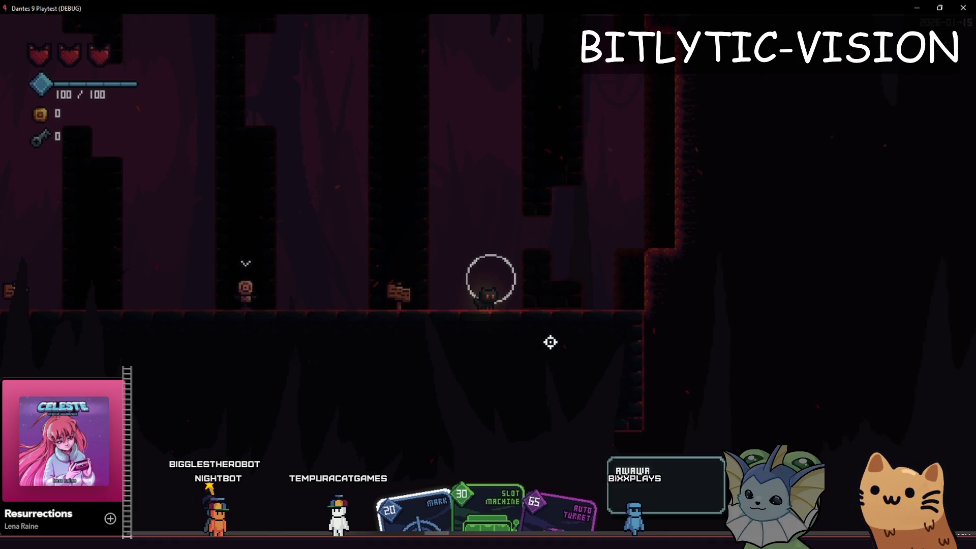
- Cycle through Mark, Slot Machine and Auto Turret and pick Auto Turret, triggering the line-185 Nil '_card' crash
scroll(550, 341, up, 3)
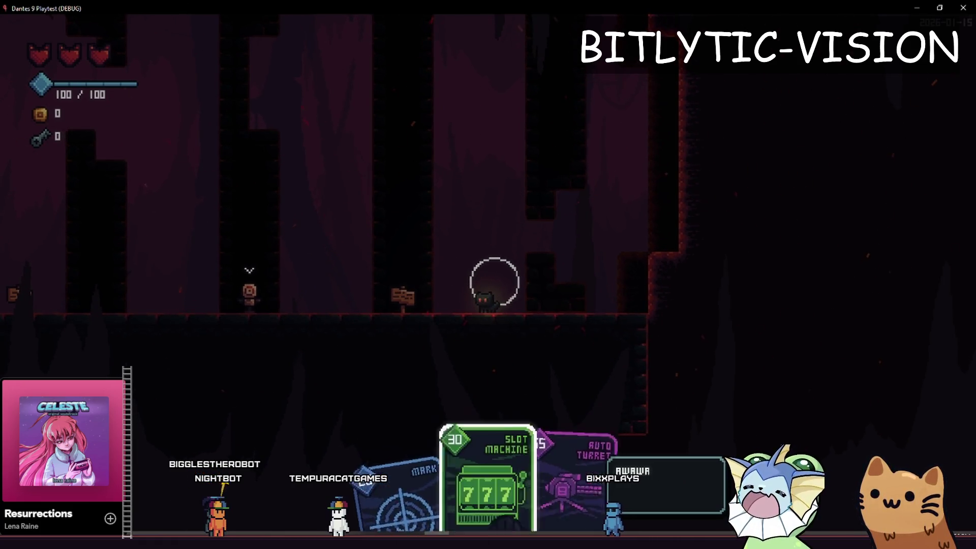
scroll(550, 342, up, 5)
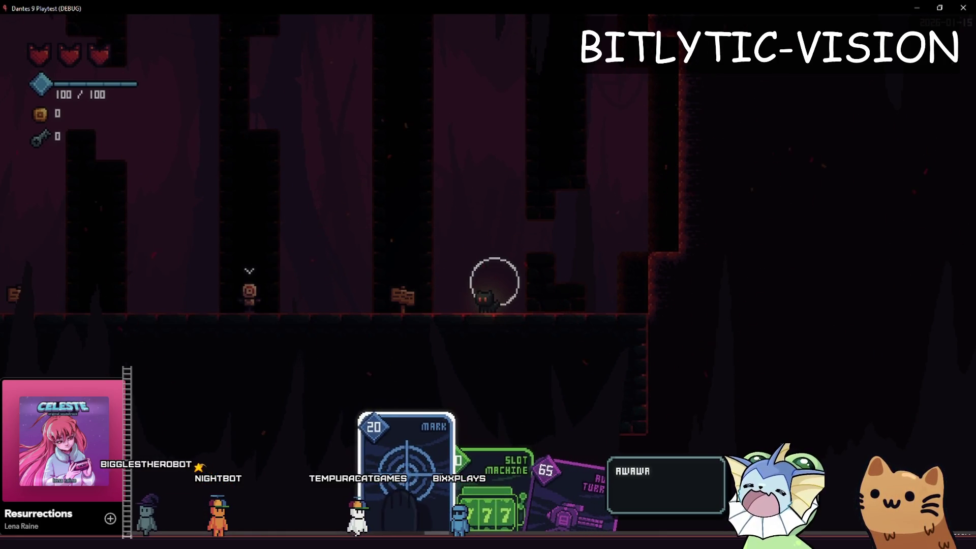
scroll(550, 341, down, 1)
scroll(550, 342, down, 1)
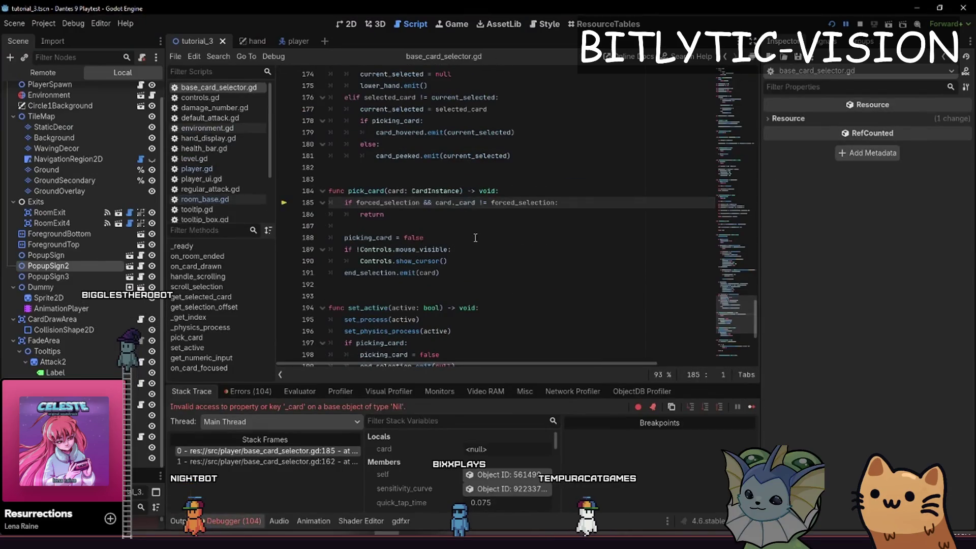
click(473, 217)
key(shift+Up)
key(shift+Up)
key(shift+Up)
- Move the card comparison off line 185 onto a new nested 'if' line under 'if forced_selection:'
click(473, 218)
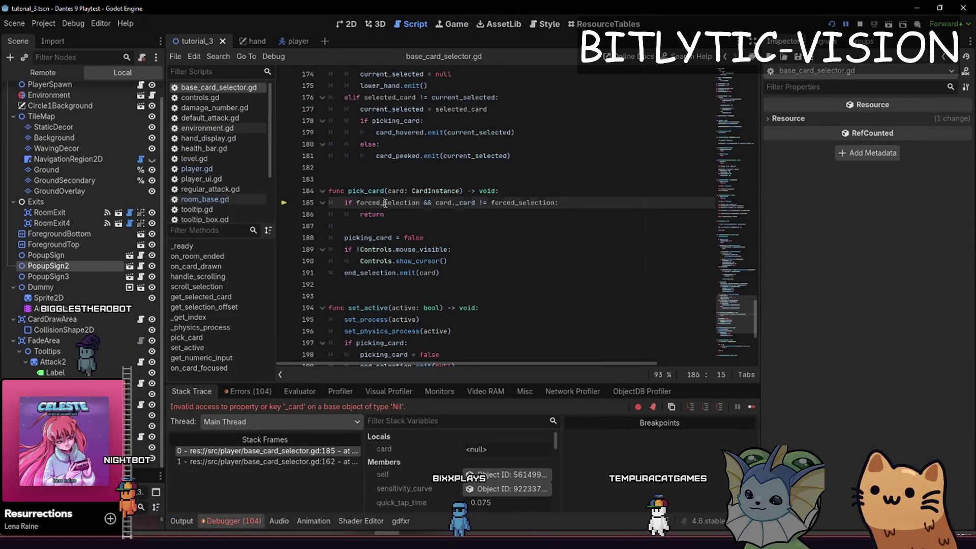
click(436, 202)
text(&& carre)
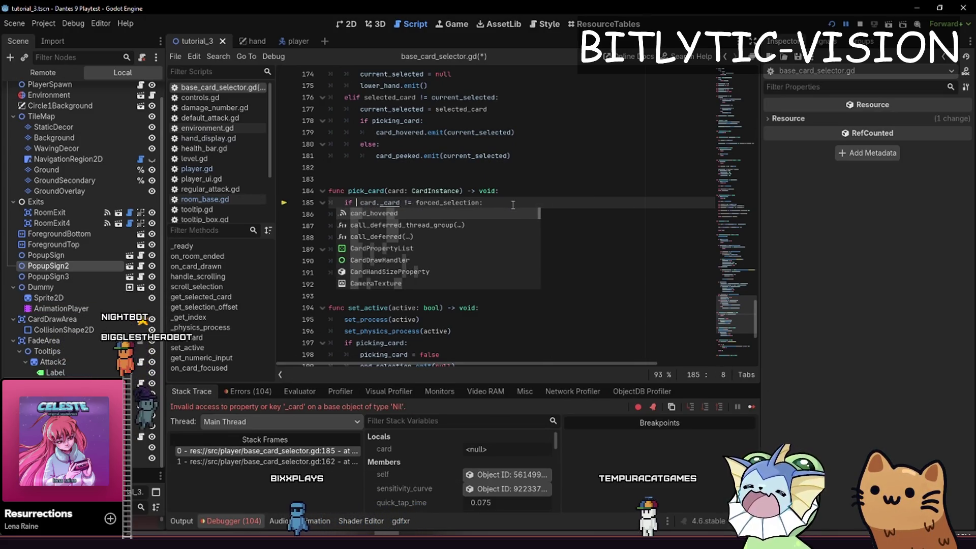
key(BackSpace)
key(BackSpace)
key(BackSpace)
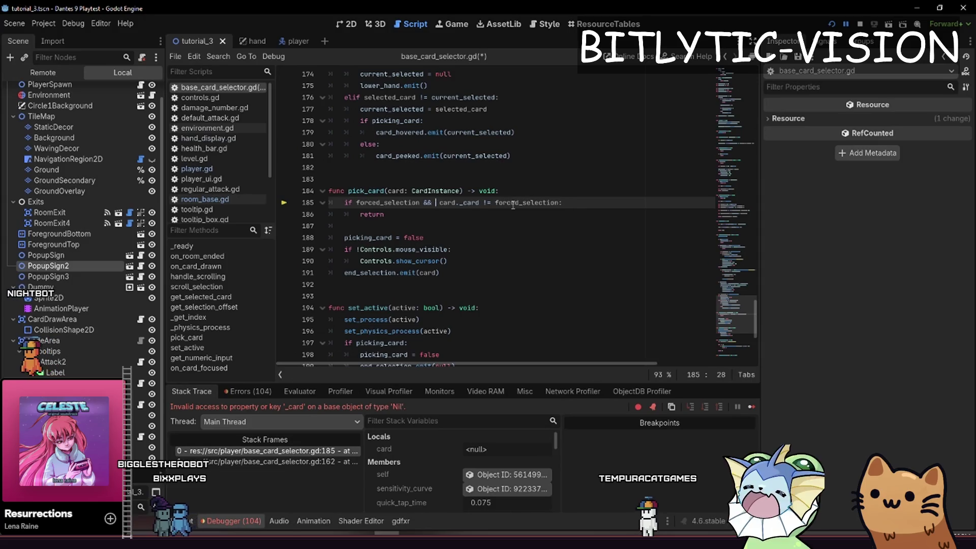
click(513, 202)
triple_click(513, 202)
key(End)
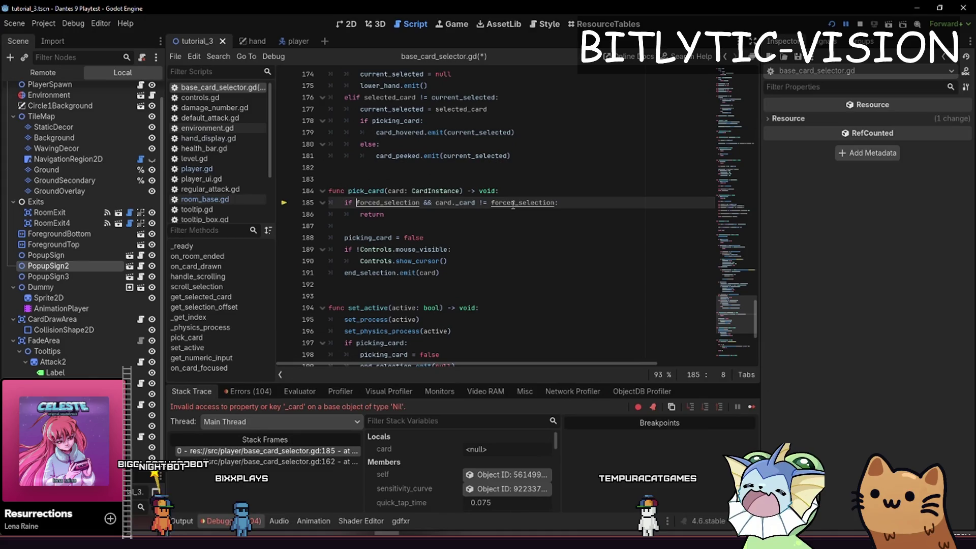
key(ctrl+Right)
key(ctrl+Right)
key(shift+End)
key(shift+Left)
key(ctrl+c)
key(BackSpace)
key(Up)
key(End)
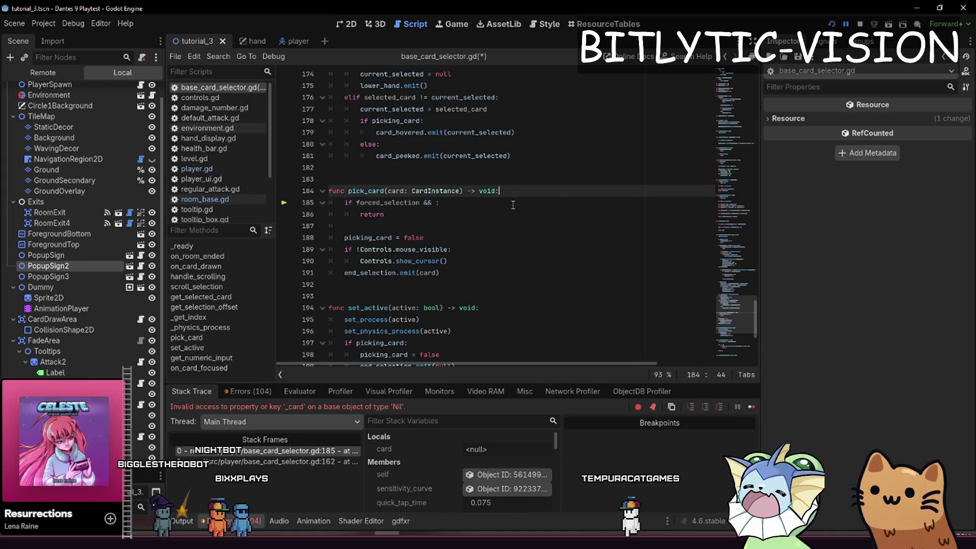
key(Down)
key(End)
key(Return)
key(ctrl+v)
key(Home)
text(if)
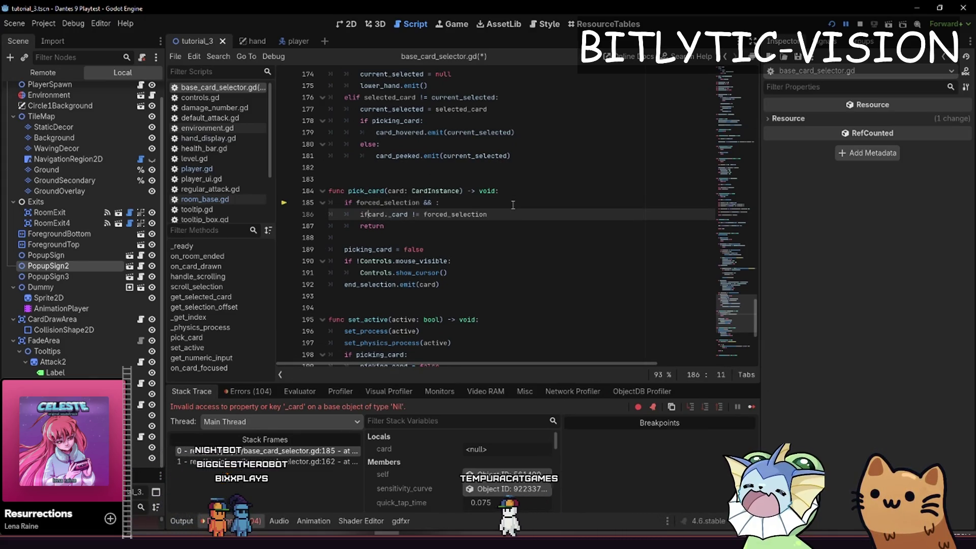
- Delete the dangling && on line 185 and make line 186 read 'if !card || card._card != forced_selection:'
key(Up)
key(End)
key(Left)
key(BackSpace)
key(BackSpace)
key(BackSpace)
key(End)
key(Down)
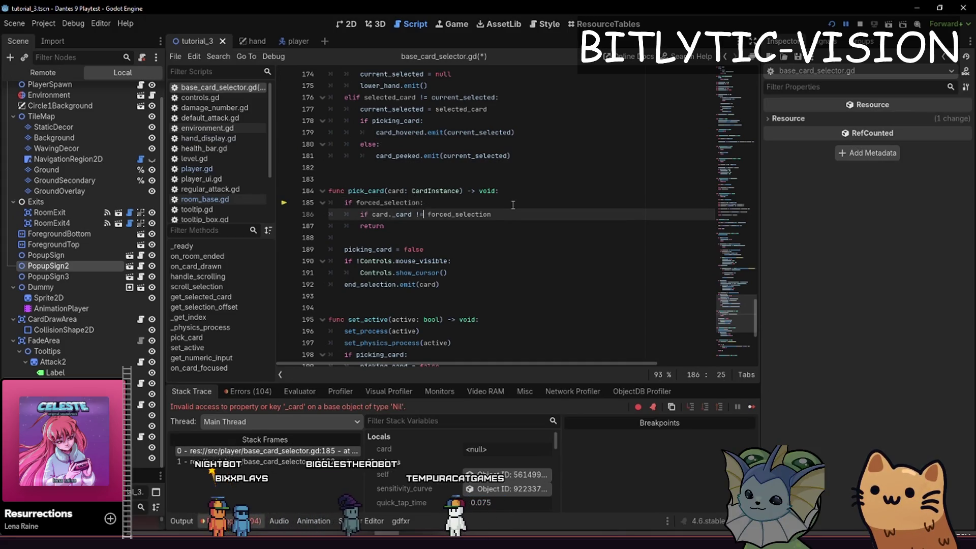
key(Down)
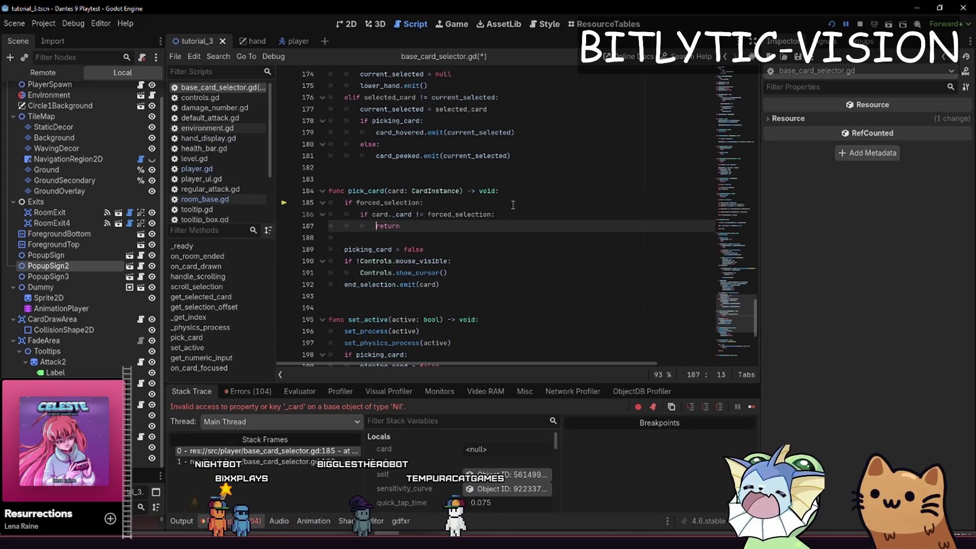
key(Up)
key(Up)
key(Down)
key(Home)
key(shift+End)
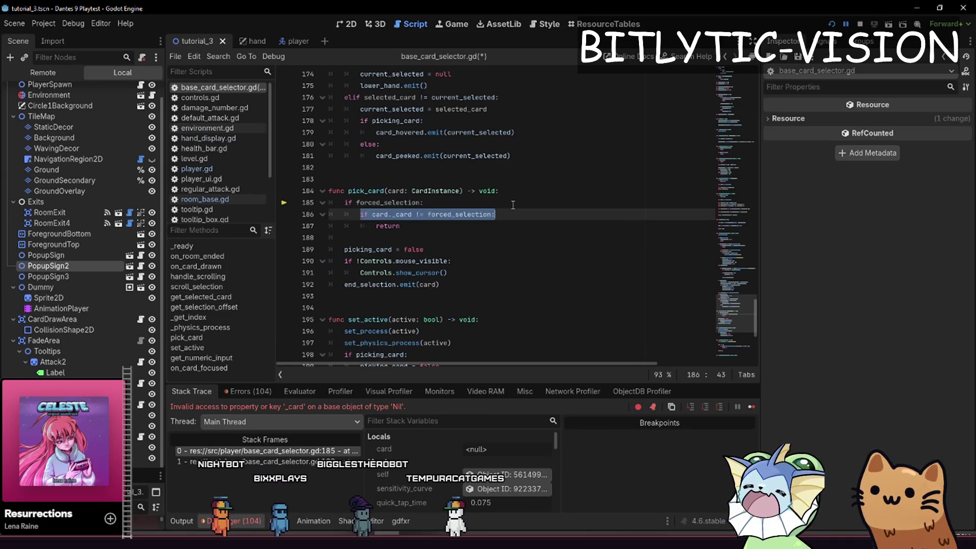
key(Home)
key(Right)
key(Right)
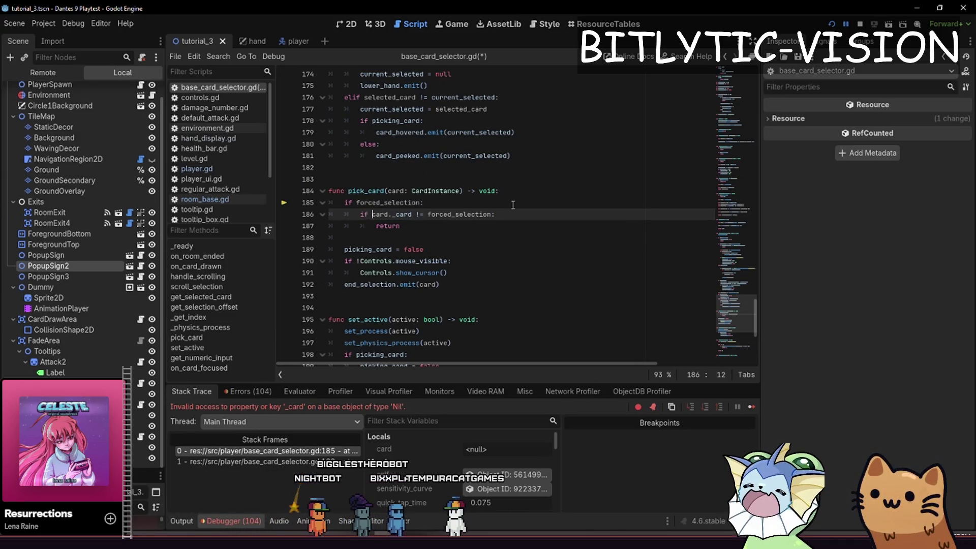
text(!card ||)
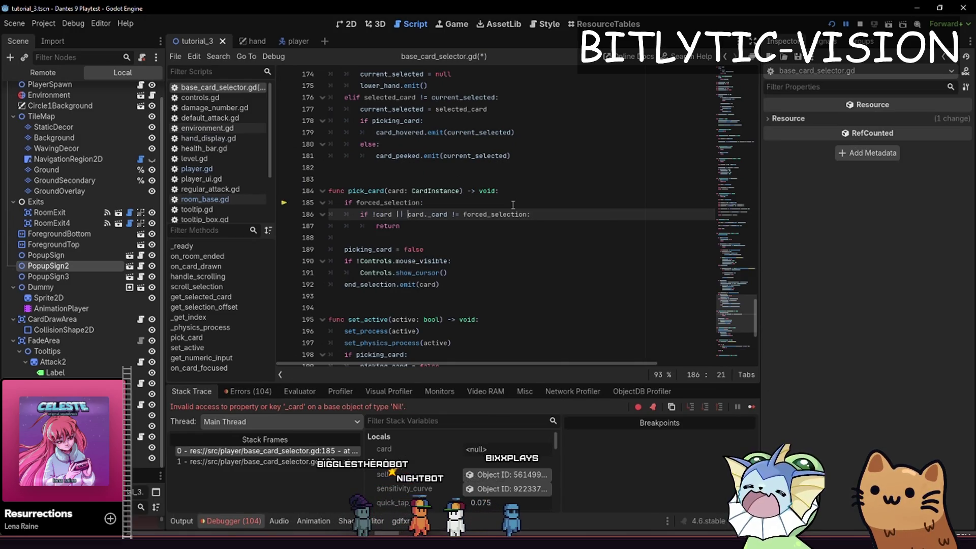
- Save base_card_selector.gd and relaunch the game to test the null-card fix
key(Home)
key(shift+End)
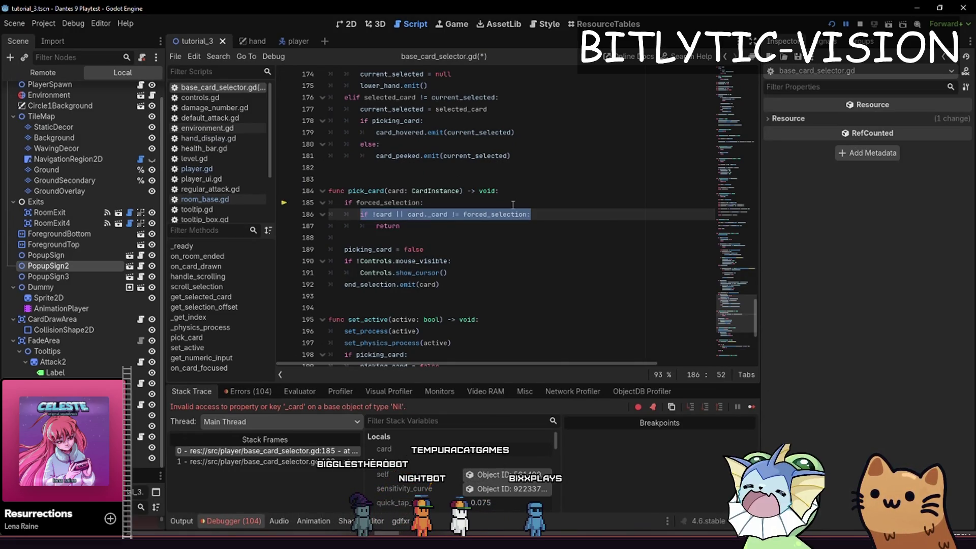
key(Down)
key(Home)
key(ctrl+s)
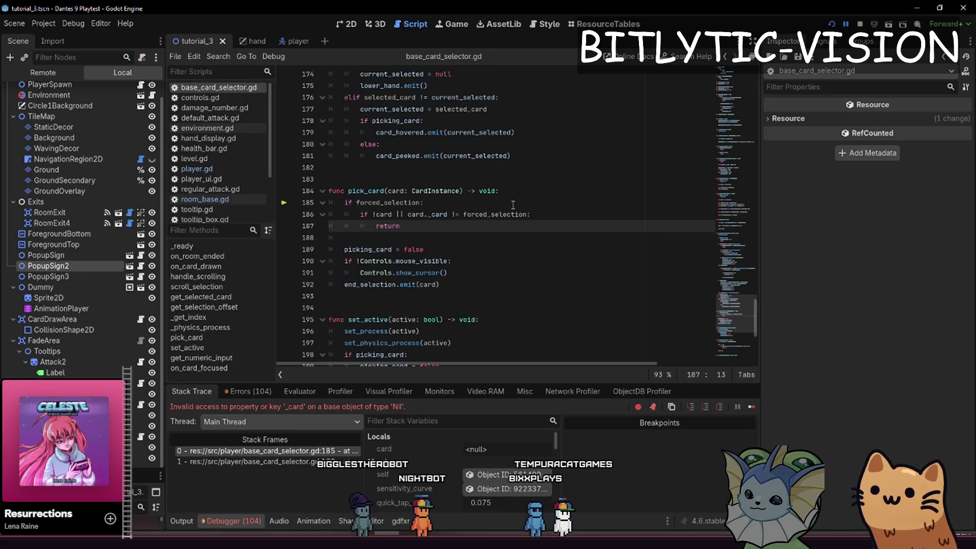
key(F5)
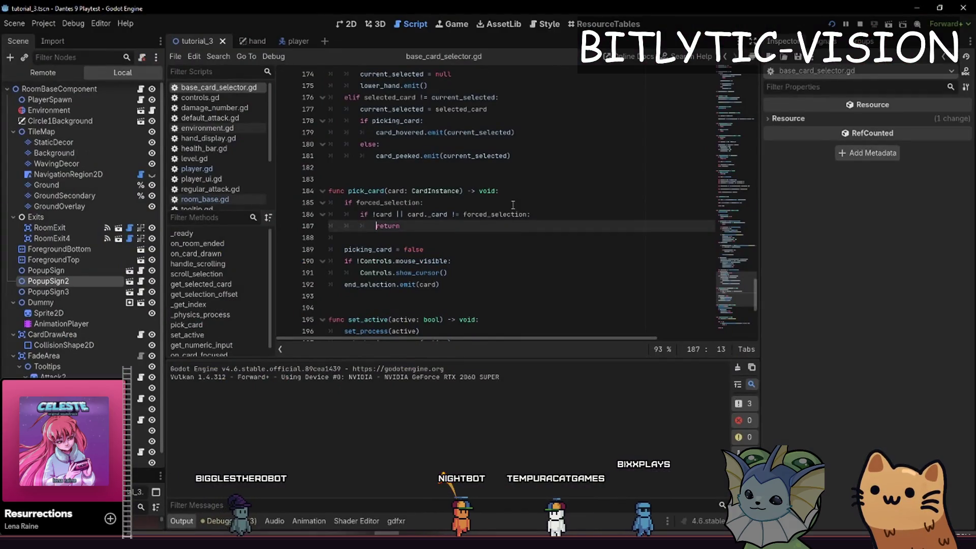
- Open the tutorial_3 room's built-in script and read through it around the target_control declaration
key(ctrl+F1)
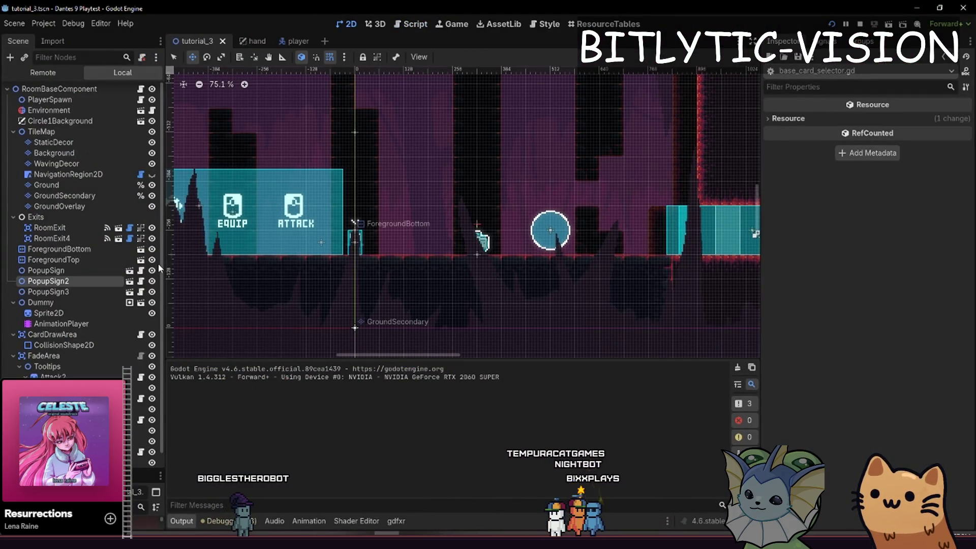
scroll(132, 355, down, 1)
click(141, 437)
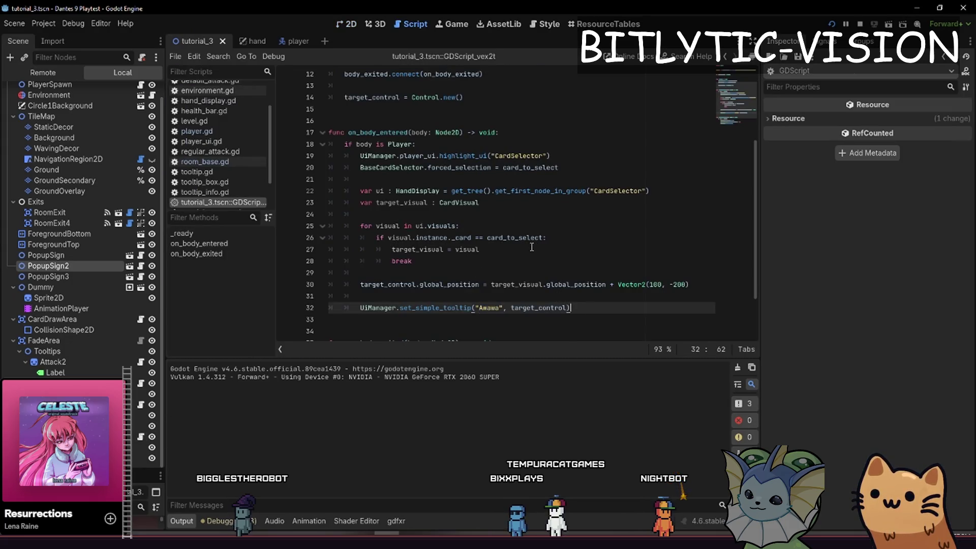
click(523, 260)
scroll(489, 280, up, 4)
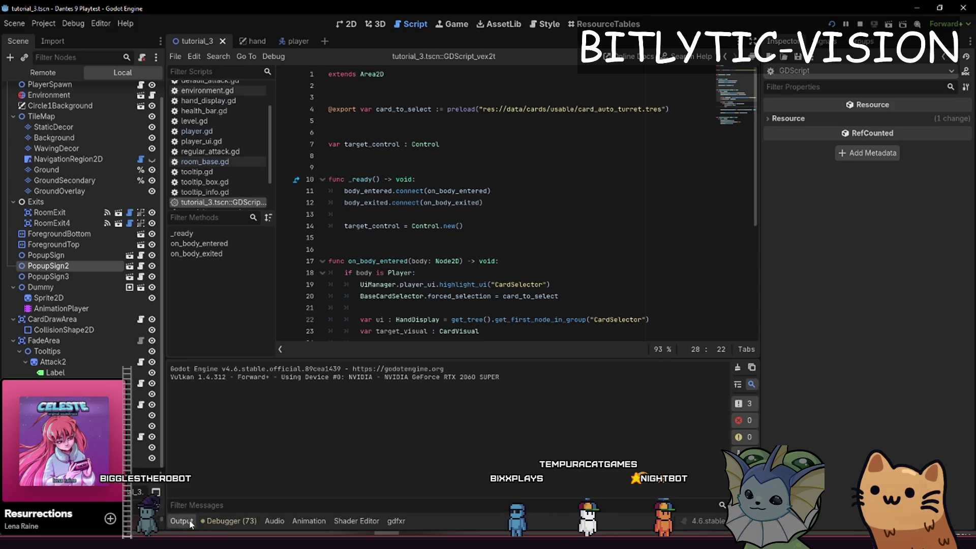
click(191, 522)
click(513, 237)
click(512, 224)
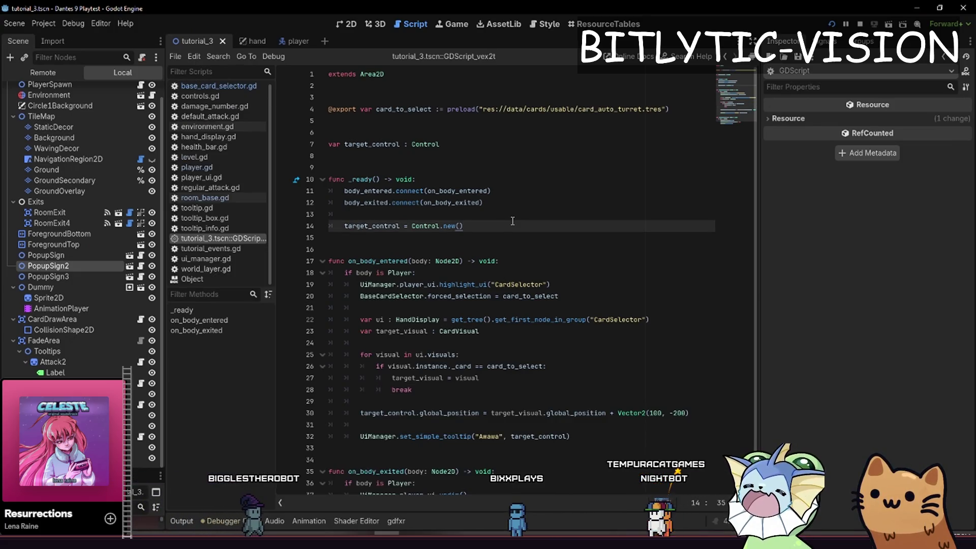
key(ctrl+End)
key(Up)
key(Up)
key(Up)
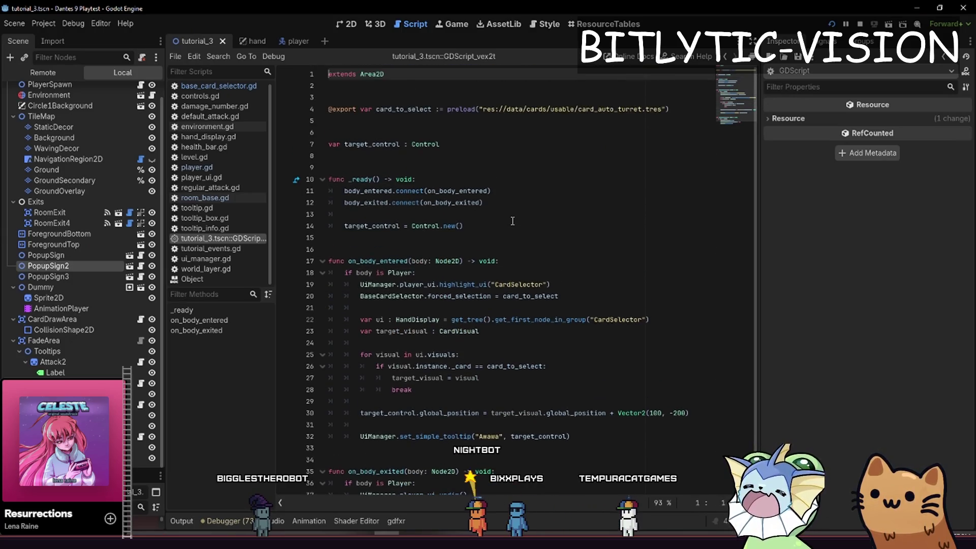
key(Down)
key(Down)
key(Down)
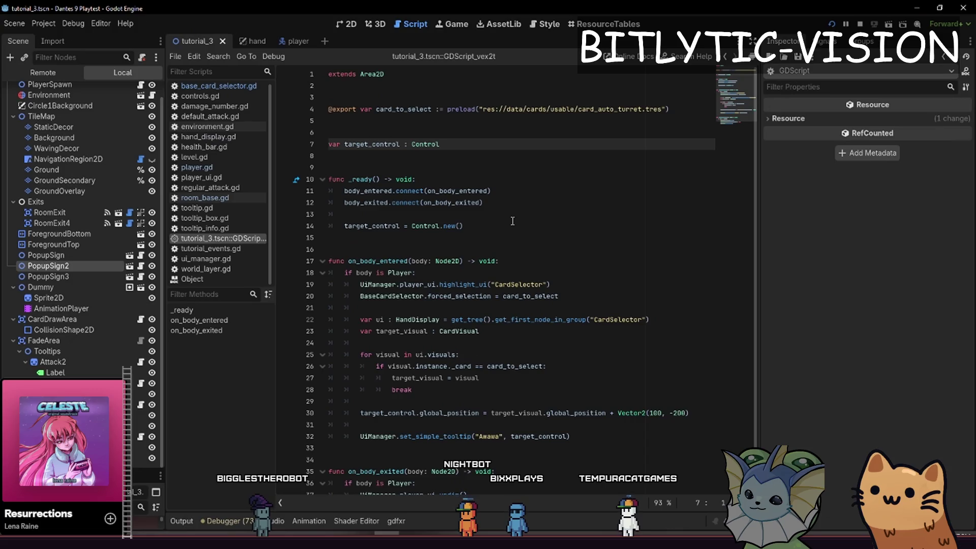
key(Up)
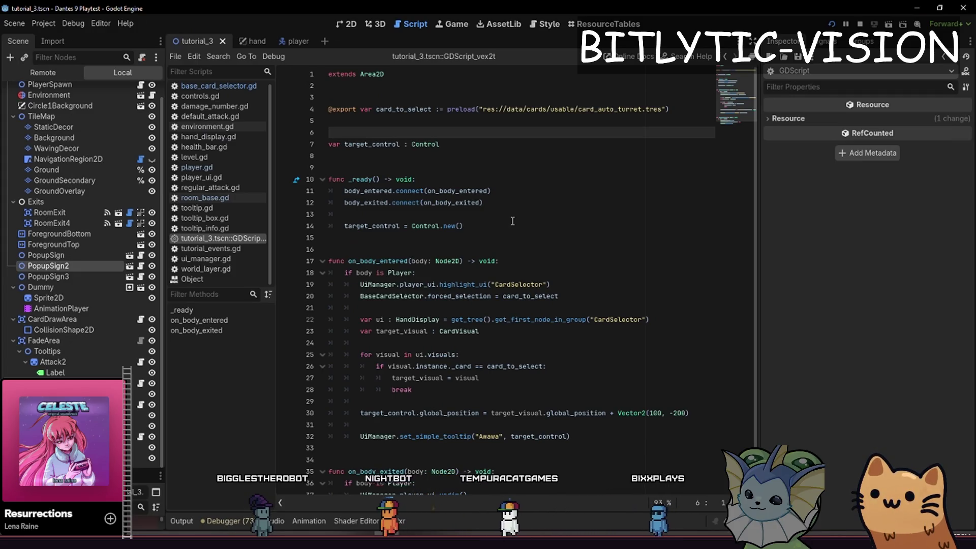
- Back in the 2D view, add a child node under RoomBaseComponent, searching for CanvasLayer
key(ctrl+F1)
scroll(77, 153, up, 1)
click(59, 89)
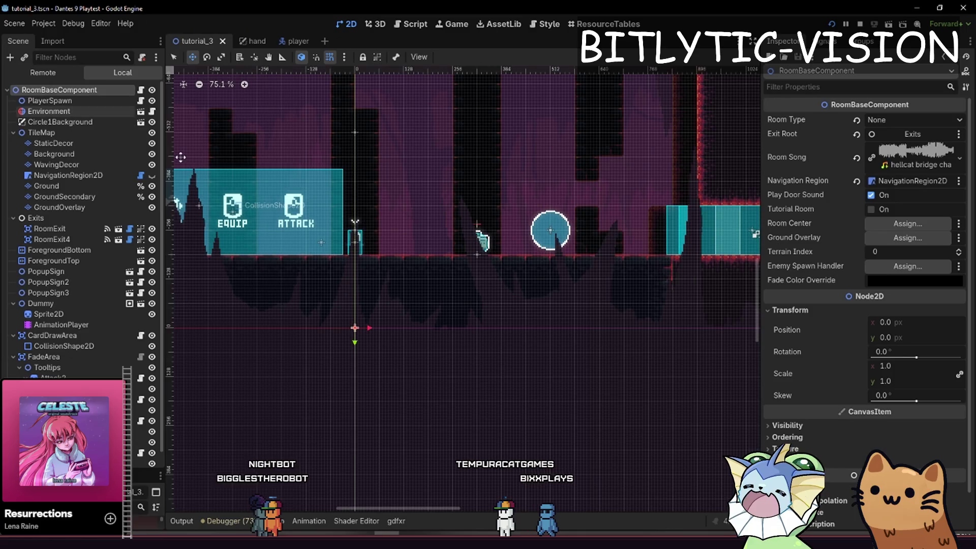
key(ctrl+a)
text(canvasl)
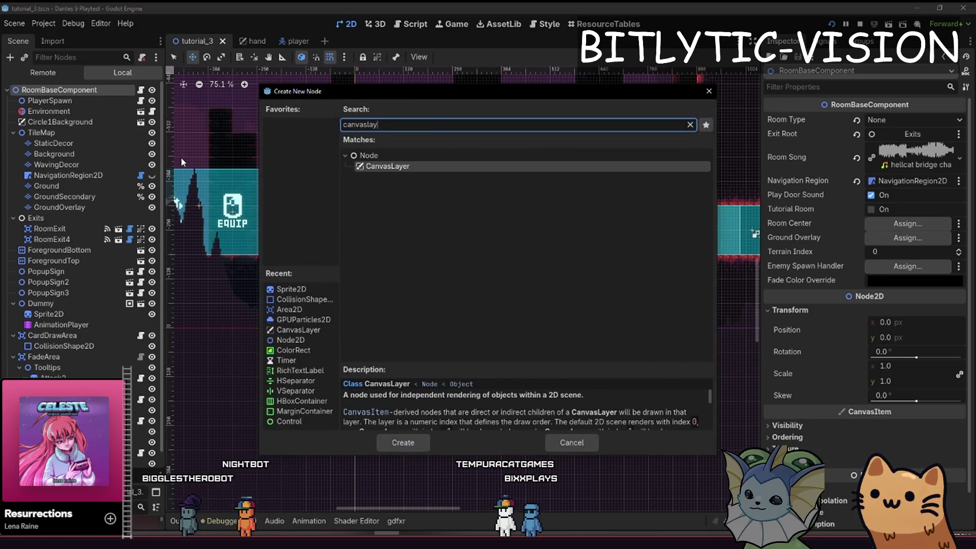